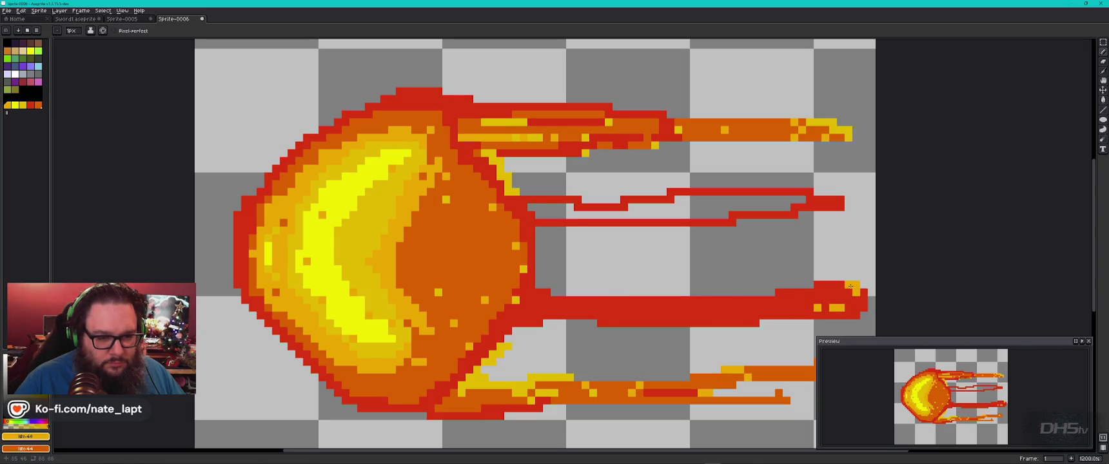
# - Dot orange pixels along the lower red flame tail, concentrating them near its tip
pyautogui.click(806, 285)
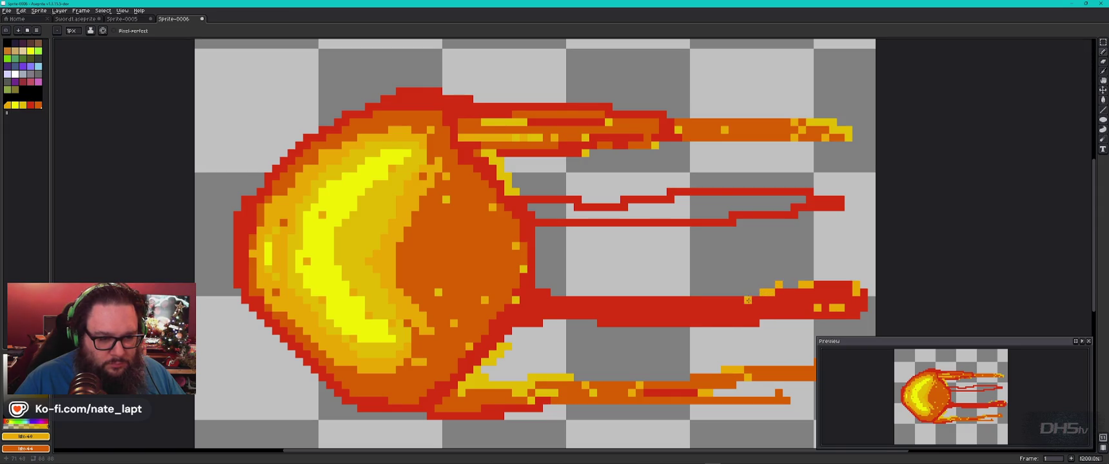
pyautogui.click(771, 317)
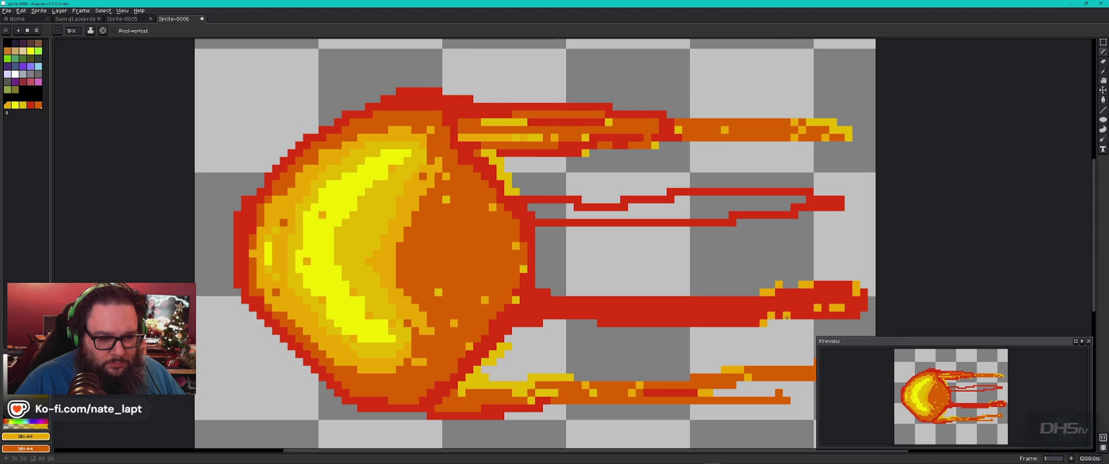
pyautogui.click(593, 323)
pyautogui.click(571, 323)
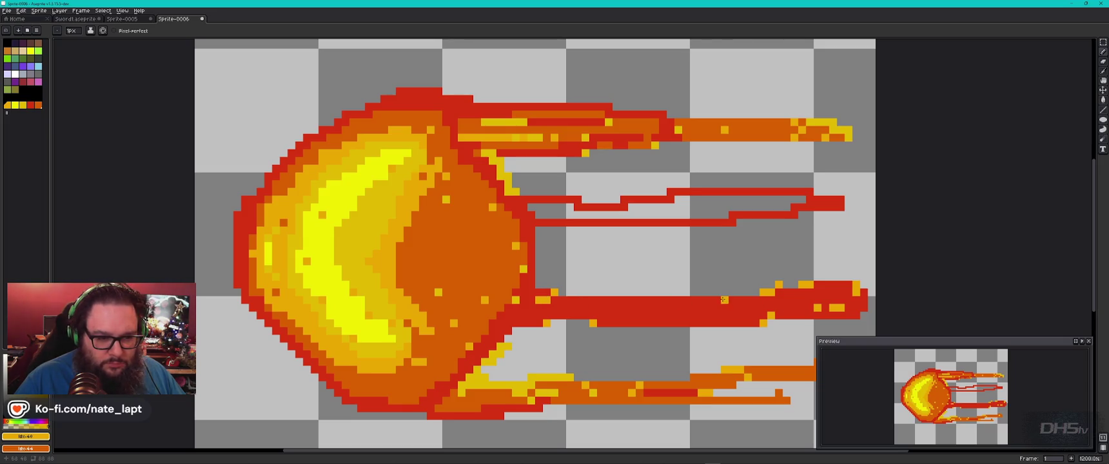
pyautogui.click(683, 302)
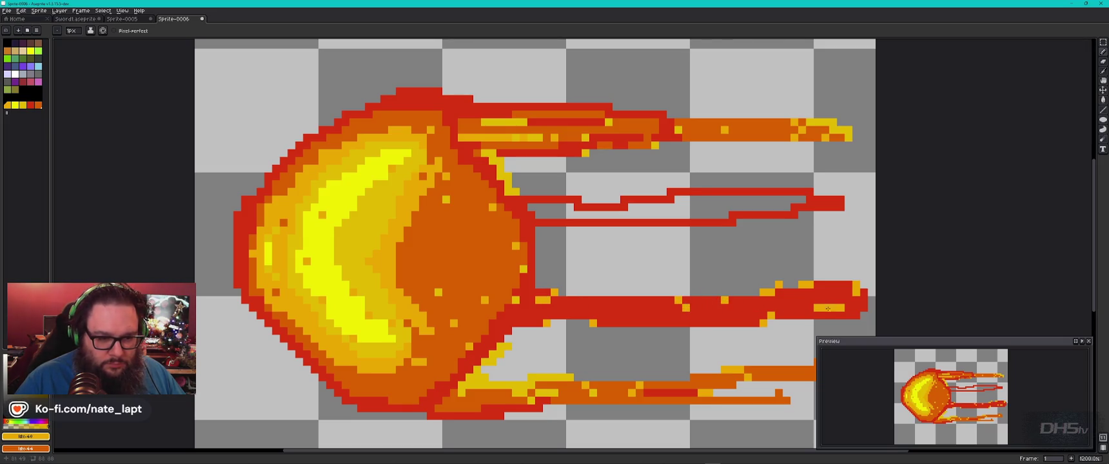
pyautogui.click(38, 105)
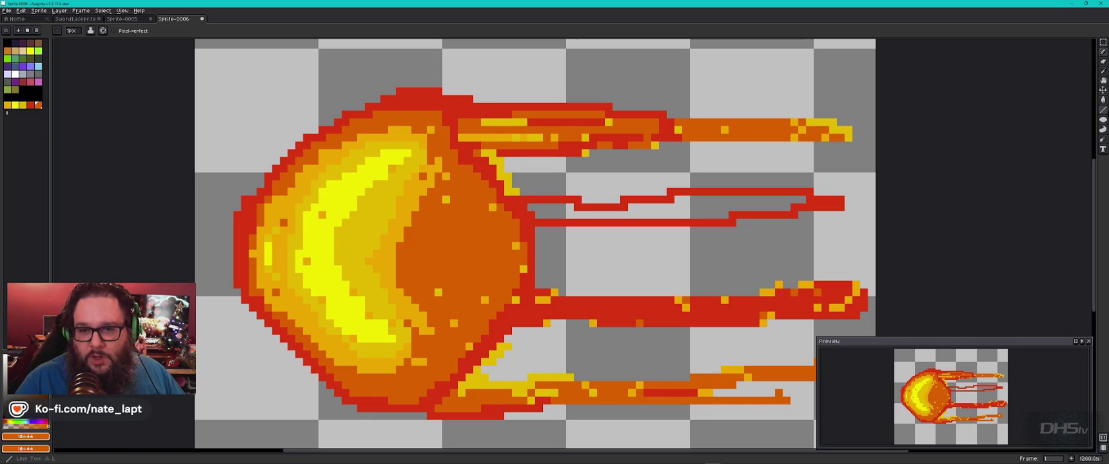
pyautogui.click(1103, 100)
# - Paint-bucket the outlined middle flame streak solid red, then recentre the fireball on the canvas
pyautogui.click(30, 104)
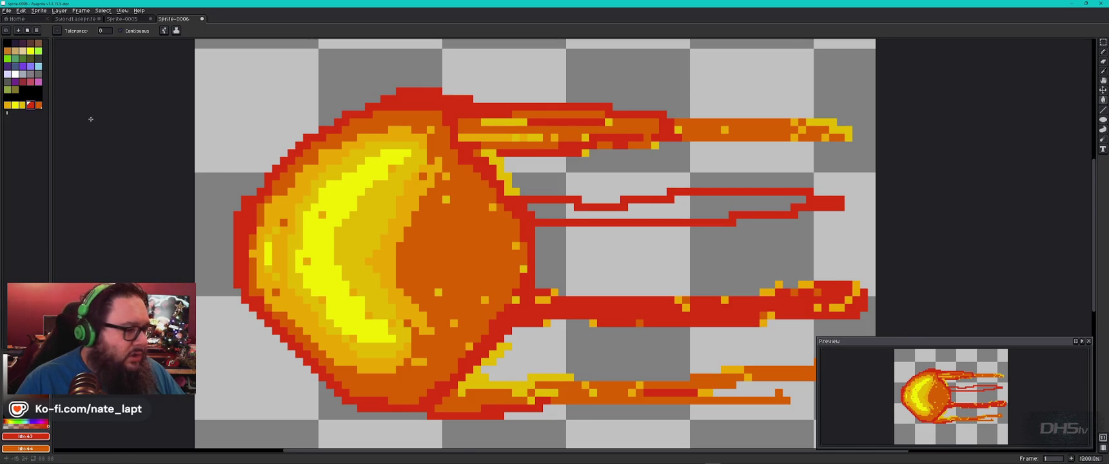
pyautogui.click(663, 215)
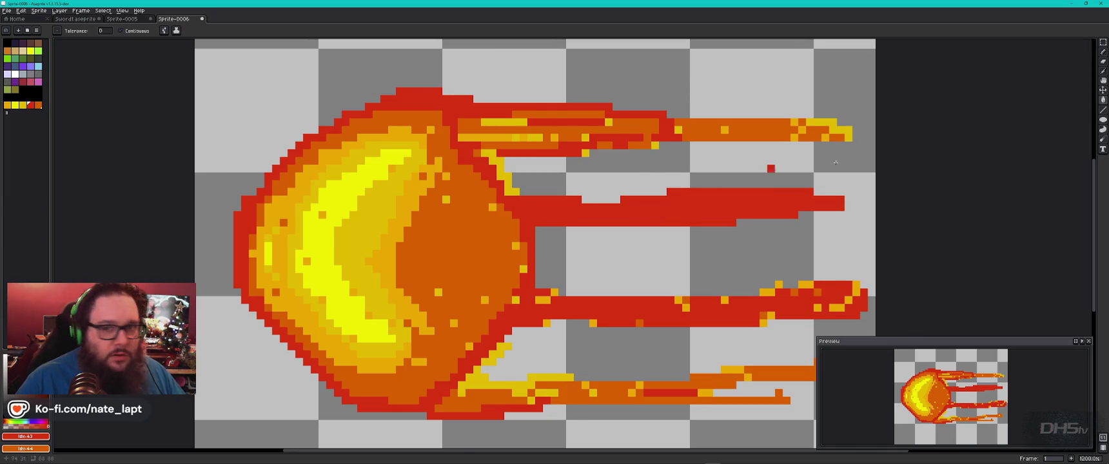
pyautogui.click(1104, 54)
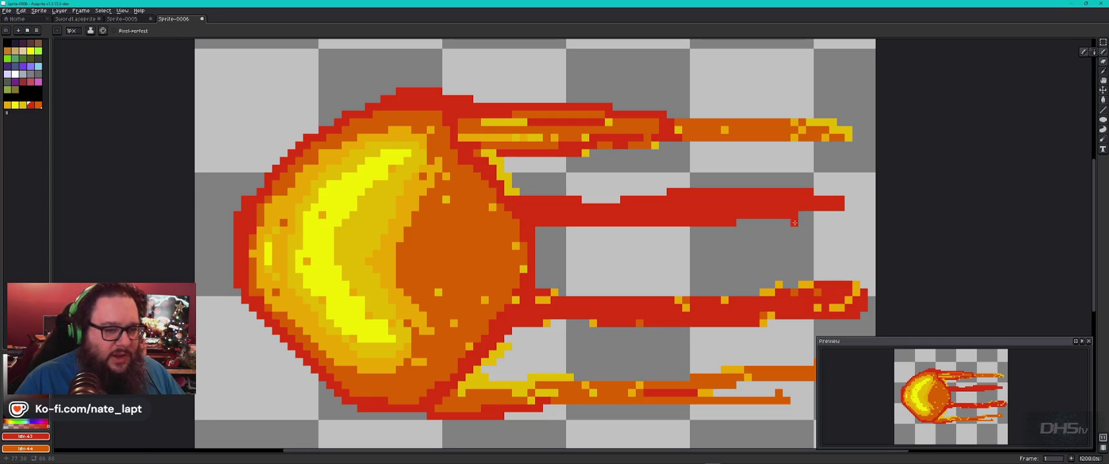
pyautogui.moveTo(794, 221); pyautogui.dragTo(694, 174)
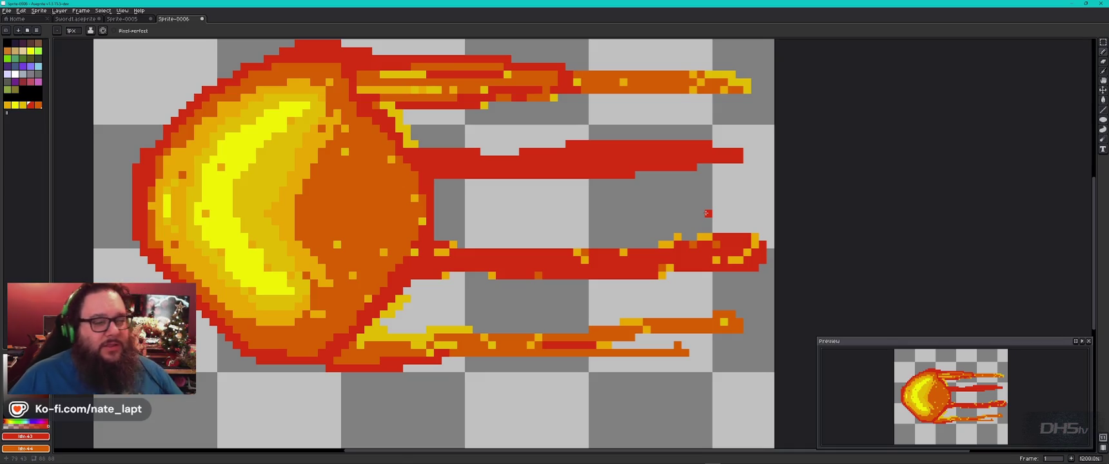
pyautogui.hotkey('alt', 'Tab')
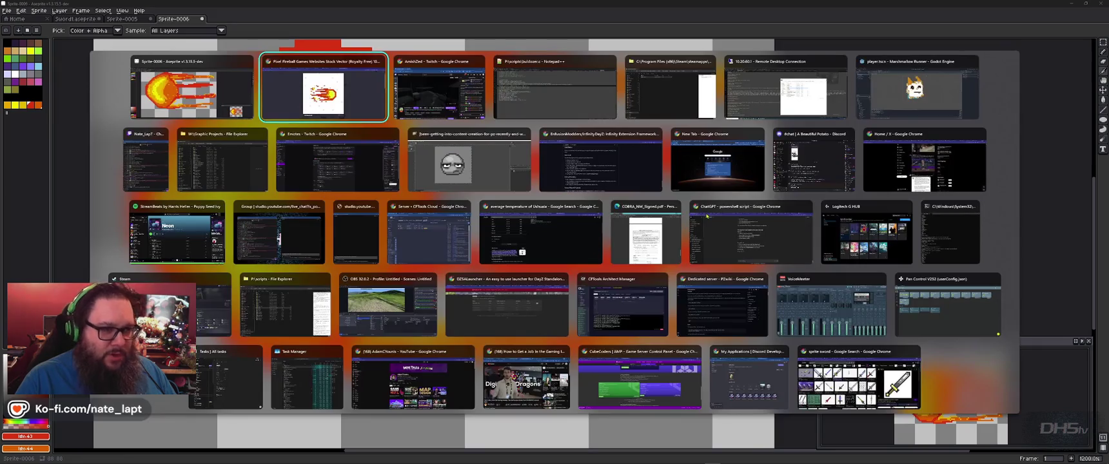
# - Switch to the Godot editor and run the Marshmallow Runner project with F5
pyautogui.hotkey('alt', 'Tab')
pyautogui.hotkey('alt', 'Tab')
pyautogui.hotkey('alt', 'Tab')
pyautogui.press('F5')
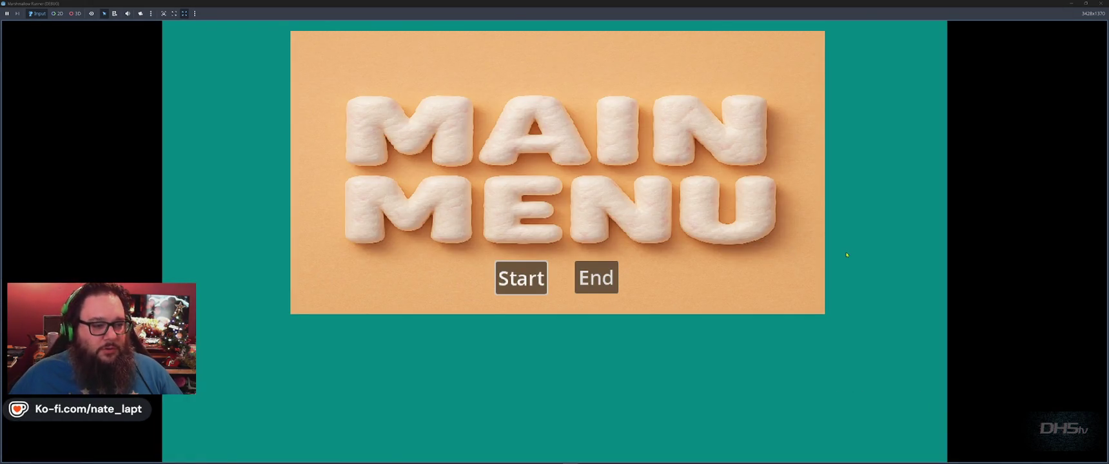
# - Start the level from the main menu and jump right onto the lower platform
pyautogui.press('Right')
pyautogui.press('Left')
pyautogui.press('Return')
pyautogui.press('space')
pyautogui.press('Right')
pyautogui.press('space')
pyautogui.press('space')
pyautogui.press('Right')
# - Grab the sword and run right, jumping and slashing through the walking enemies
pyautogui.press('space')
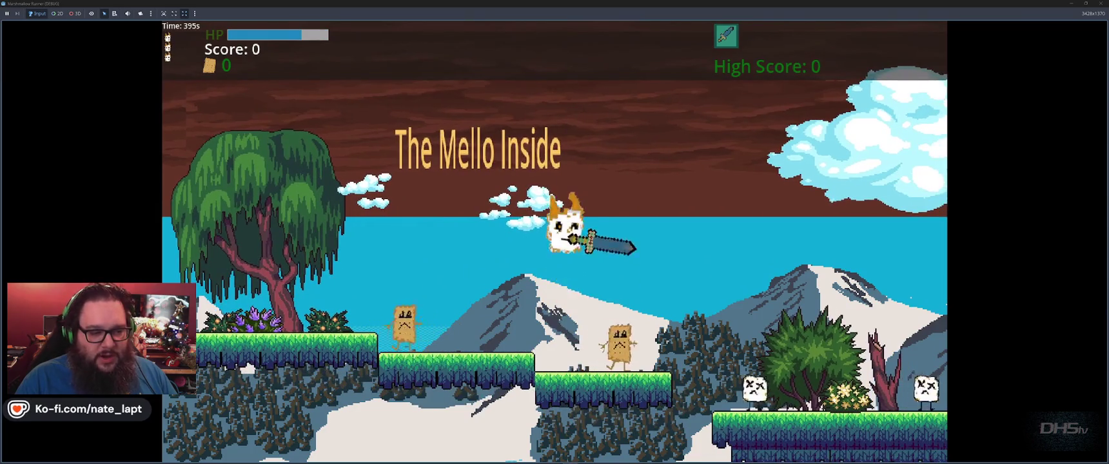
pyautogui.press('space')
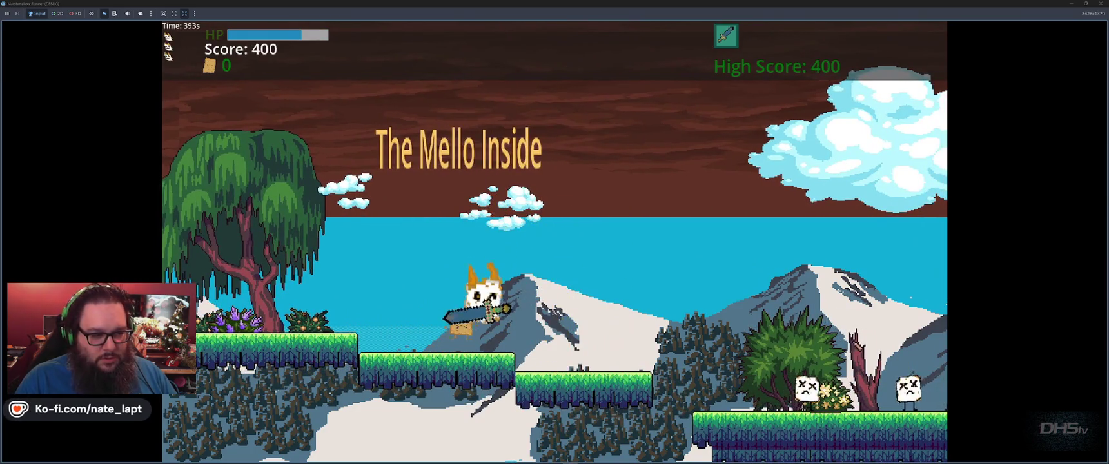
pyautogui.press('Right')
pyautogui.press('space')
pyautogui.press('Right')
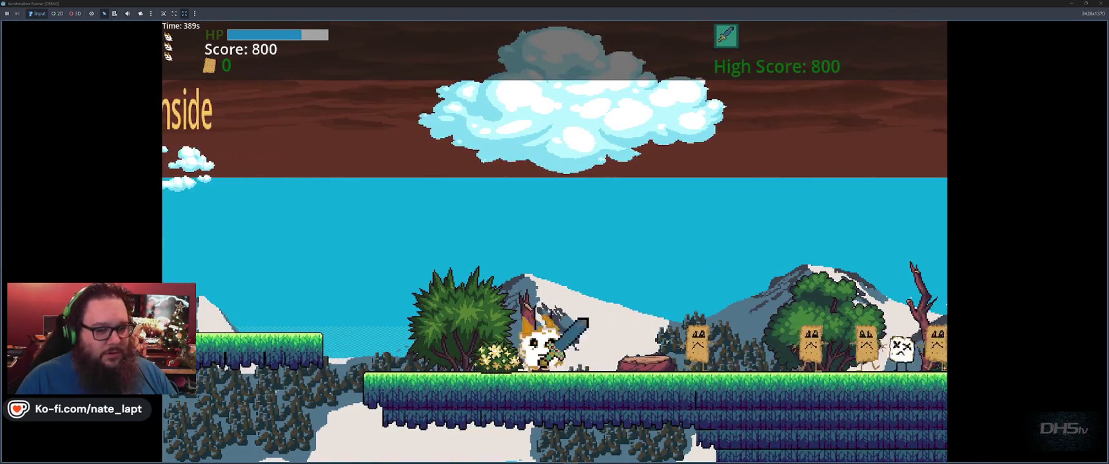
pyautogui.press('space')
pyautogui.press('Right')
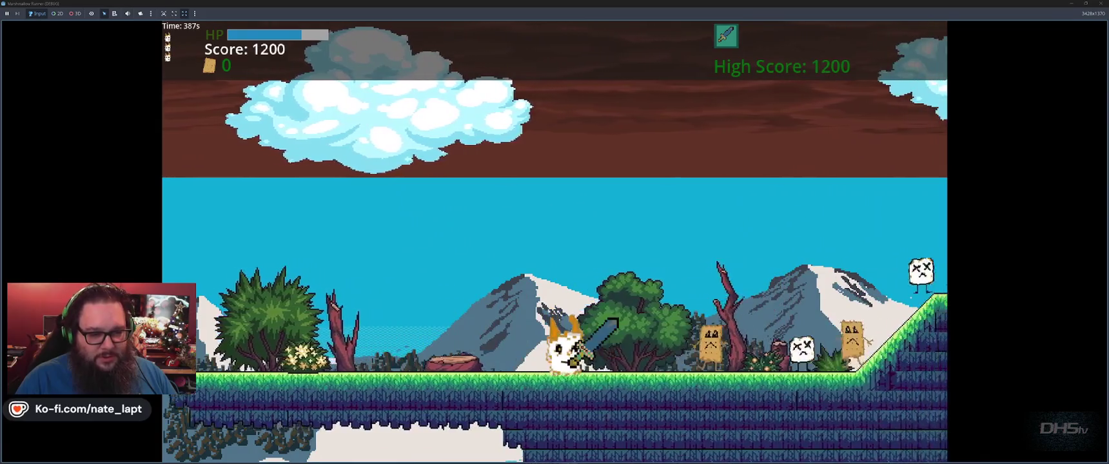
pyautogui.press('space')
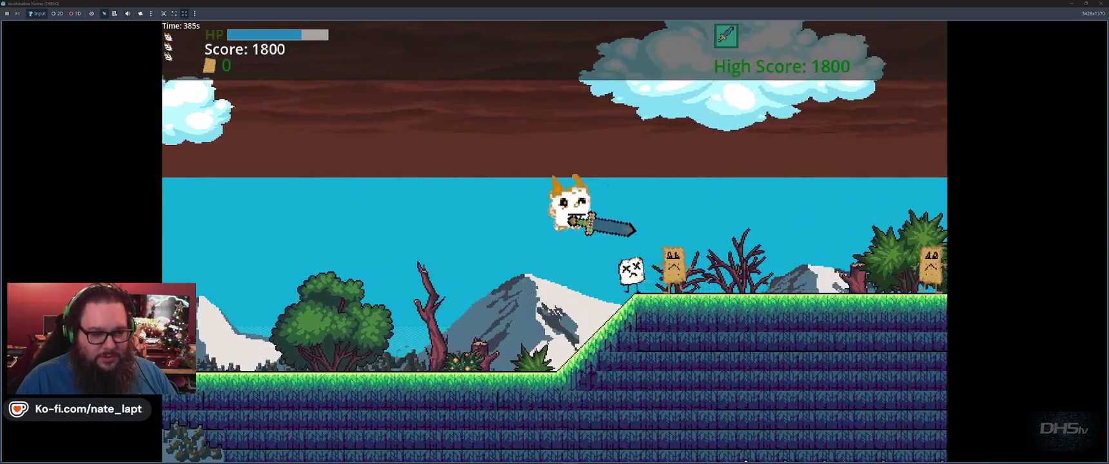
pyautogui.press('space')
pyautogui.press('space')
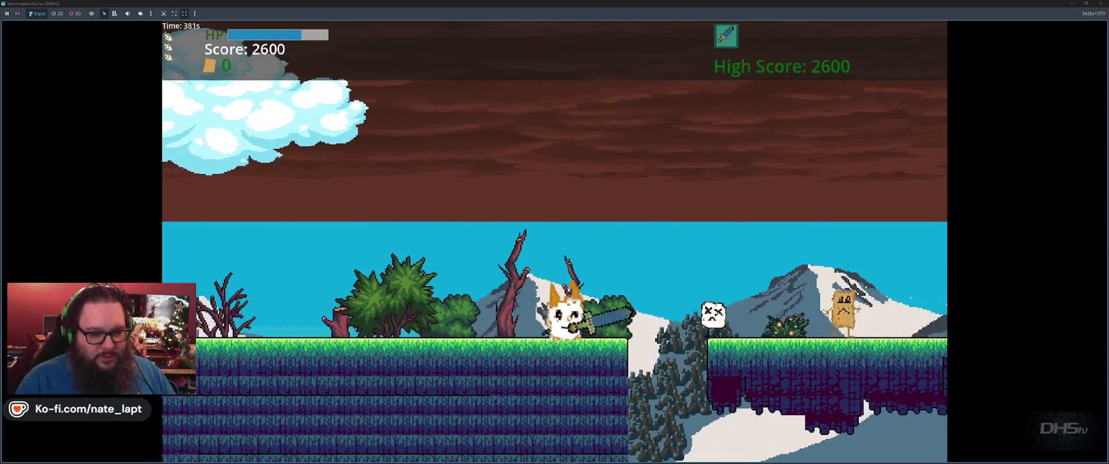
# - Jump the gaps onto the floating platform, swing at an enemy, and restart after dying
pyautogui.press('space')
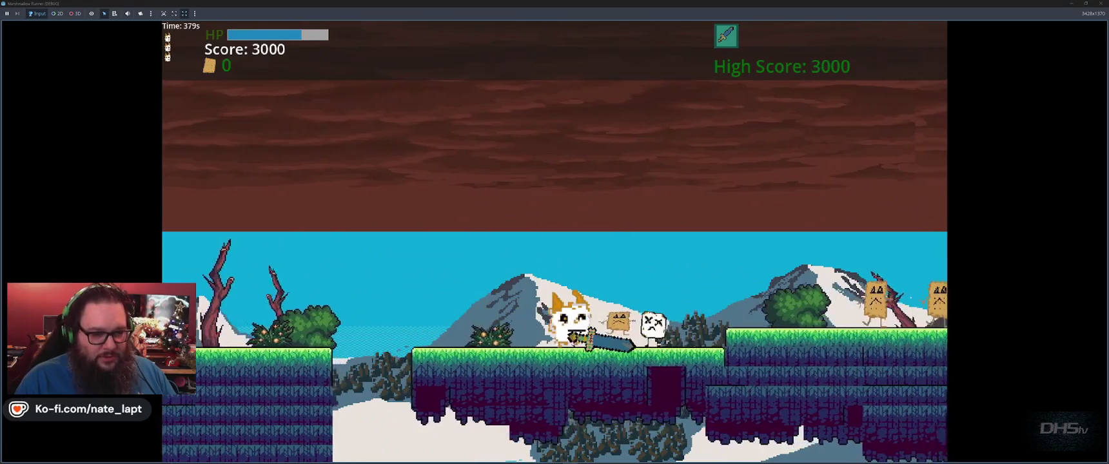
pyautogui.press('space')
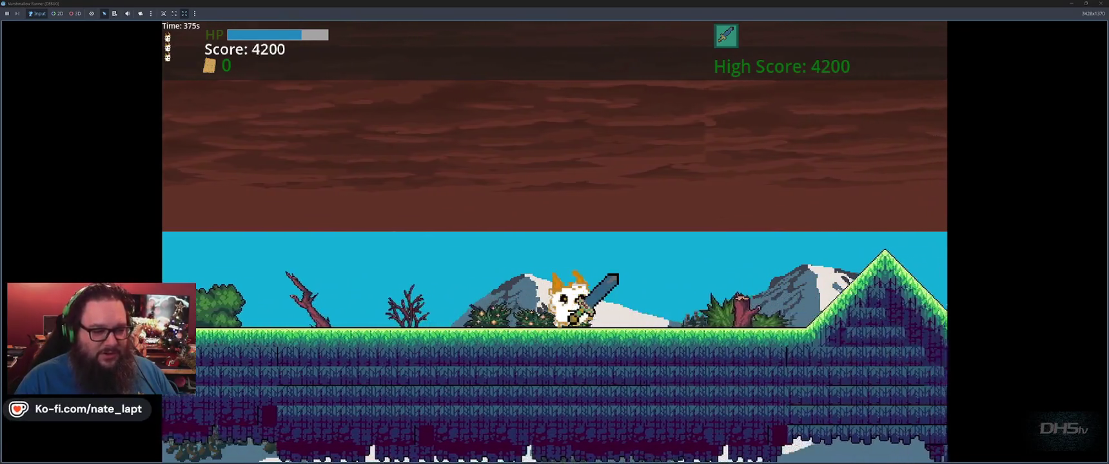
pyautogui.press('space')
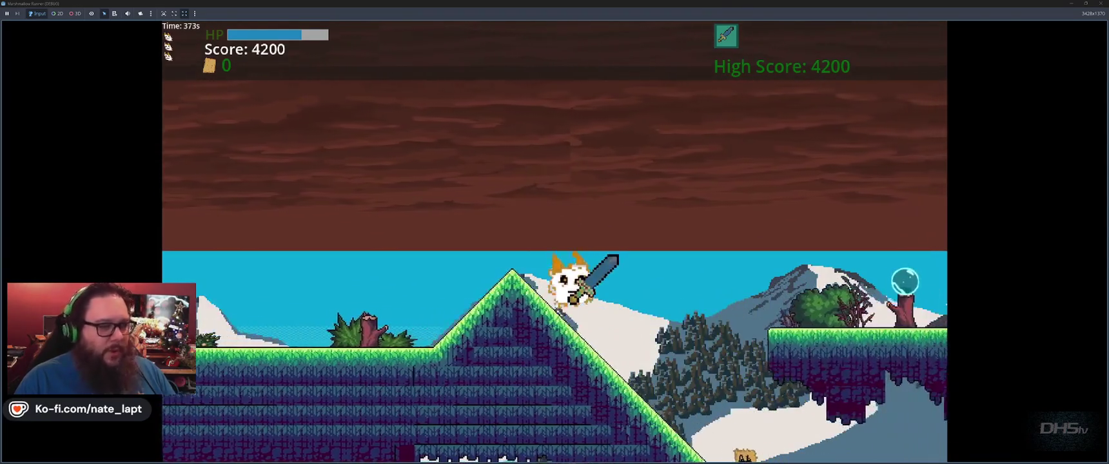
pyautogui.press('space')
pyautogui.press('space')
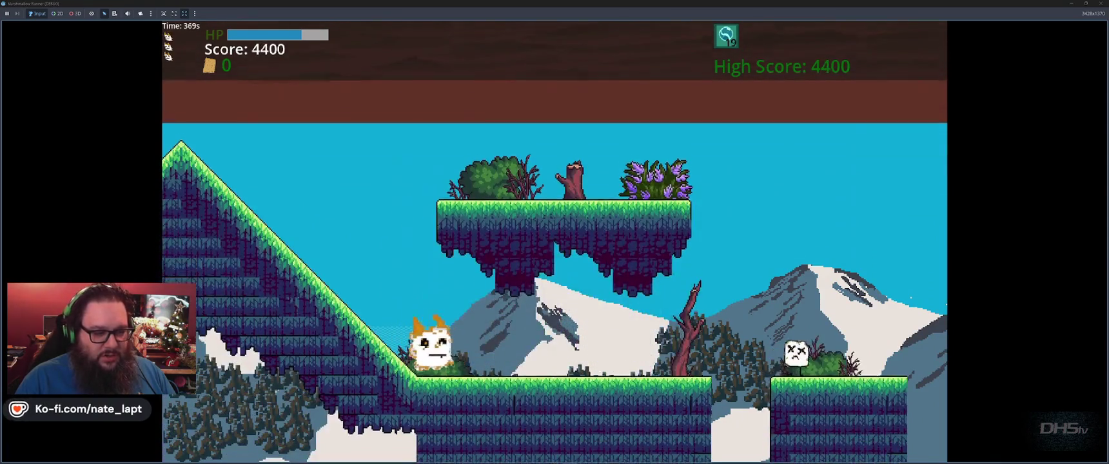
pyautogui.press('x')
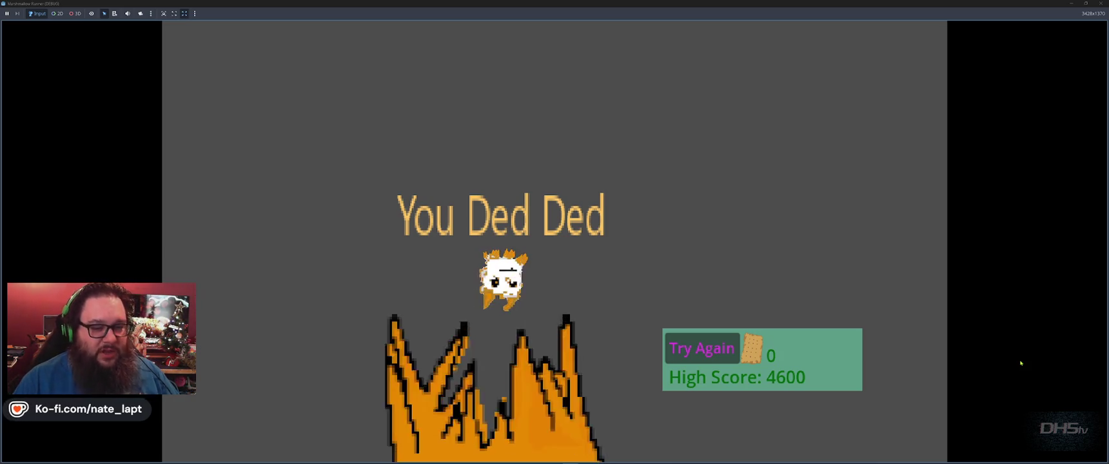
pyautogui.press('space')
# - Jump through the level, bouncing on enemies and crossing gaps, to reach a score of 4200
pyautogui.press('space')
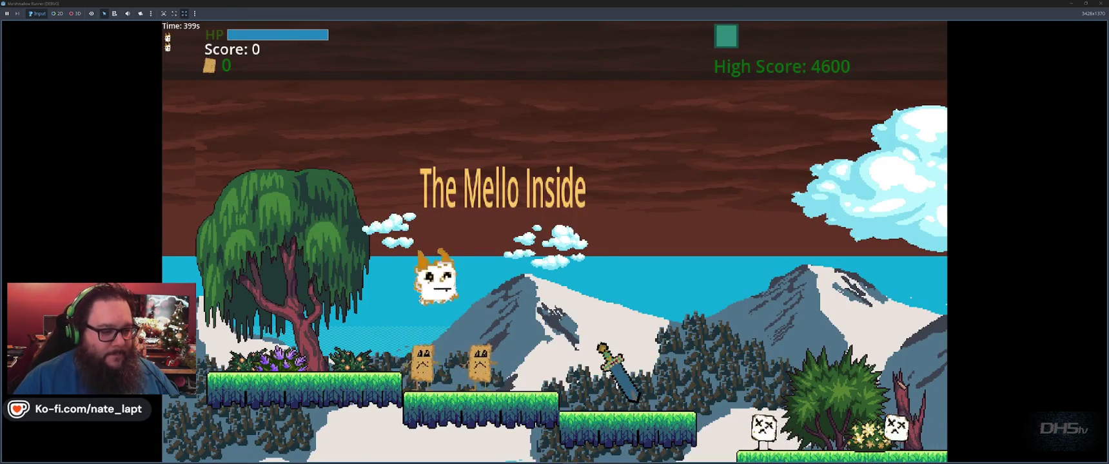
pyautogui.press('space')
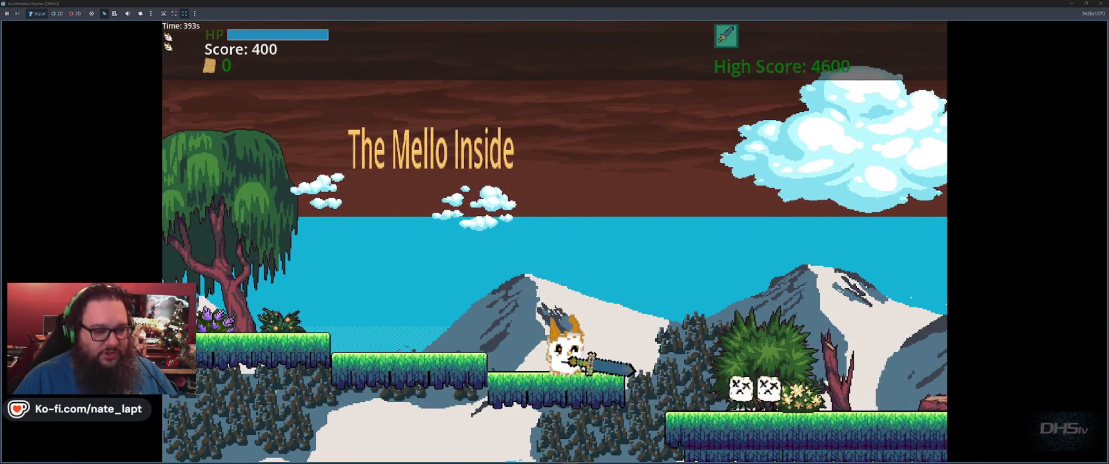
pyautogui.press('space')
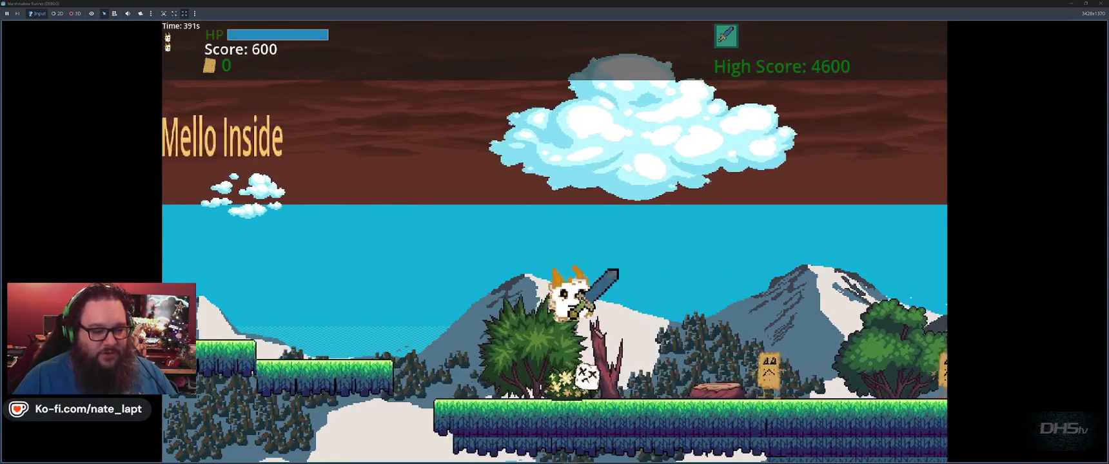
pyautogui.press('space')
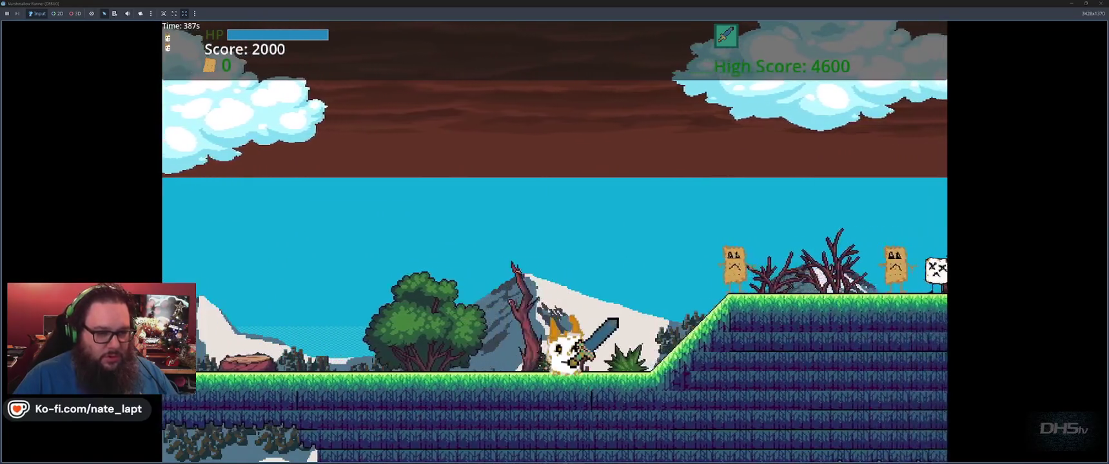
pyautogui.press('space')
pyautogui.press('space')
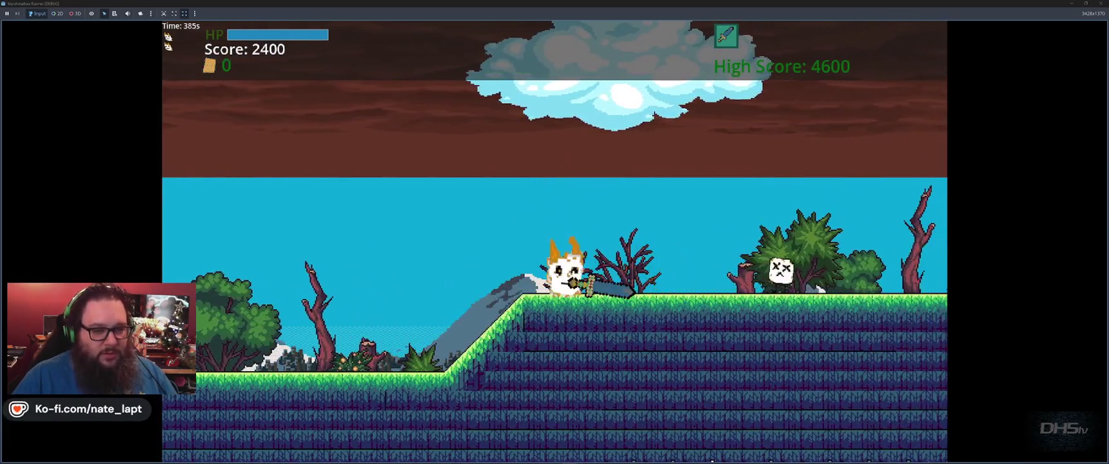
pyautogui.press('space')
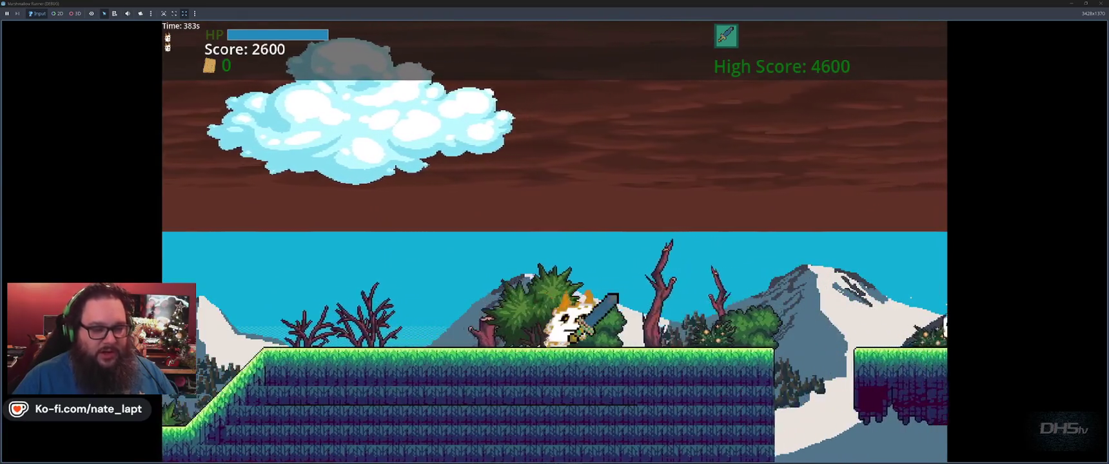
pyautogui.press('space')
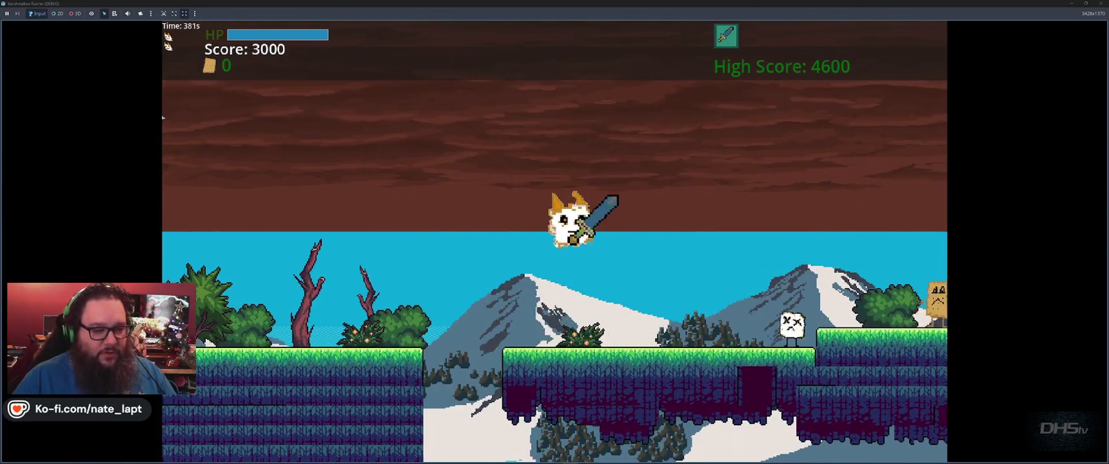
pyautogui.press('space')
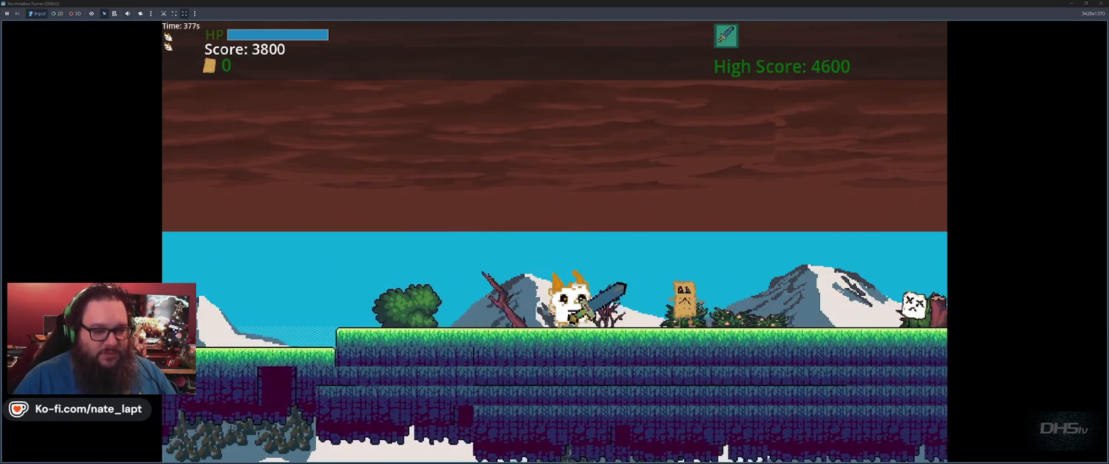
pyautogui.press('space')
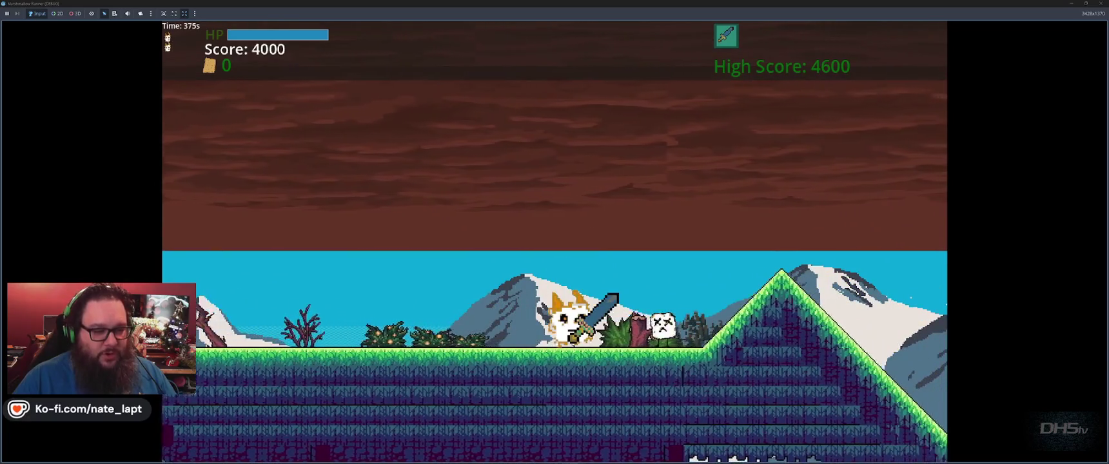
pyautogui.press('space')
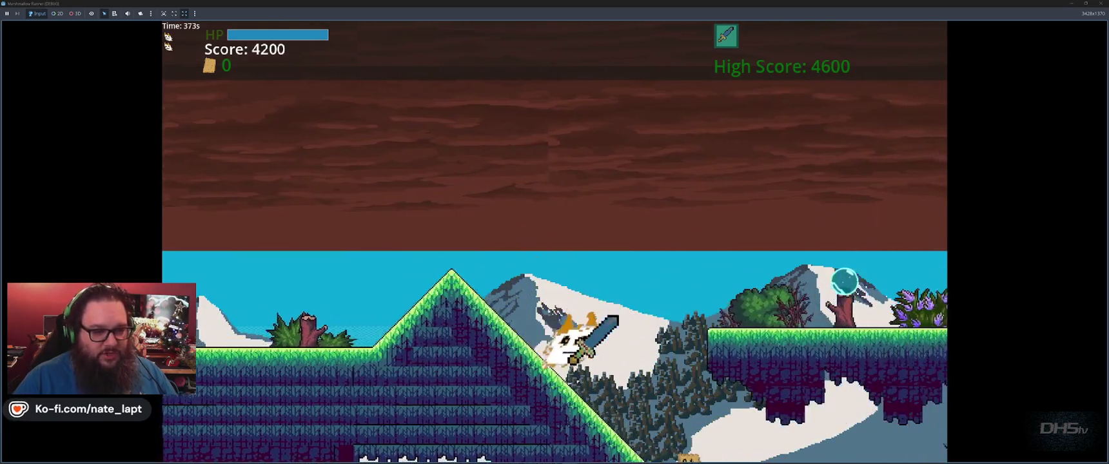
pyautogui.press('space')
pyautogui.press('space')
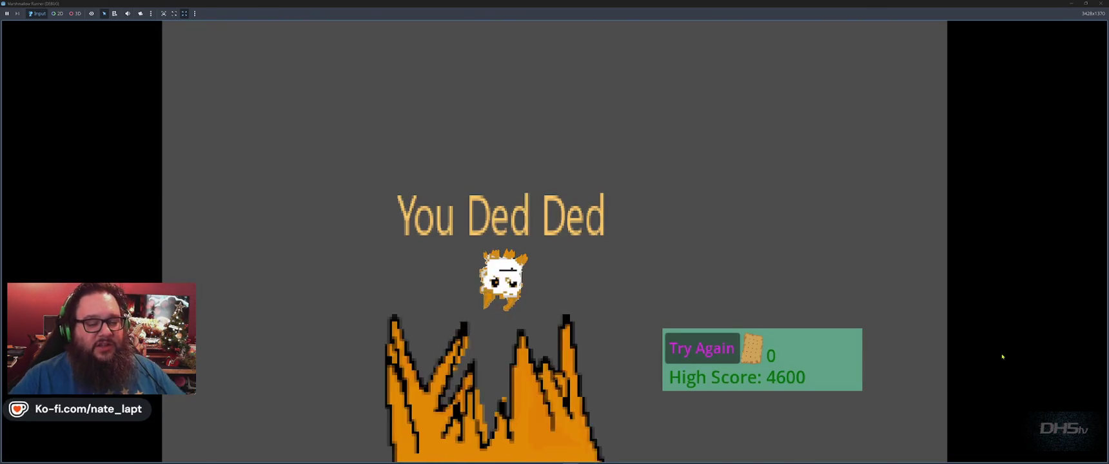
# - Choose Try Again and jump over the hills, stomping the bread and marshmallow enemies
pyautogui.press('Return')
pyautogui.press('space')
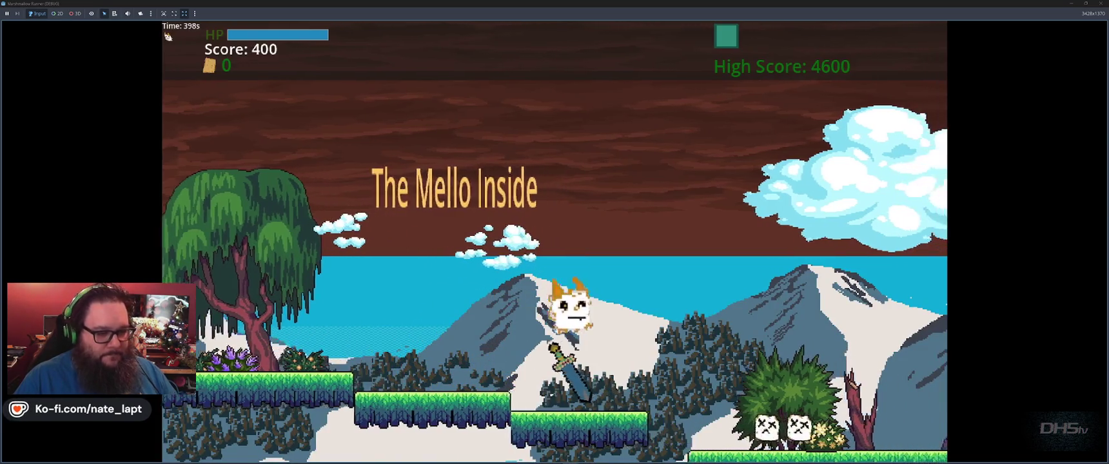
pyautogui.press('space')
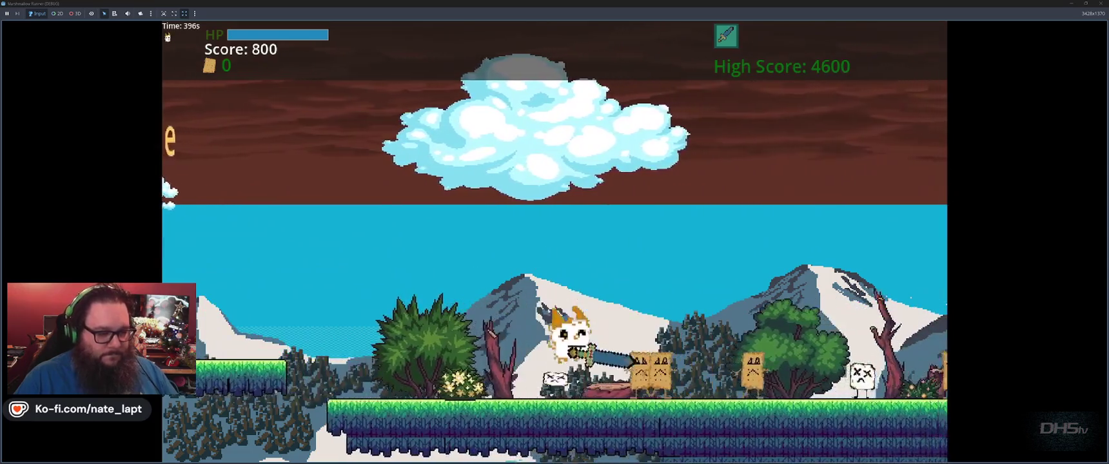
pyautogui.press('space')
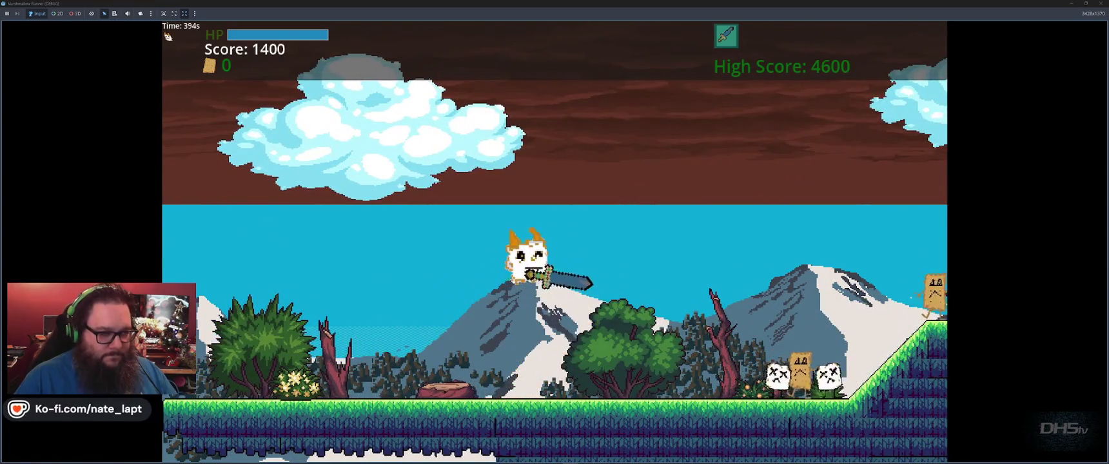
pyautogui.press('space')
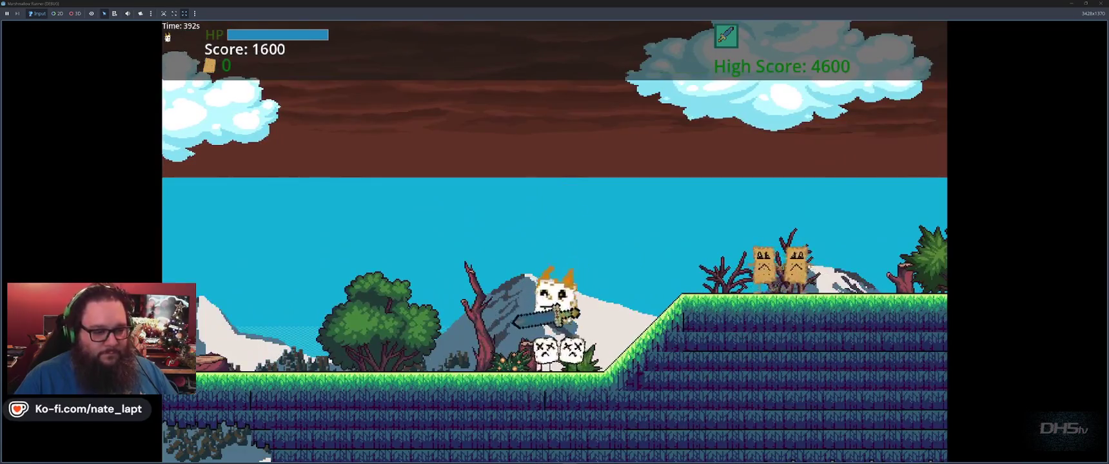
pyautogui.press('space')
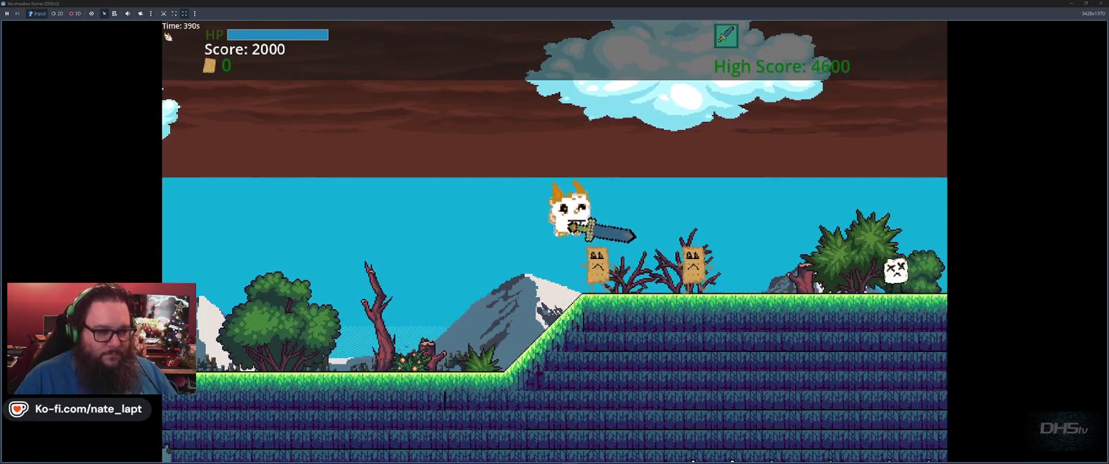
pyautogui.press('space')
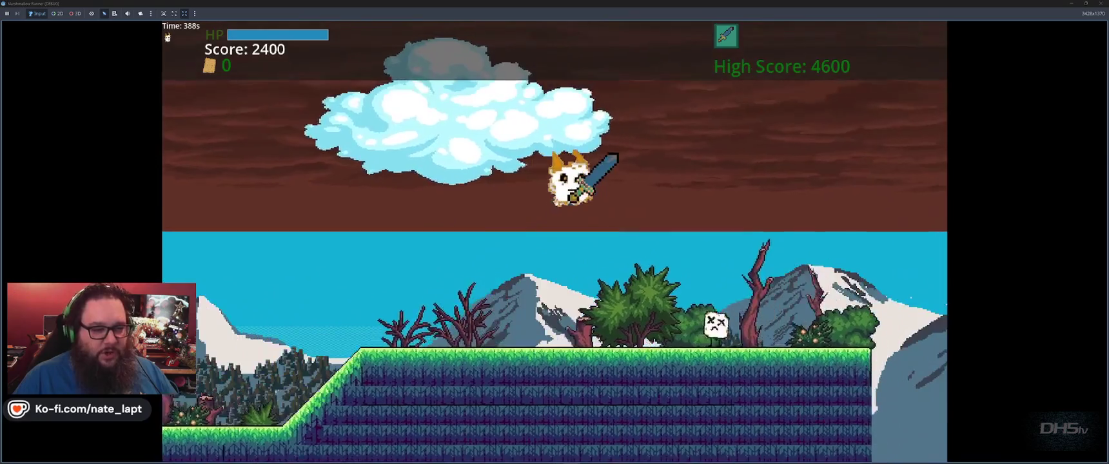
pyautogui.press('space')
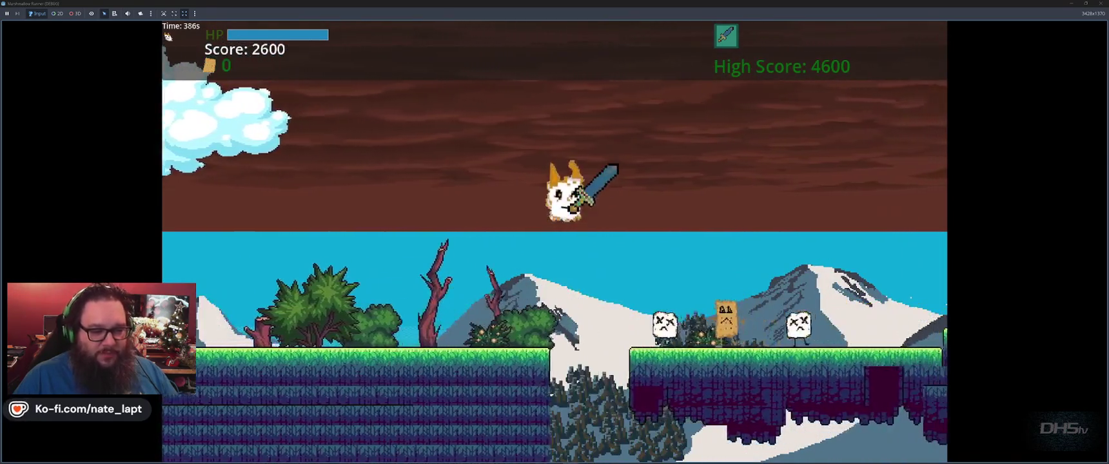
pyautogui.press('space')
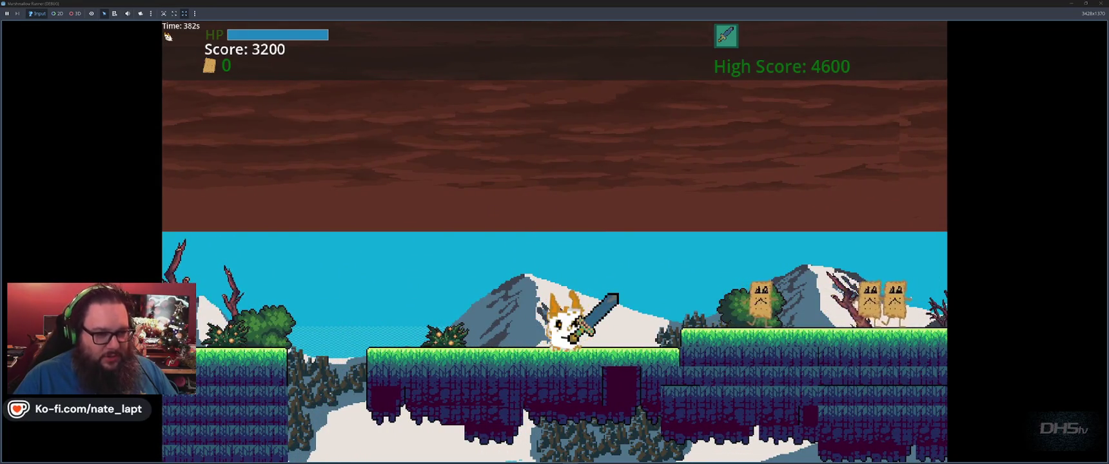
# - Stomp marshmallows and the cardboard enemy mid-air, double-jumping and grabbing the bubble power-up
pyautogui.press('space')
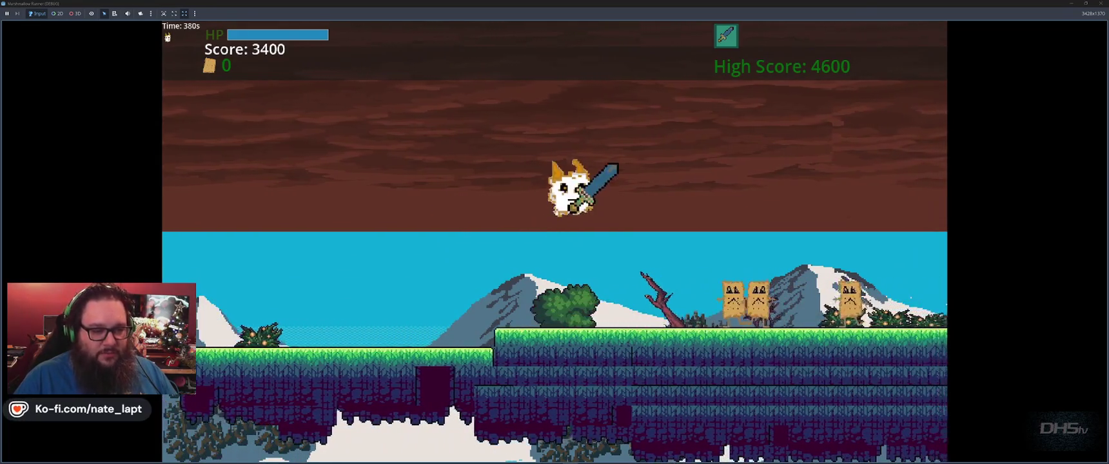
pyautogui.press('space')
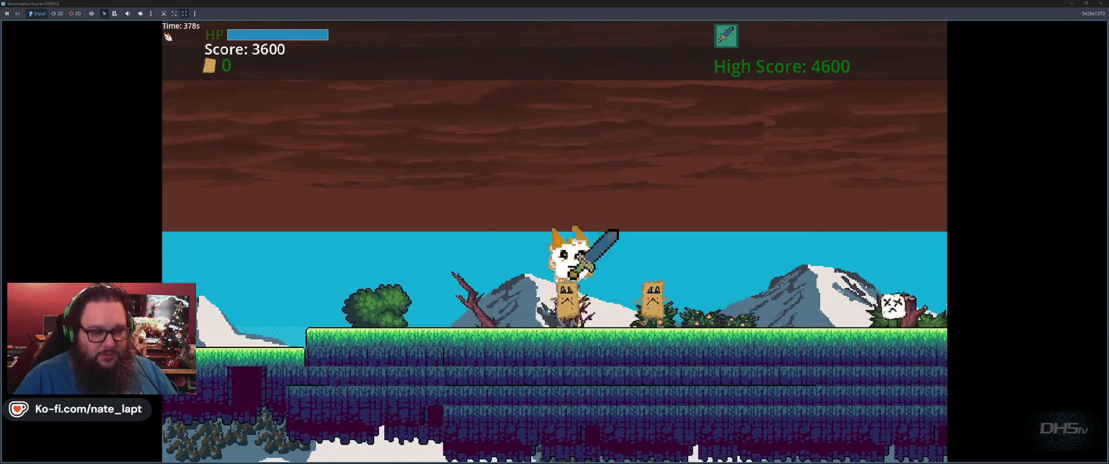
pyautogui.press('space')
pyautogui.press('space')
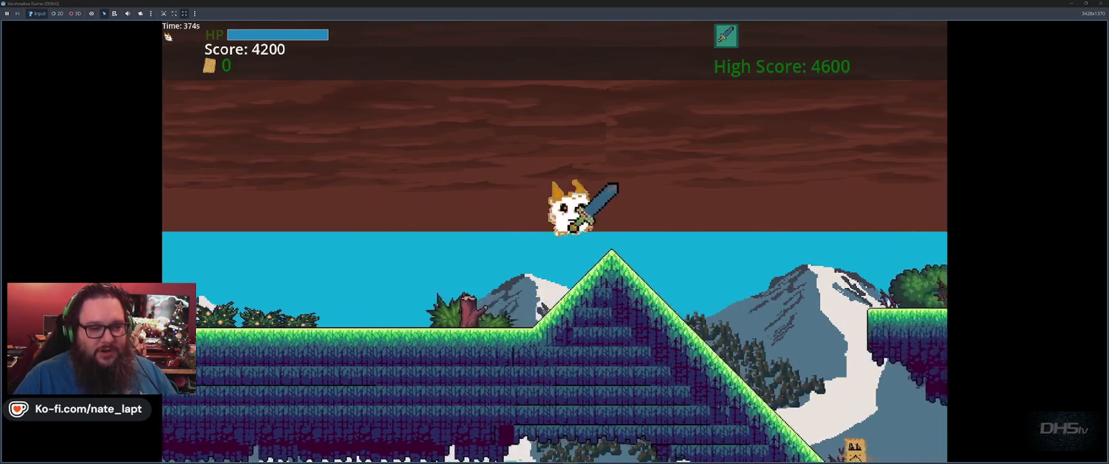
pyautogui.press('space')
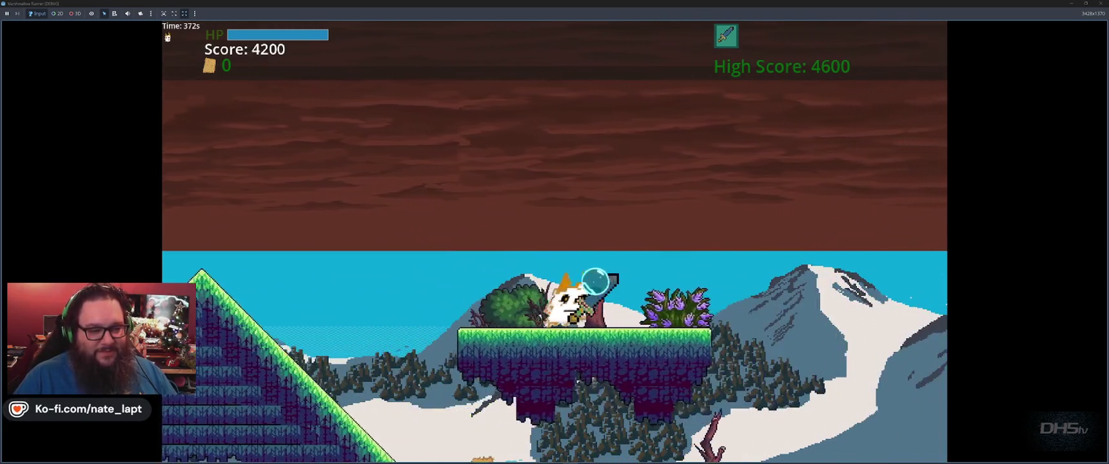
pyautogui.press('space')
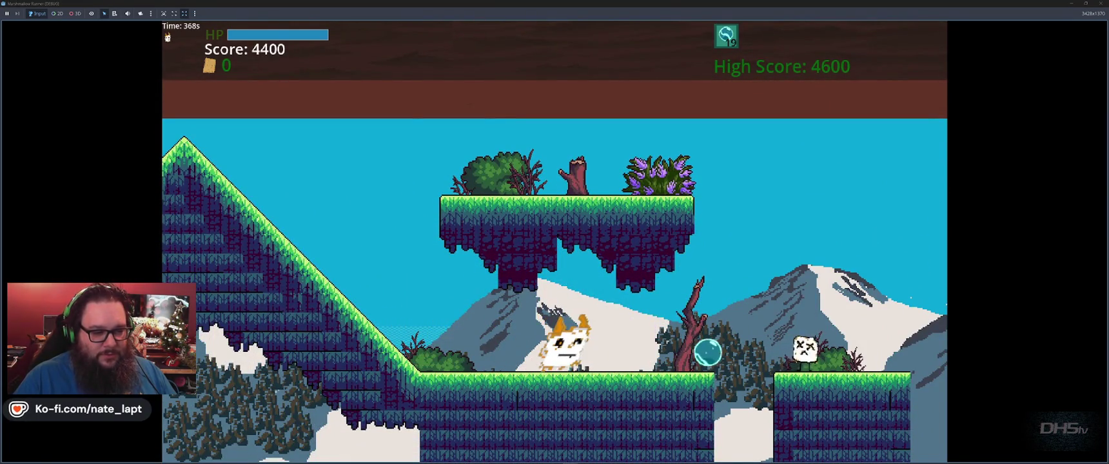
pyautogui.press('space')
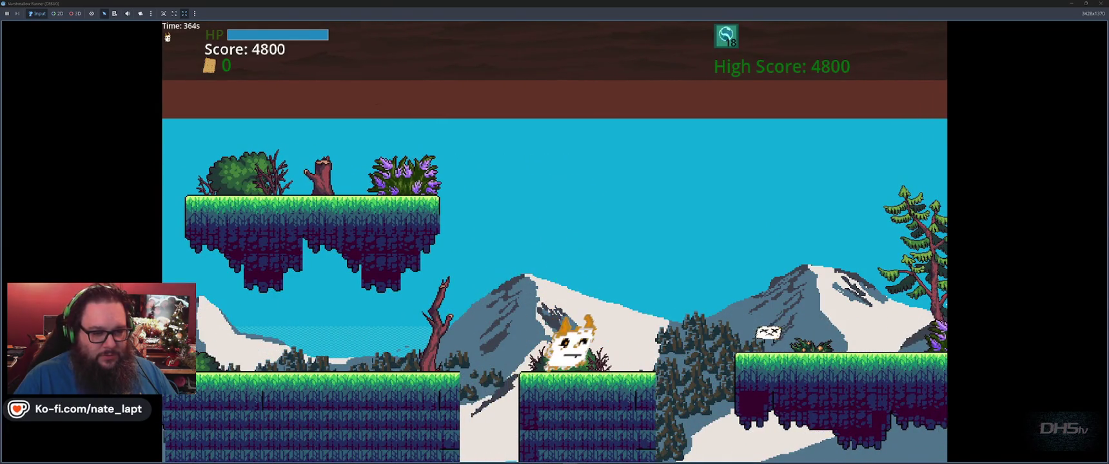
# - Jump over the incoming fireball and across gaps, raising the high score to 9800
pyautogui.press('space')
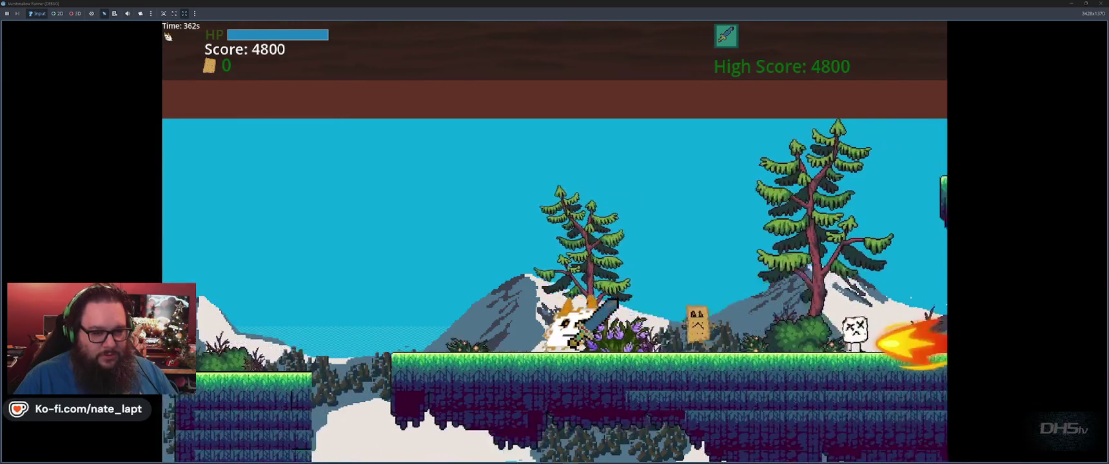
pyautogui.press('space')
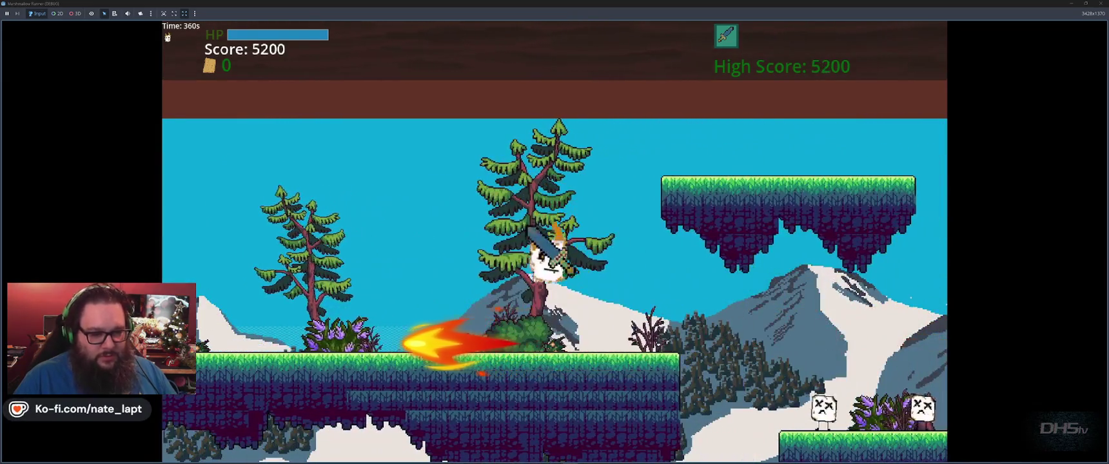
pyautogui.press('space')
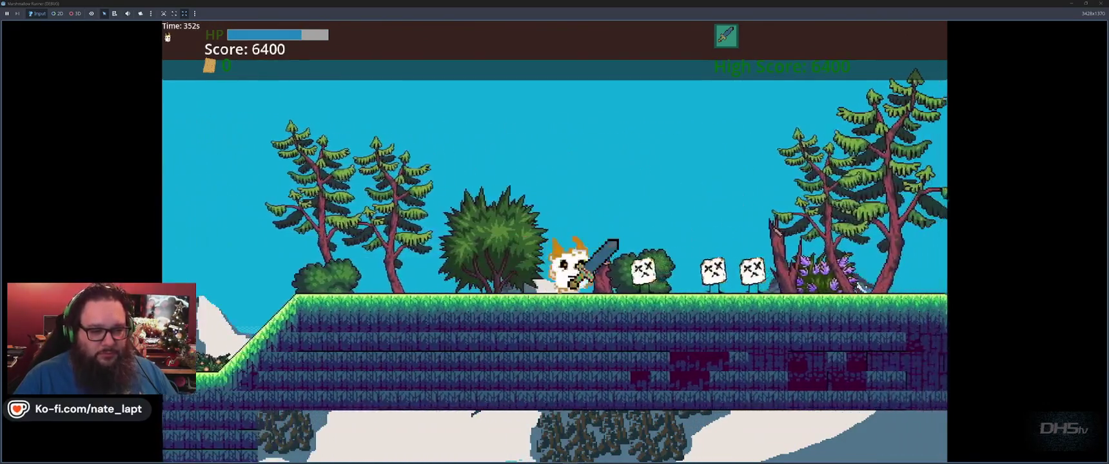
pyautogui.press('space')
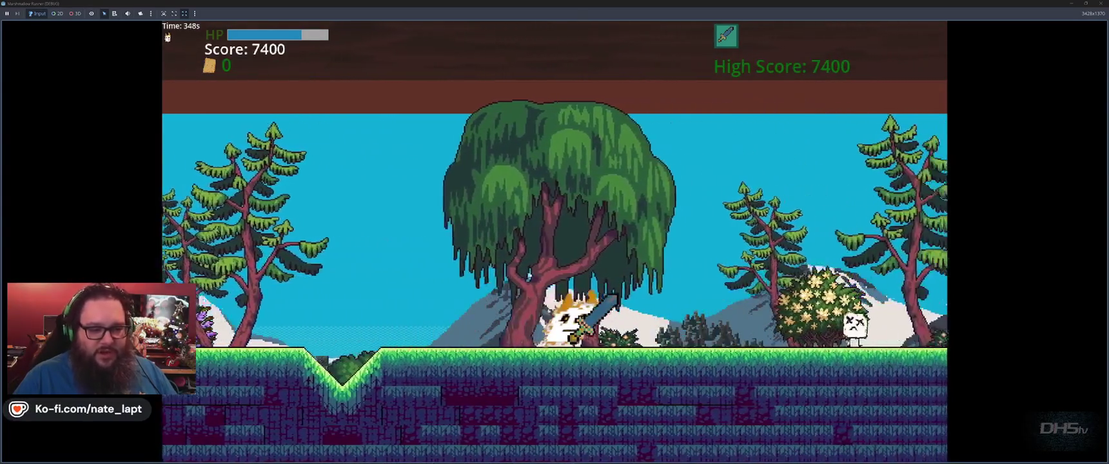
pyautogui.press('space')
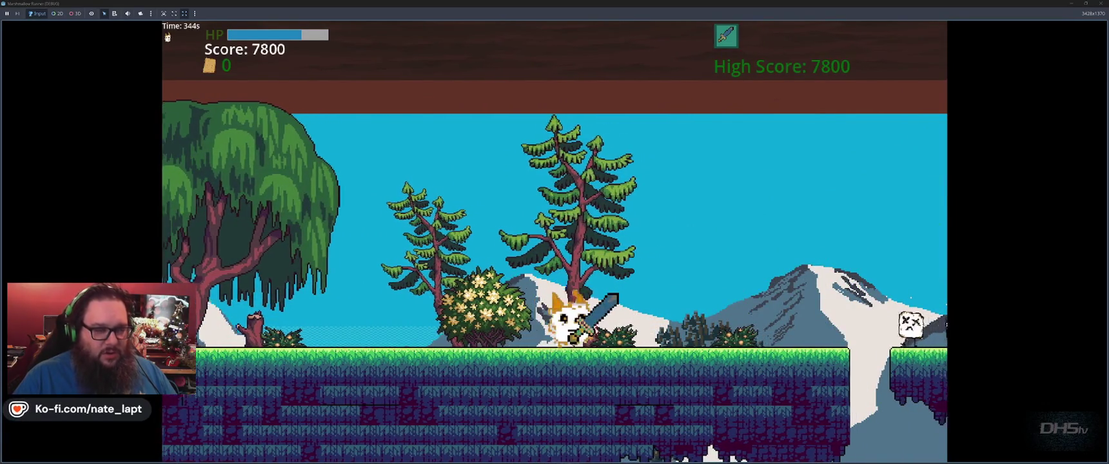
pyautogui.press('space')
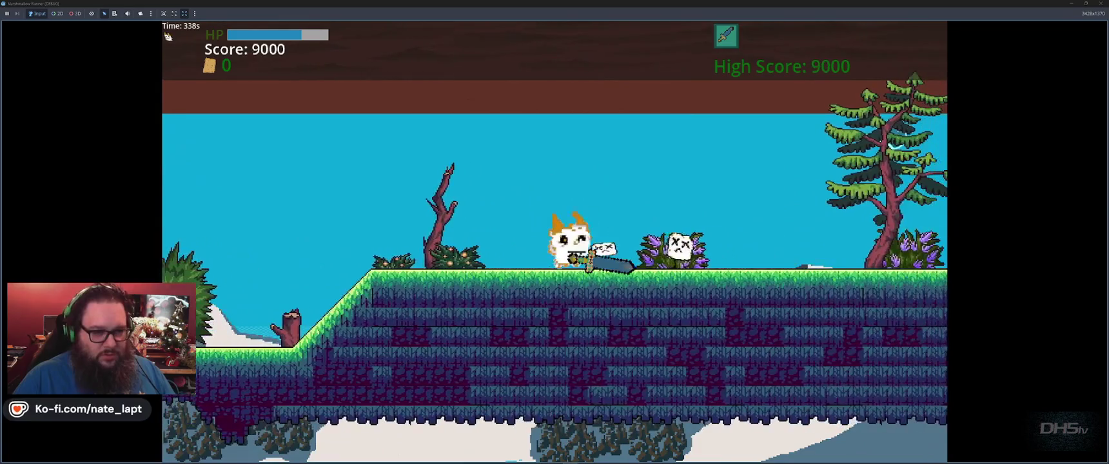
pyautogui.press('space')
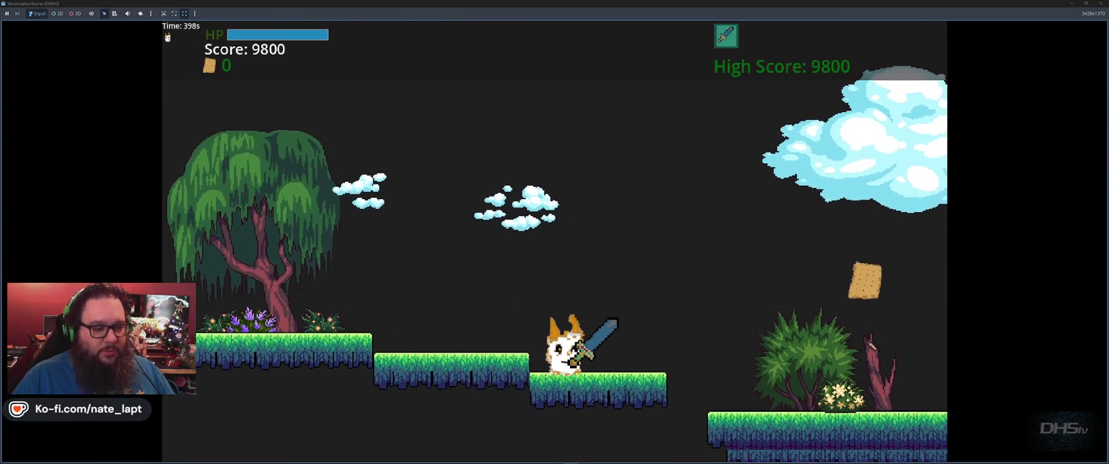
# - Jump across gaps and up the raised ledges, collecting the cracker on the way
pyautogui.press('space')
pyautogui.press('space')
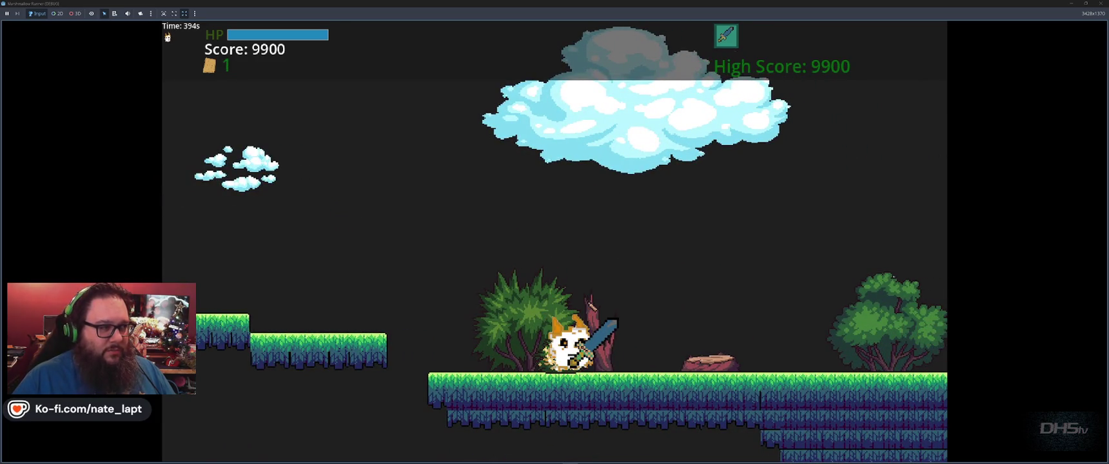
pyautogui.press('space')
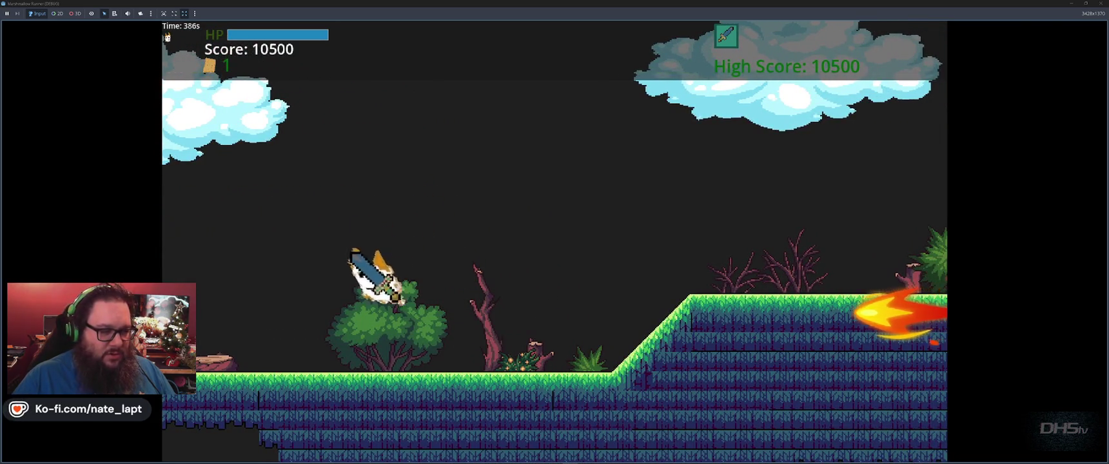
pyautogui.press('space')
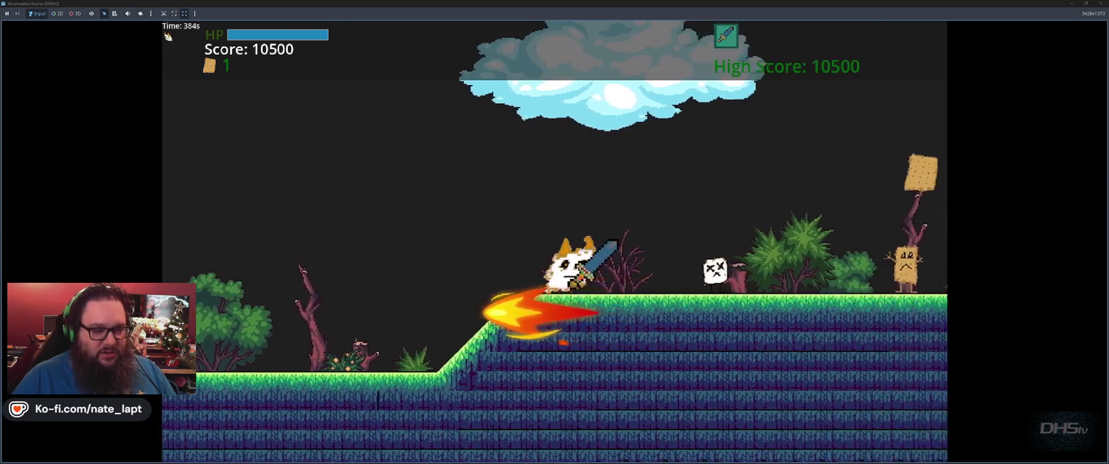
pyautogui.press('space')
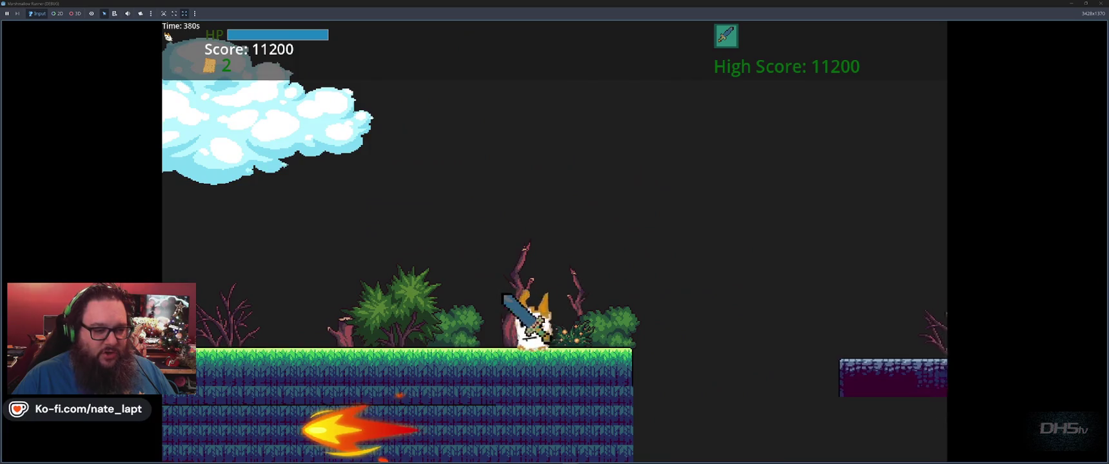
pyautogui.press('space')
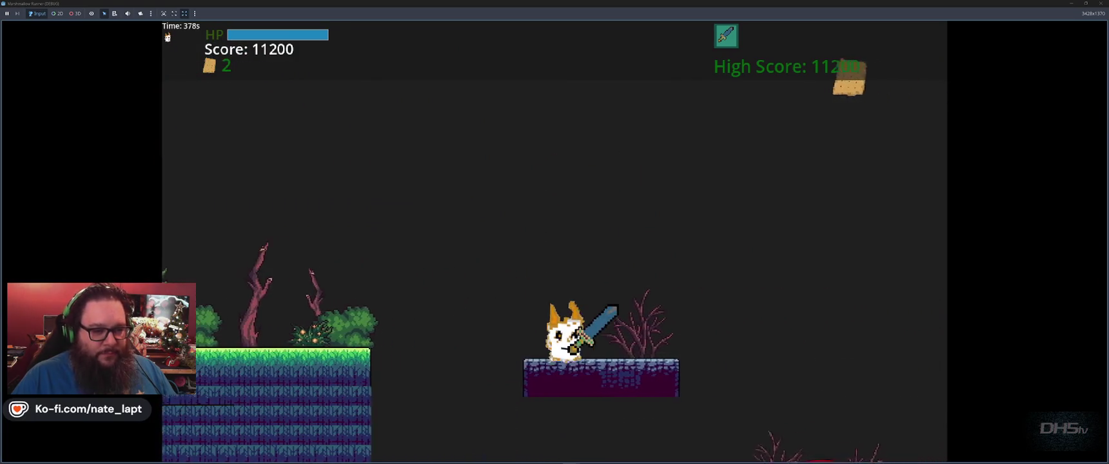
pyautogui.press('space')
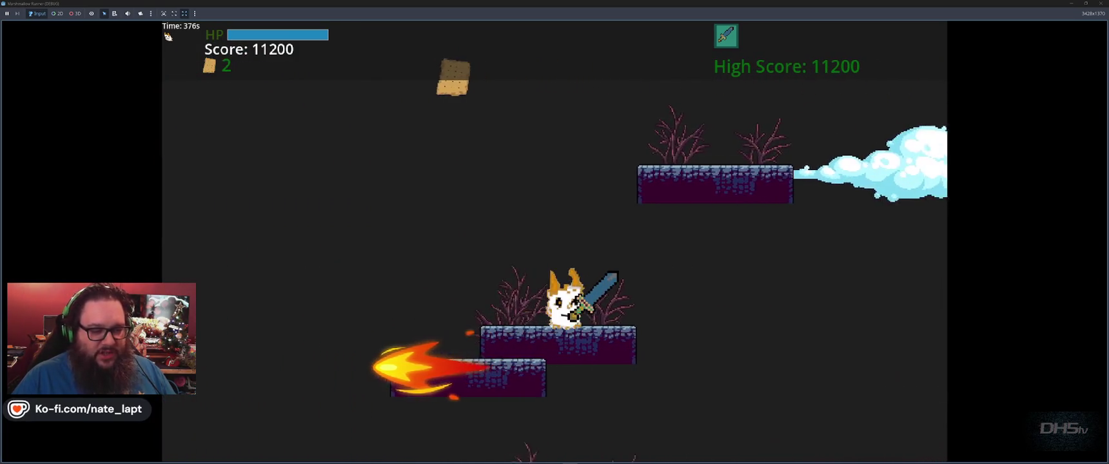
pyautogui.press('space')
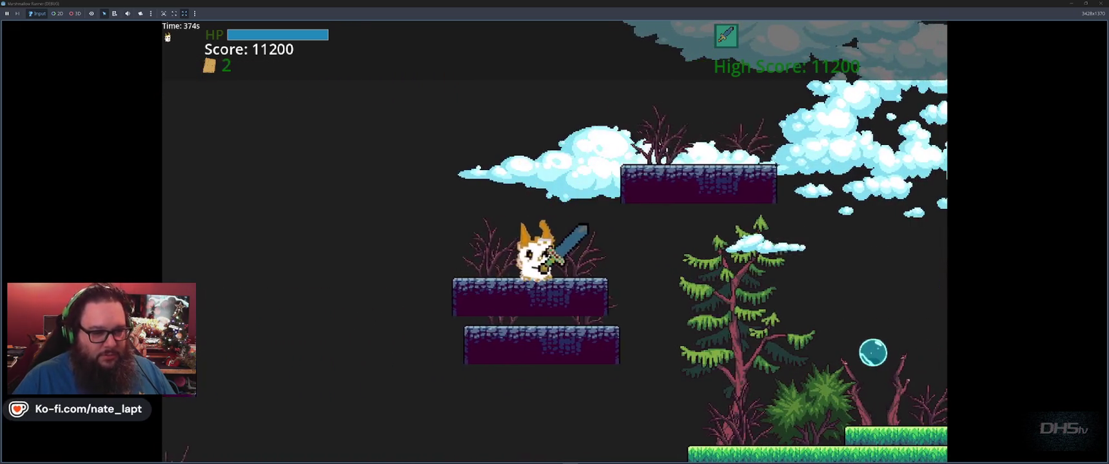
pyautogui.press('space')
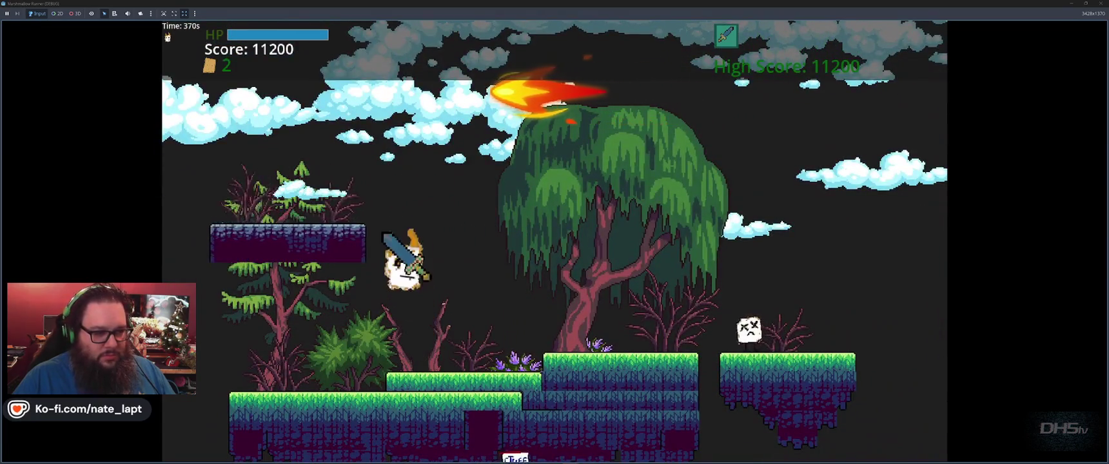
pyautogui.press('space')
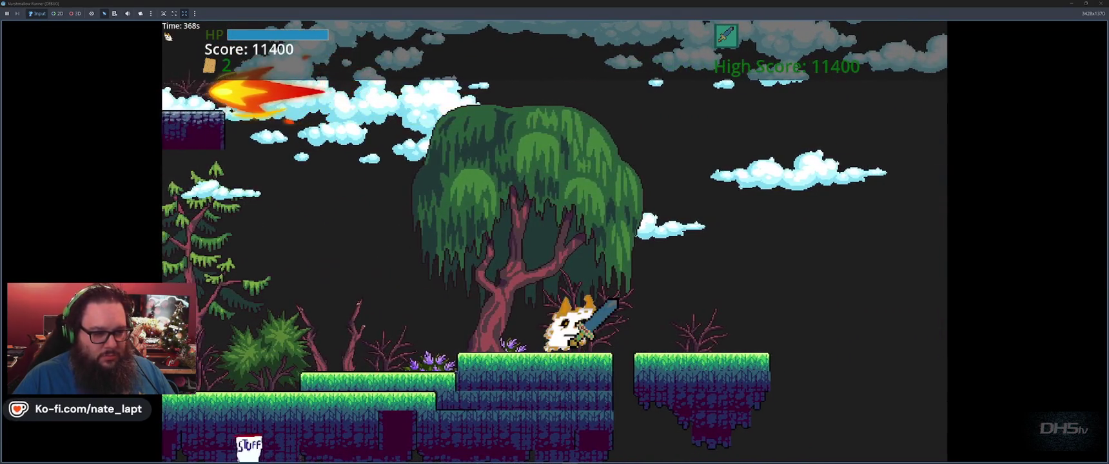
pyautogui.press('space')
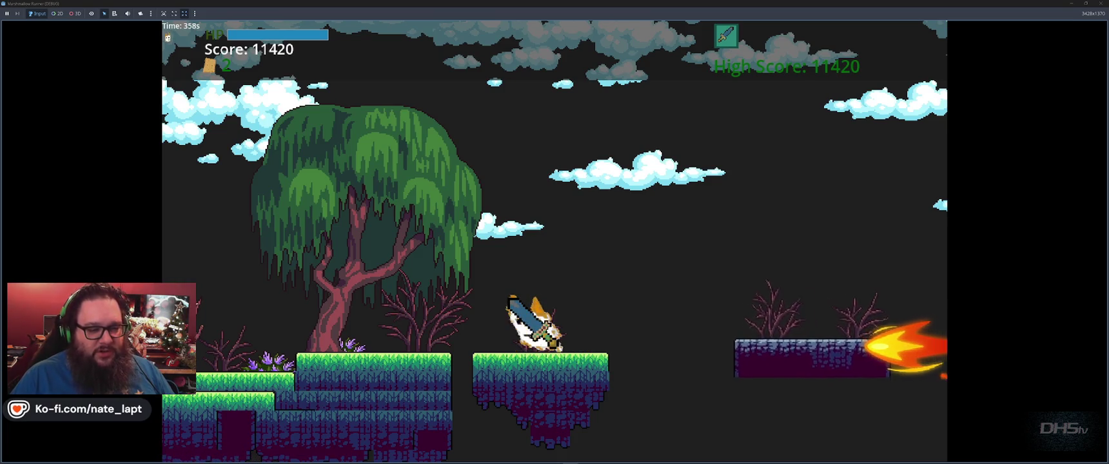
# - Leap between platforms dodging fireballs and orbs, lifting the score to 13540
pyautogui.press('space')
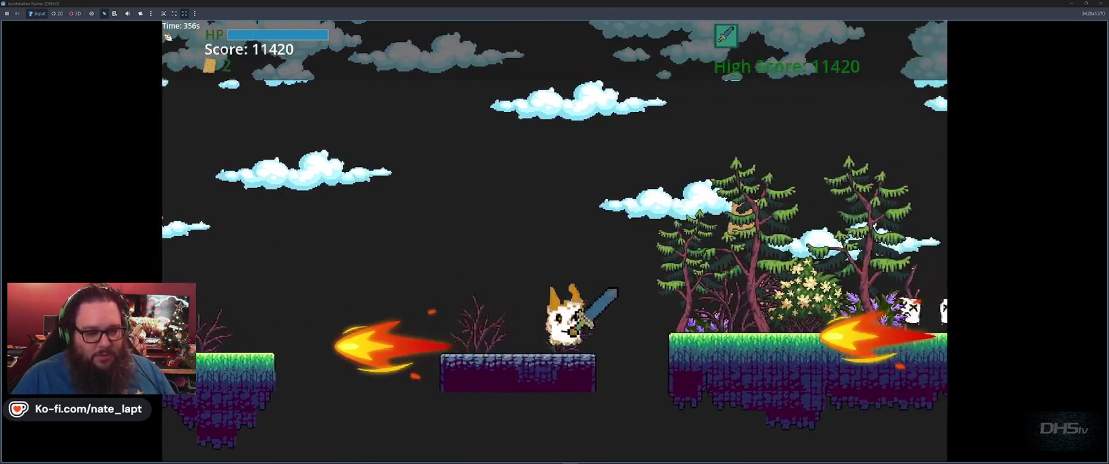
pyautogui.press('space')
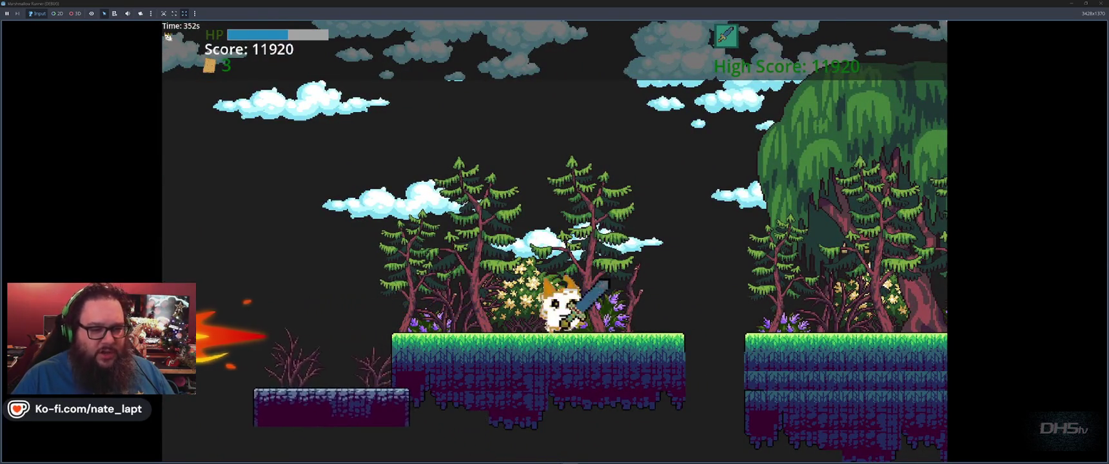
pyautogui.press('space')
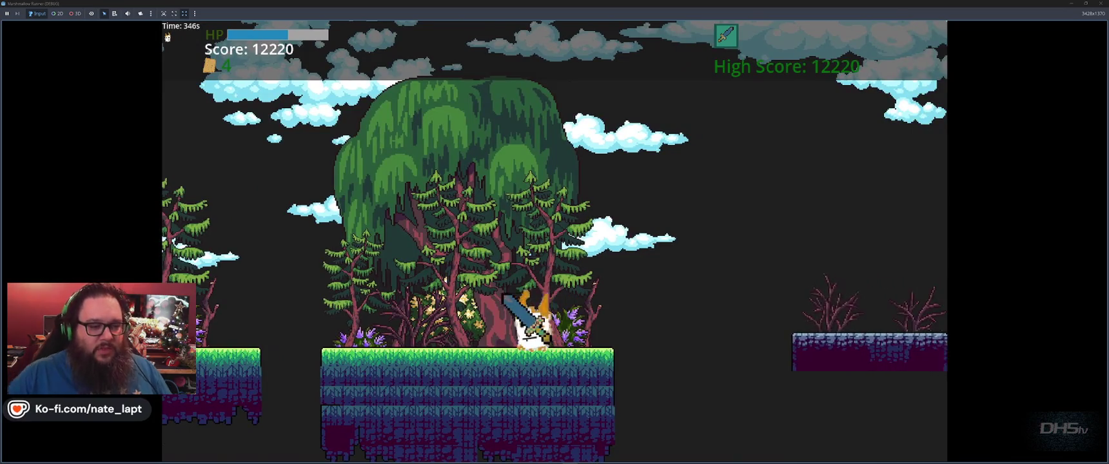
pyautogui.press('space')
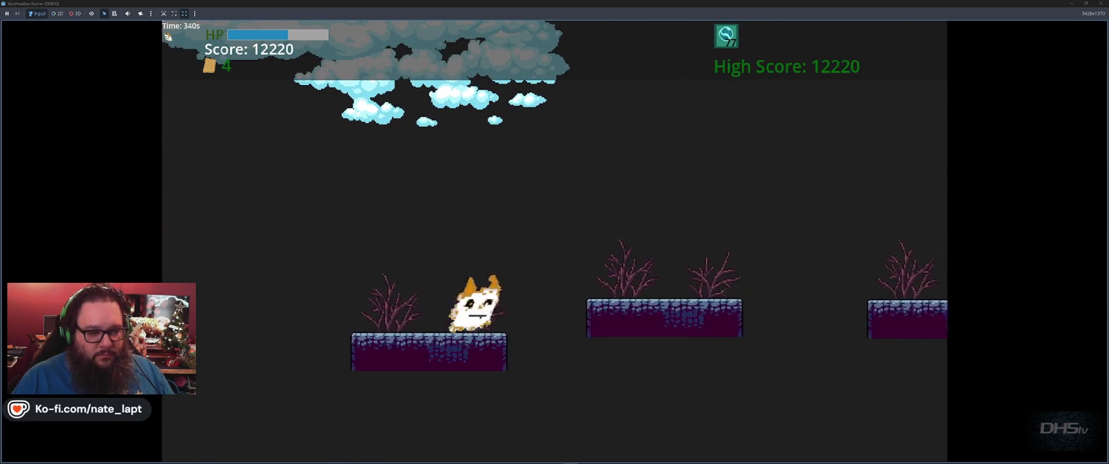
pyautogui.press('space')
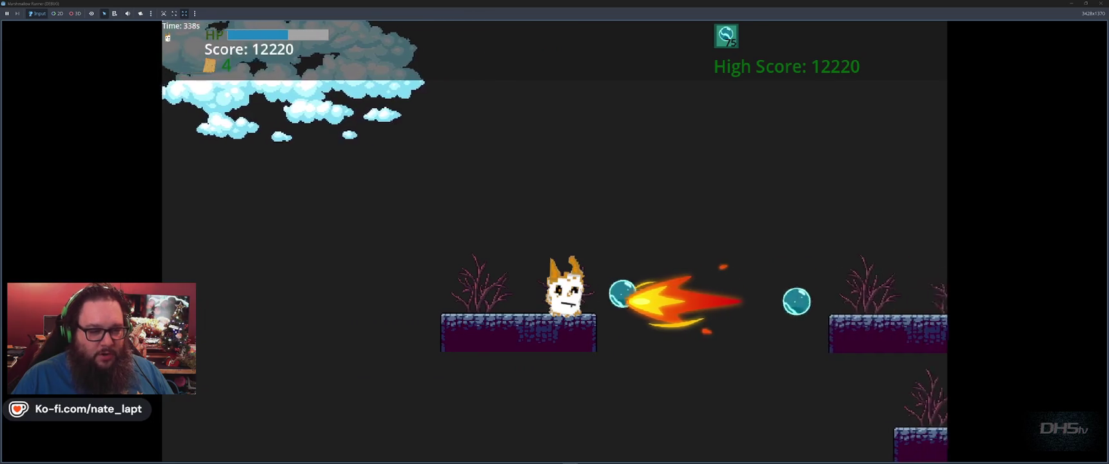
pyautogui.press('space')
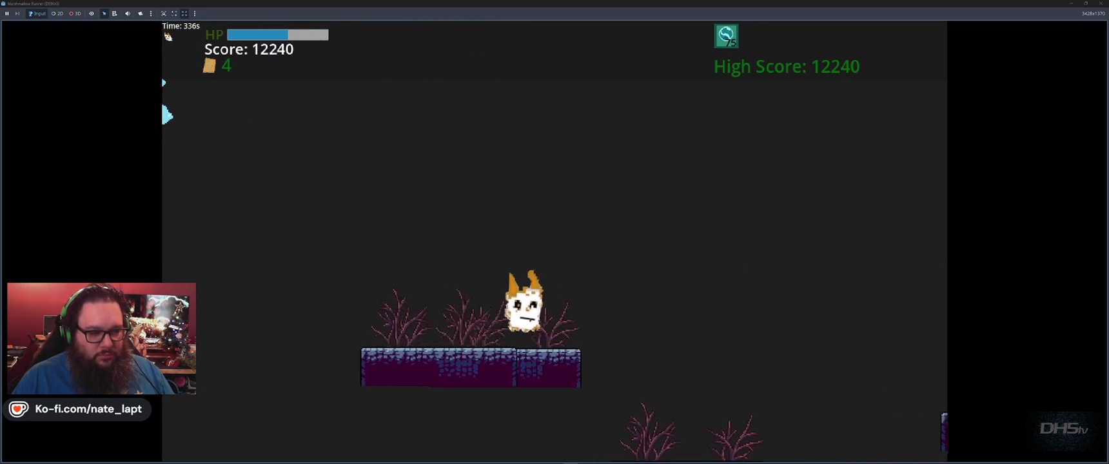
pyautogui.press('space')
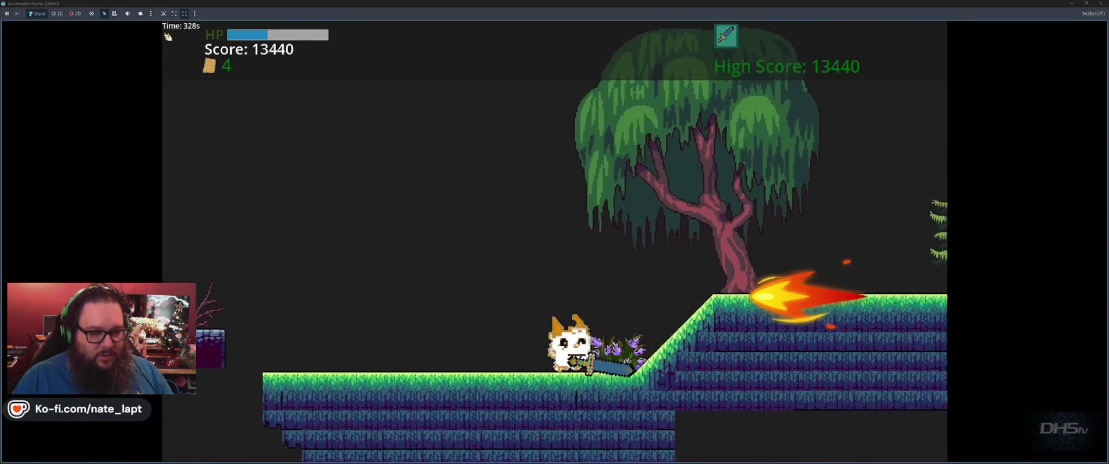
pyautogui.press('space')
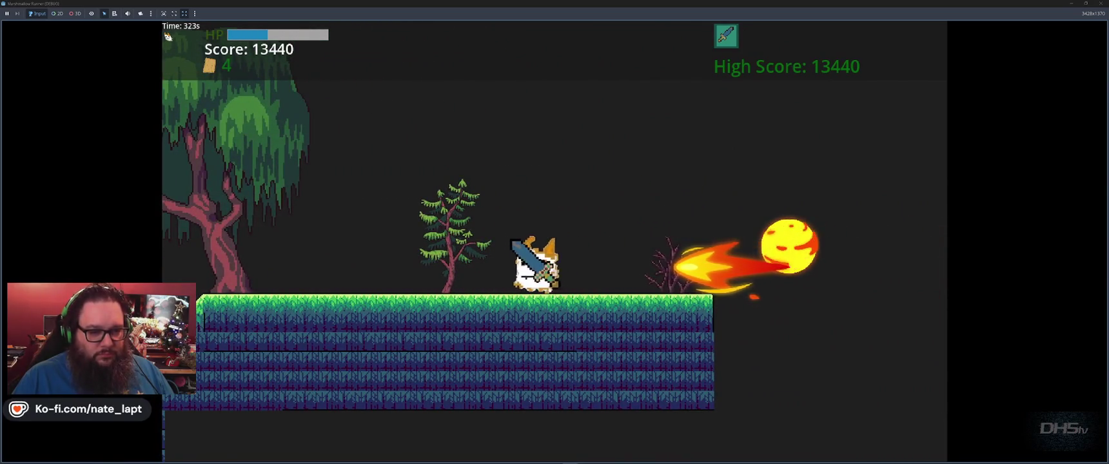
pyautogui.press('space')
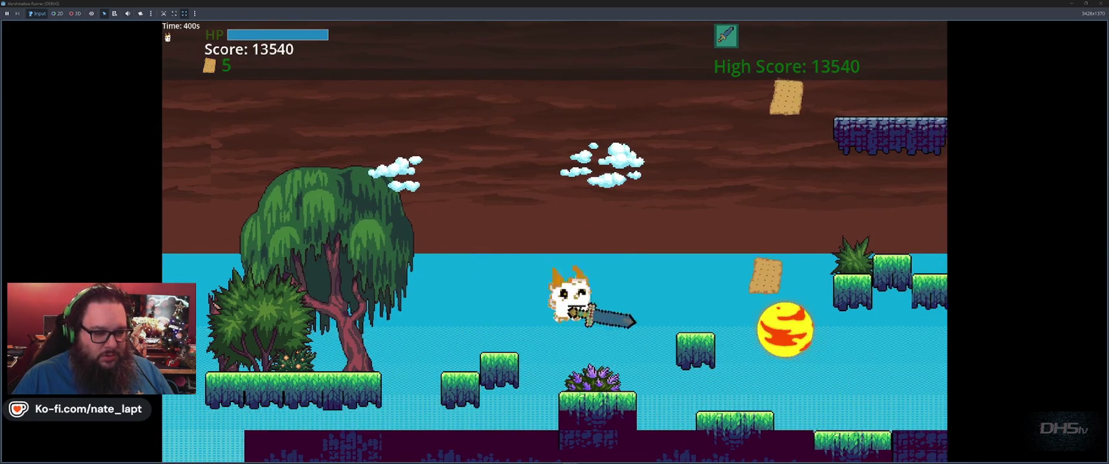
# - Climb the purple ledges, double-jump to the tree platform, and collect a cracker
pyautogui.press('space')
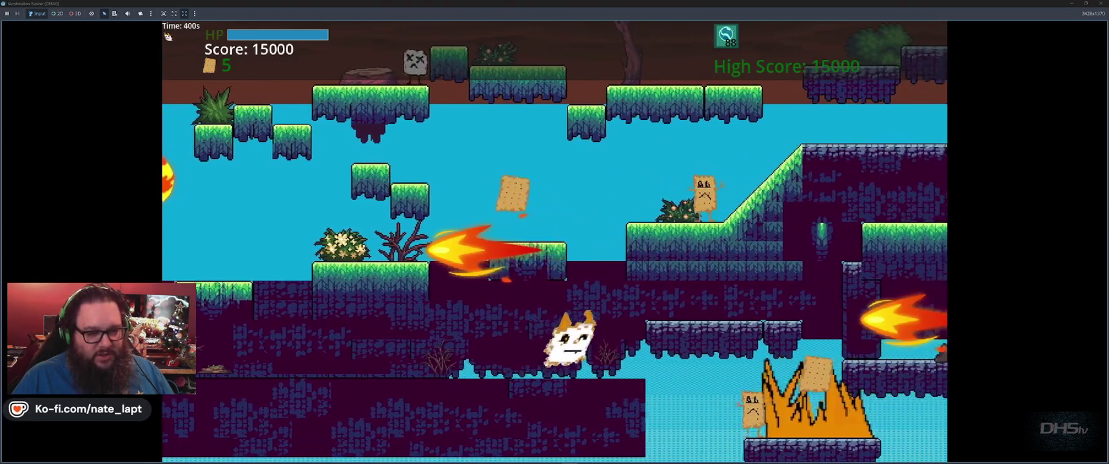
pyautogui.press('space')
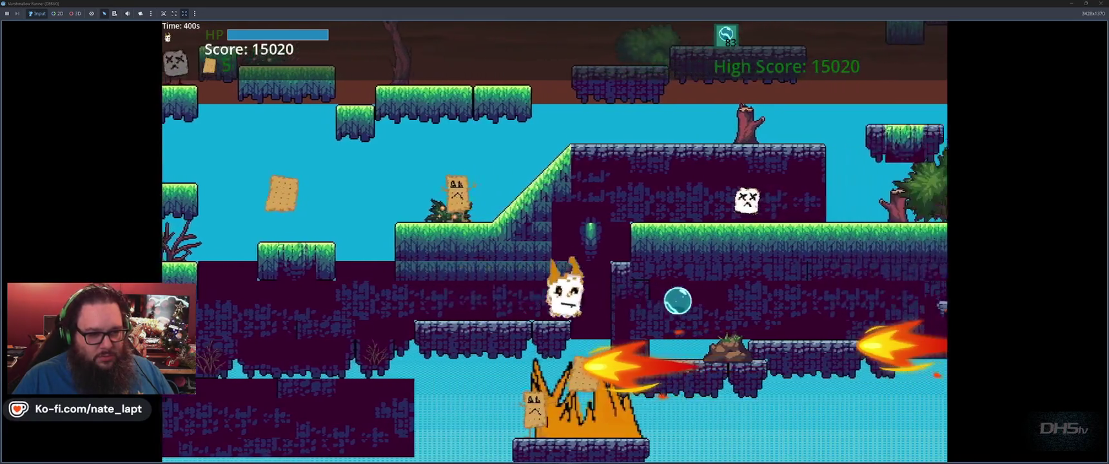
pyautogui.press('space')
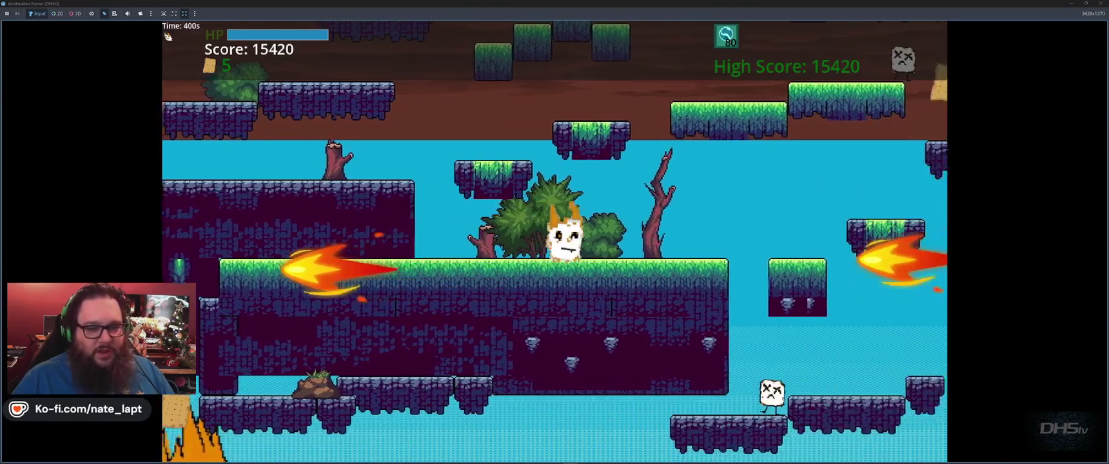
pyautogui.press('space')
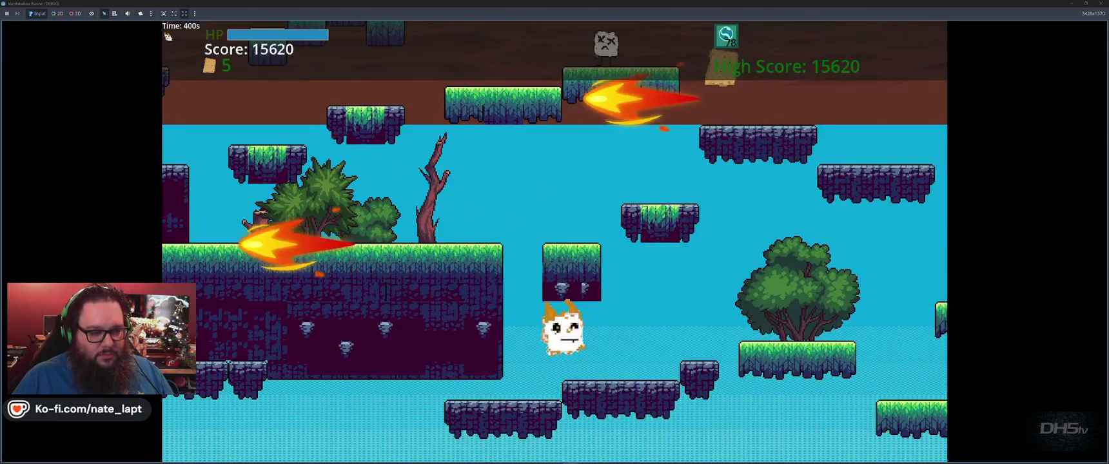
pyautogui.press('space')
pyautogui.press('space')
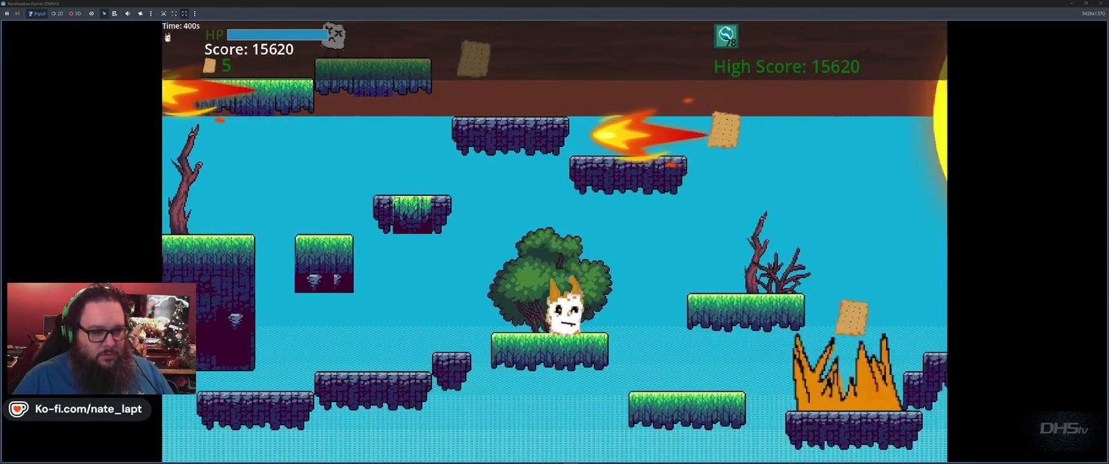
pyautogui.press('space')
pyautogui.press('space')
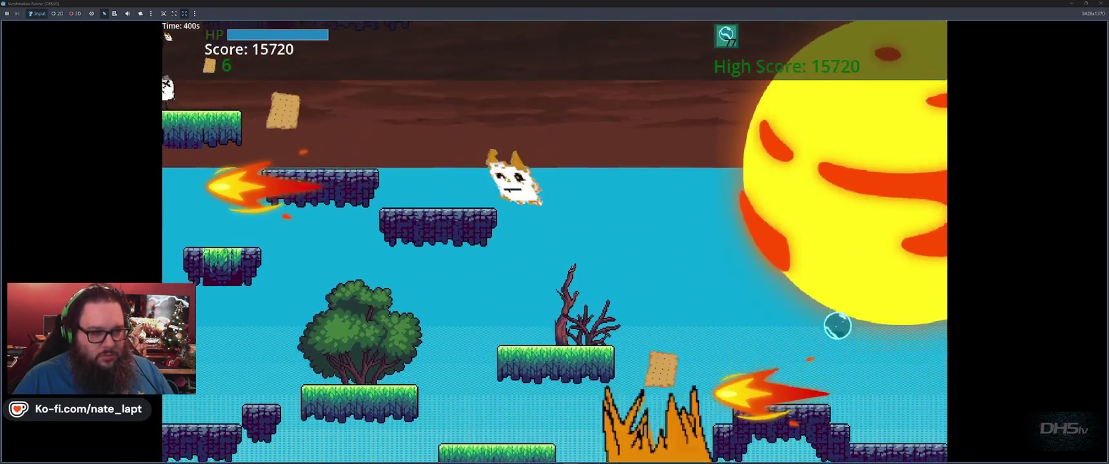
pyautogui.press('space')
pyautogui.press('space')
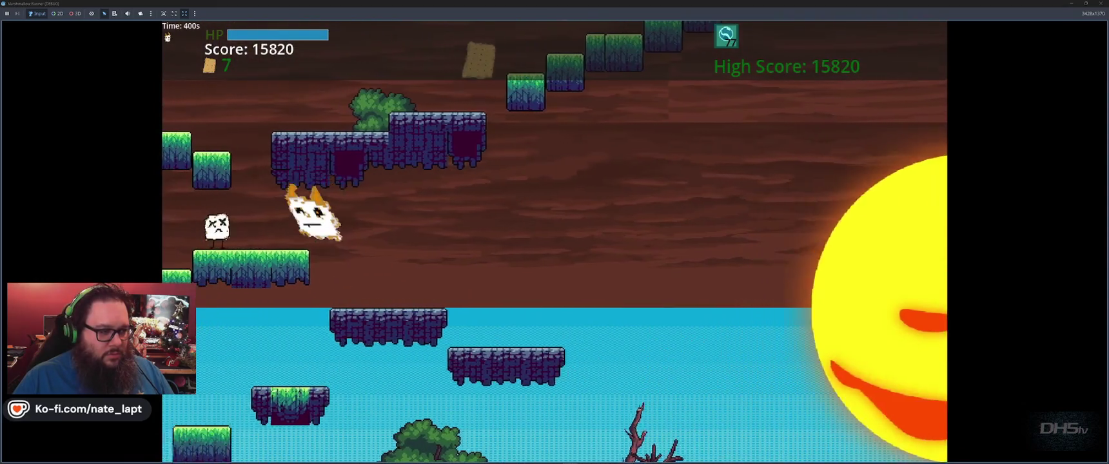
pyautogui.press('space')
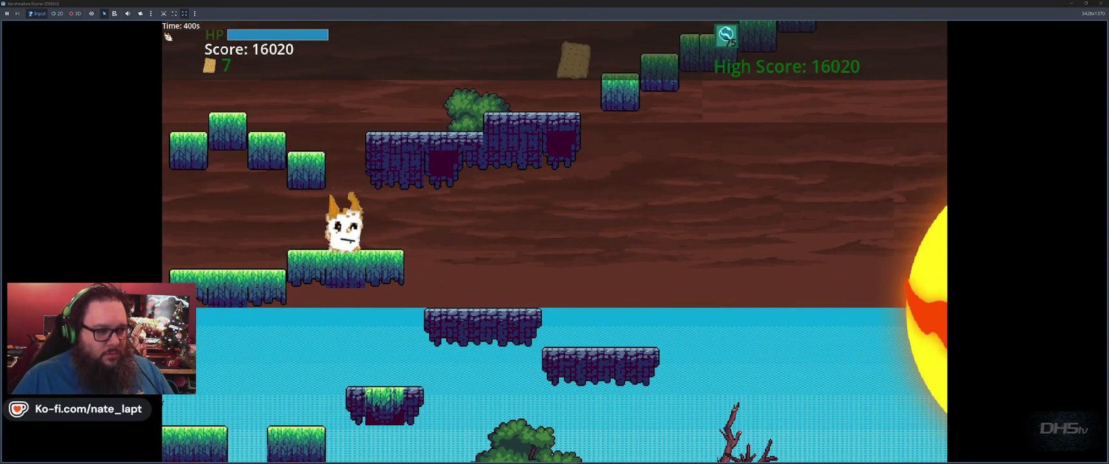
pyautogui.press('space')
pyautogui.press('space')
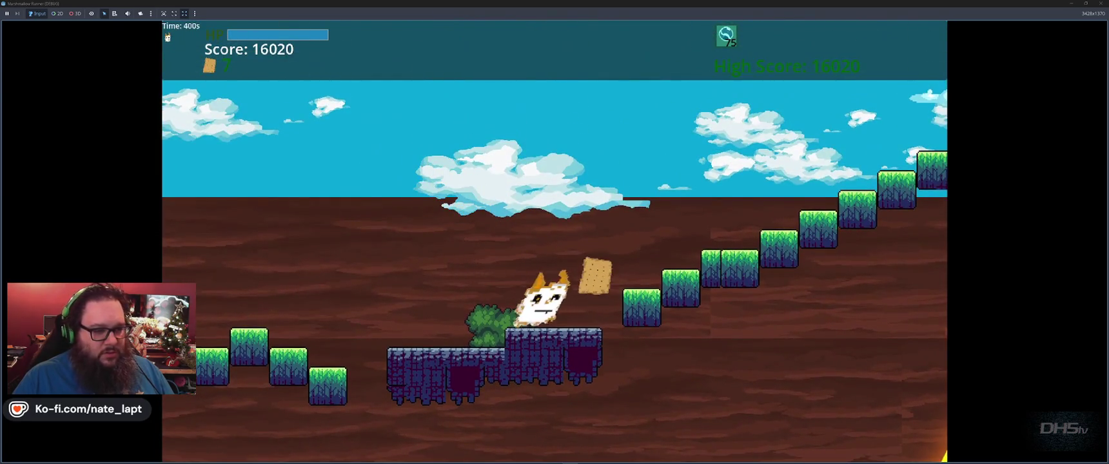
pyautogui.press('space')
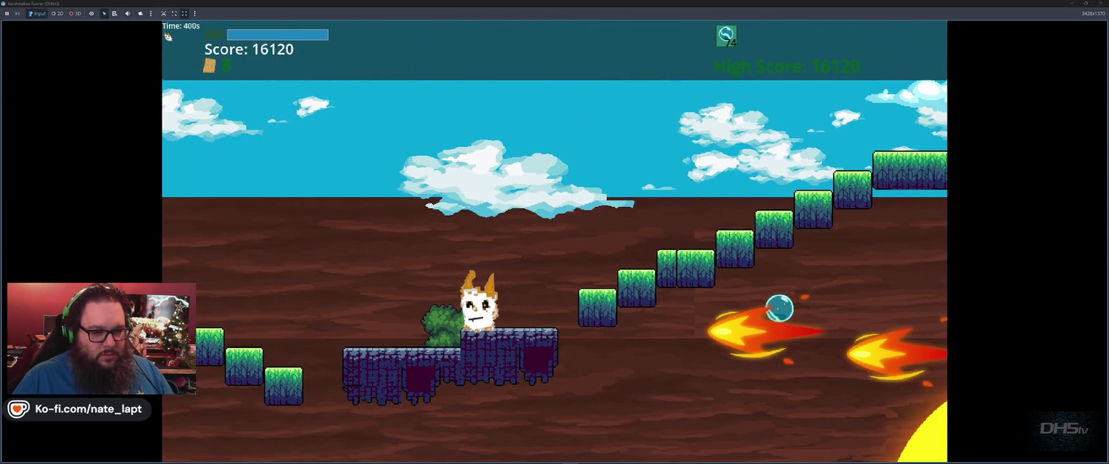
# - Hop between purple and green platforms until the run ends with a 16520 high score
pyautogui.press('space')
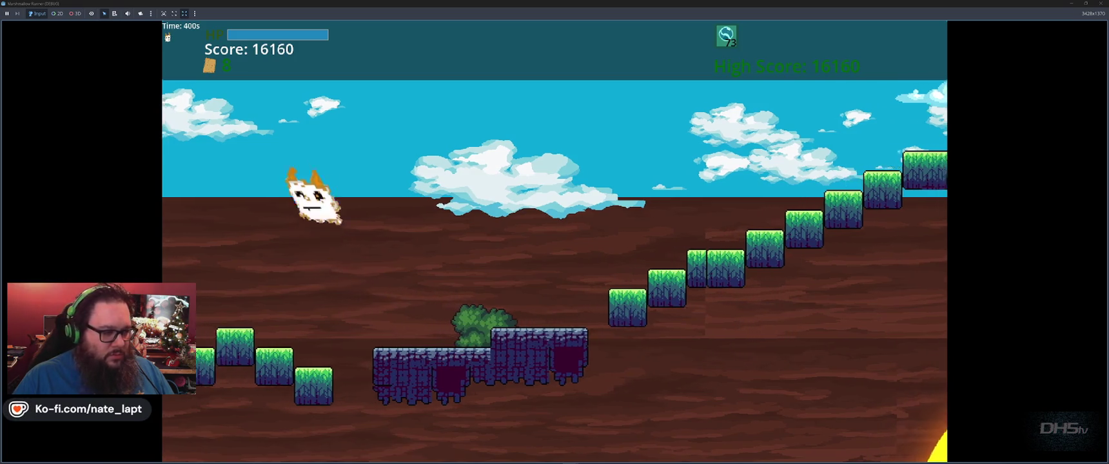
pyautogui.press('space')
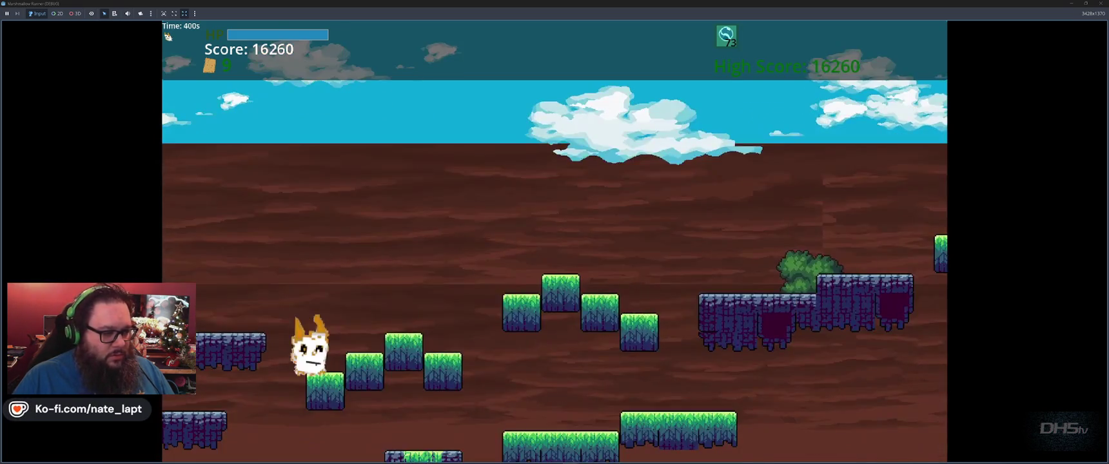
pyautogui.press('space')
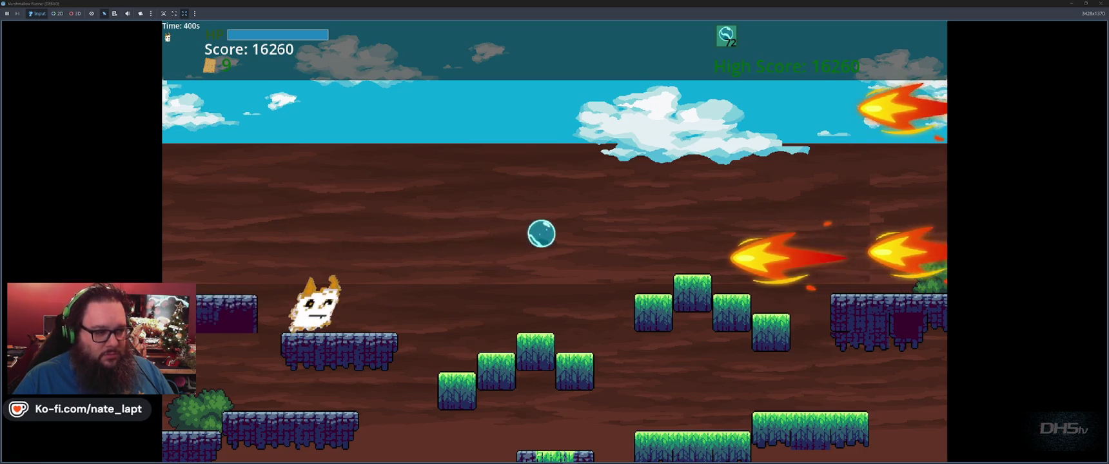
pyautogui.press('space')
pyautogui.press('space')
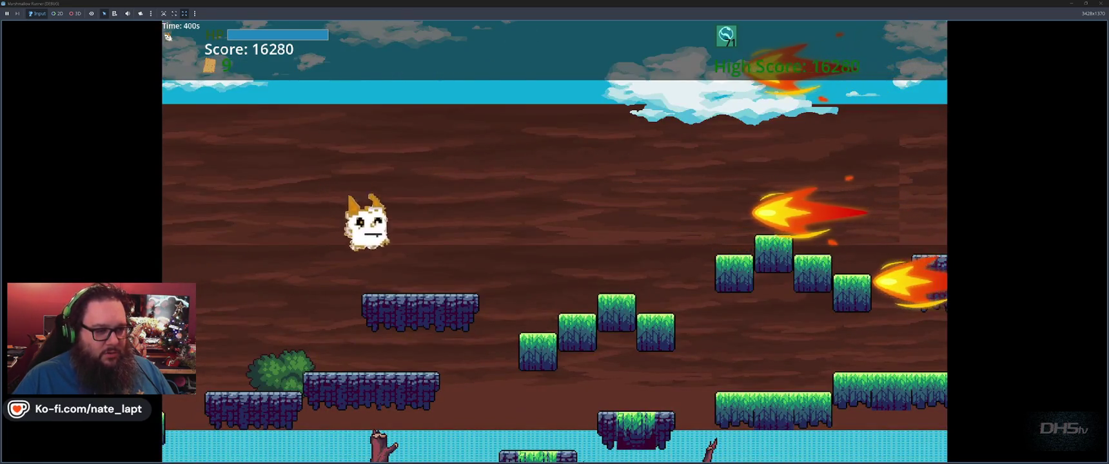
pyautogui.press('space')
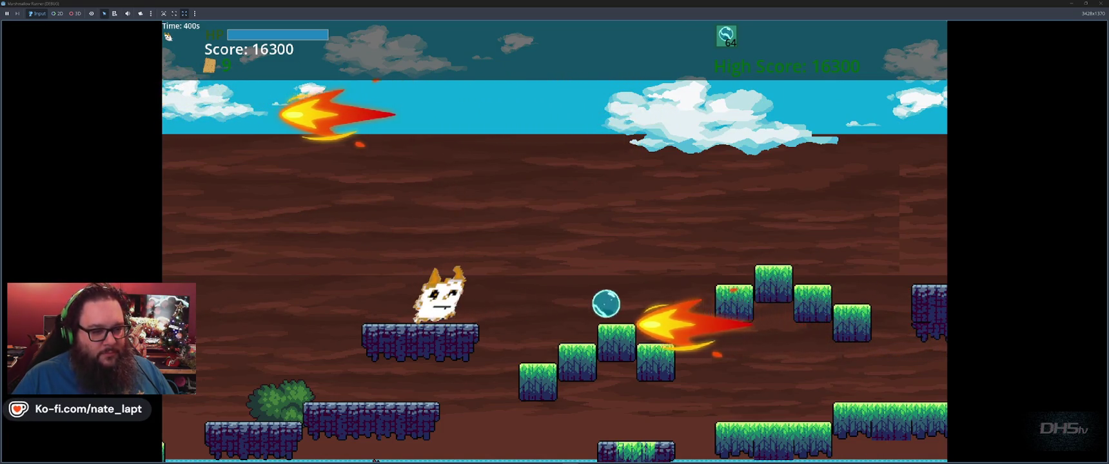
pyautogui.press('space')
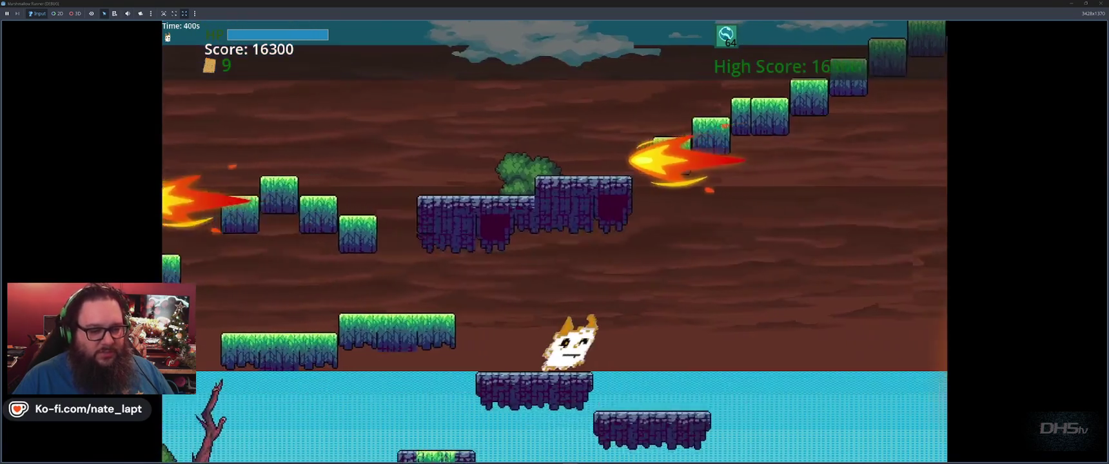
pyautogui.press('space')
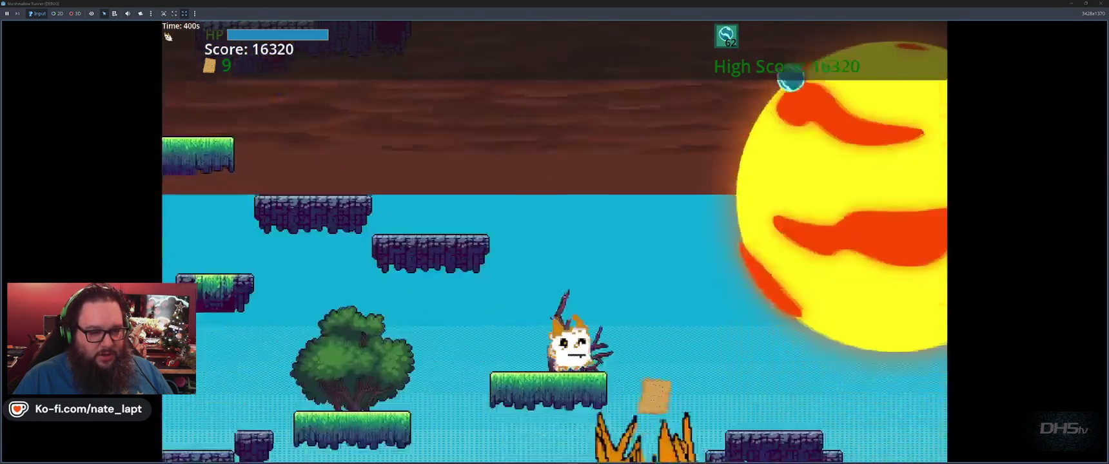
pyautogui.press('space')
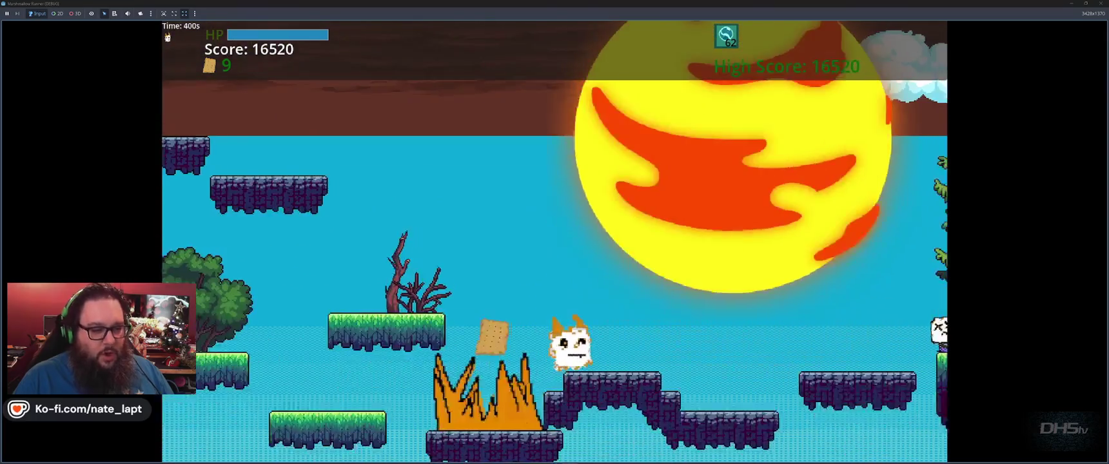
pyautogui.press('space')
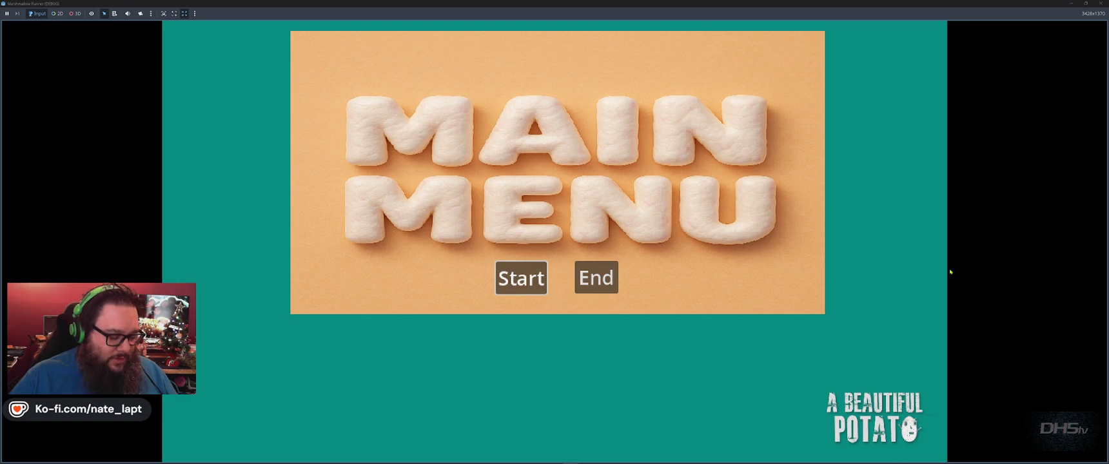
# - Stop the game, return to Aseprite, zoom the fireball canvas to 600%, and reposition it
pyautogui.press('F8')
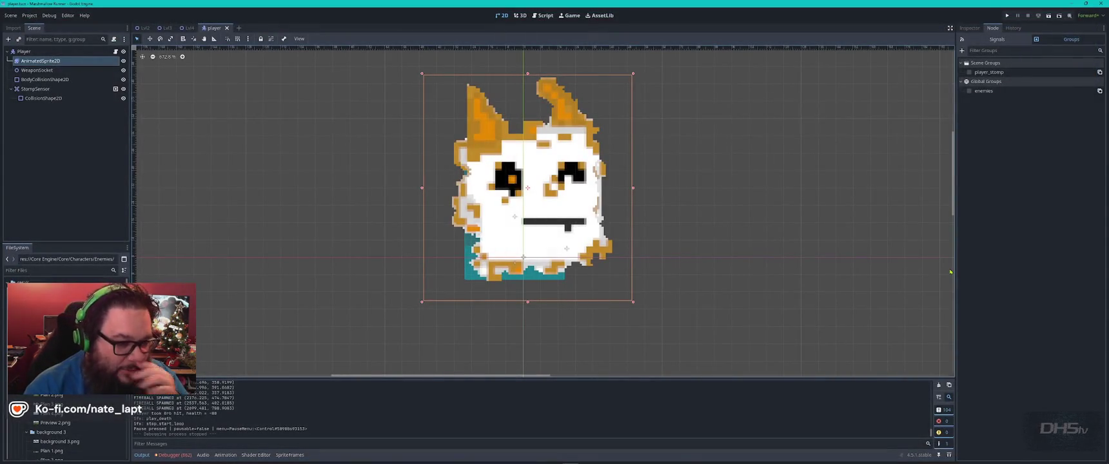
pyautogui.hotkey('alt', 'Tab')
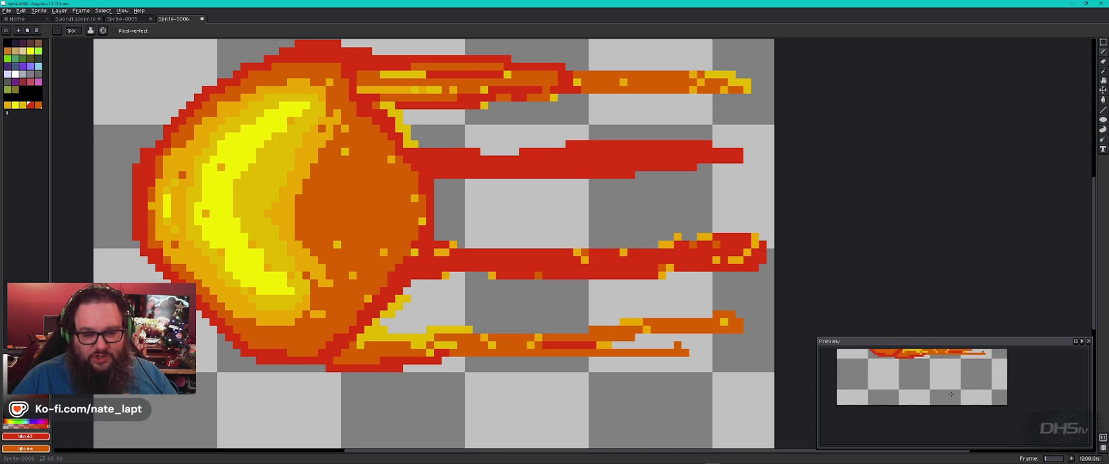
pyautogui.scroll(-4, 280, 200)
pyautogui.scroll(-3, 280, 201)
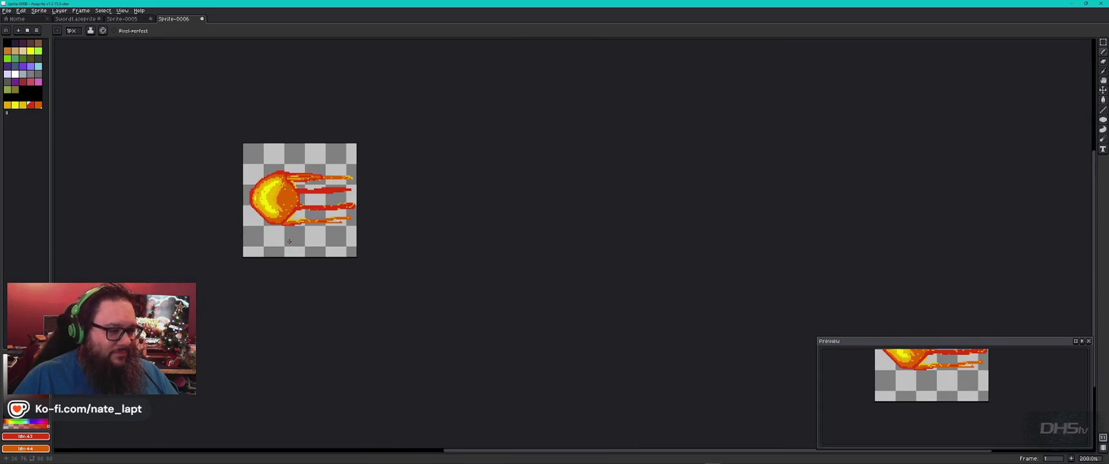
pyautogui.moveTo(280, 233); pyautogui.dragTo(446, 255)
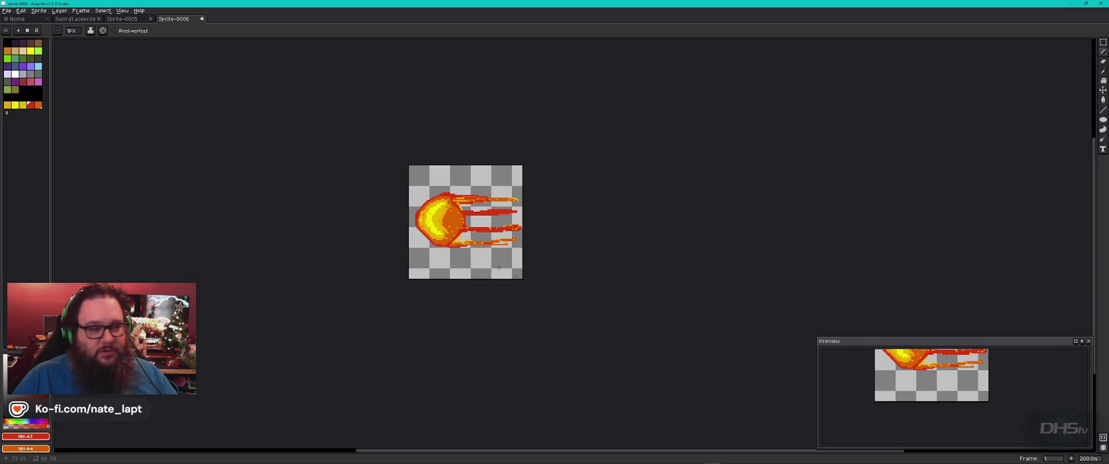
pyautogui.scroll(4, 473, 227)
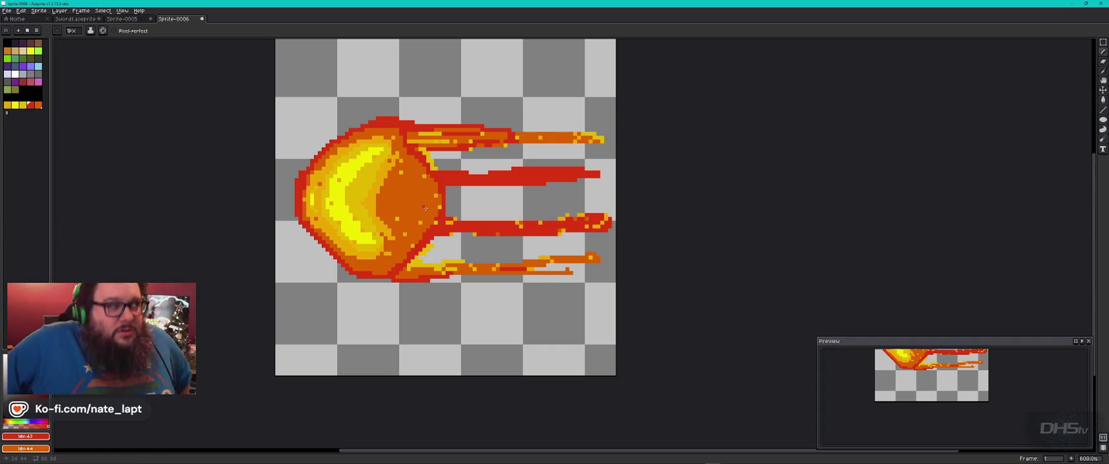
pyautogui.hotkey('alt', 'Tab')
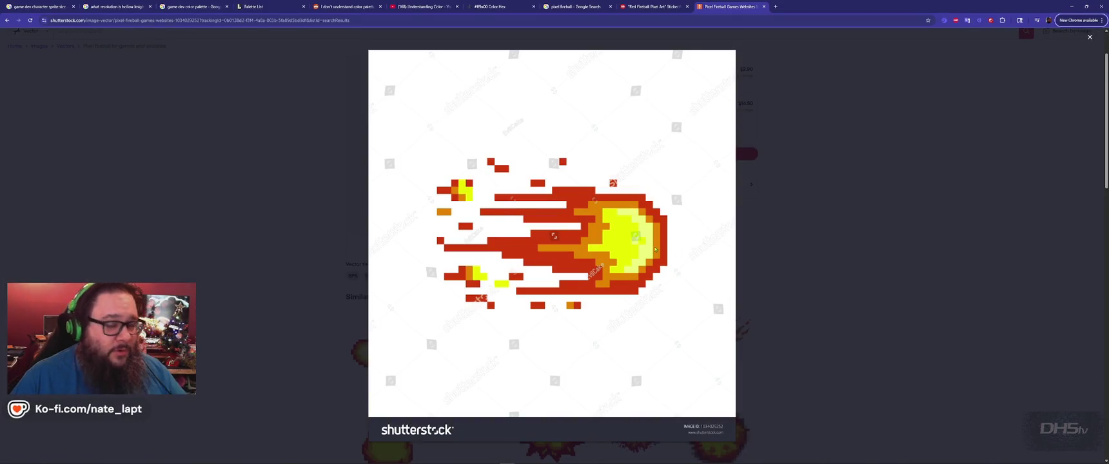
# - Compare the Redbubble red fireball sticker with the Shutterstock fireball reference
pyautogui.click(651, 6)
pyautogui.scroll(-1, 513, 304)
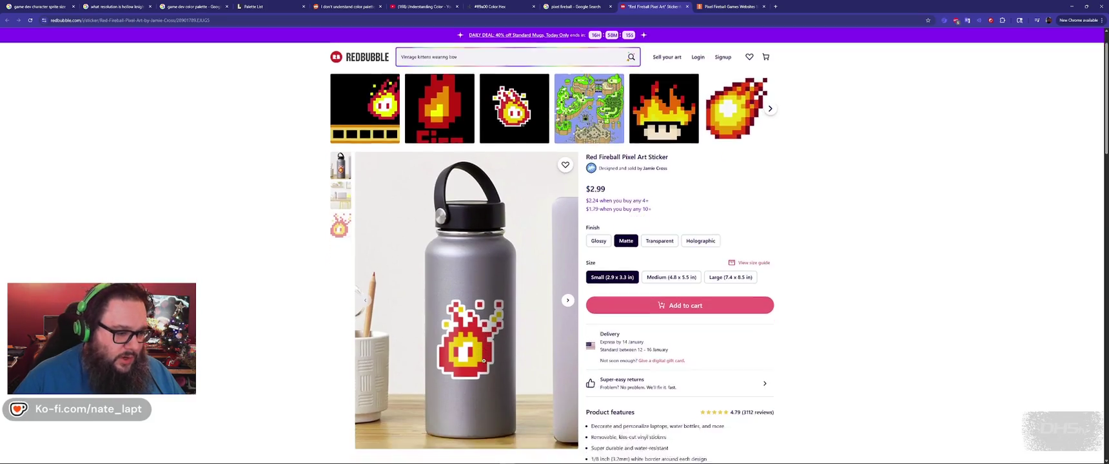
pyautogui.hotkey('ctrl', 'Tab')
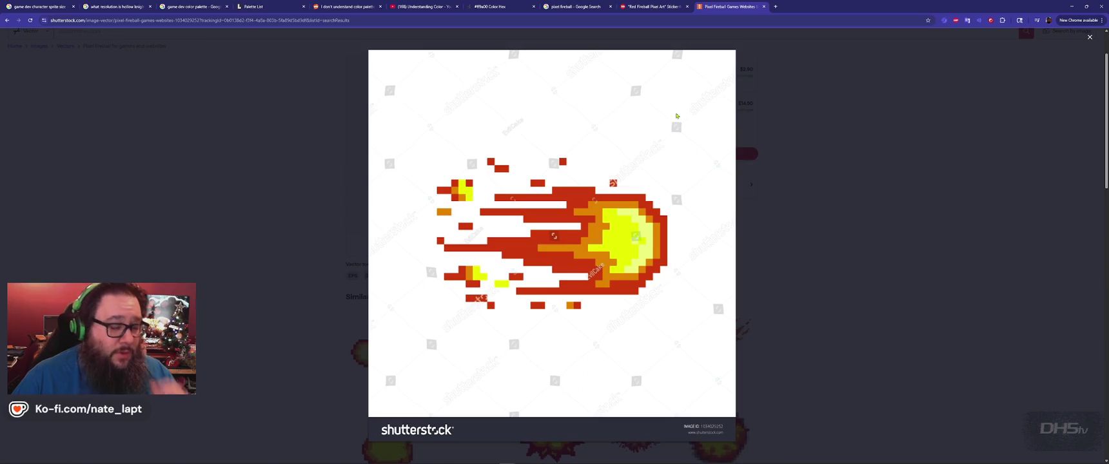
# - Scroll through the Google Images pixel fireball results, then return to Aseprite
pyautogui.click(570, 8)
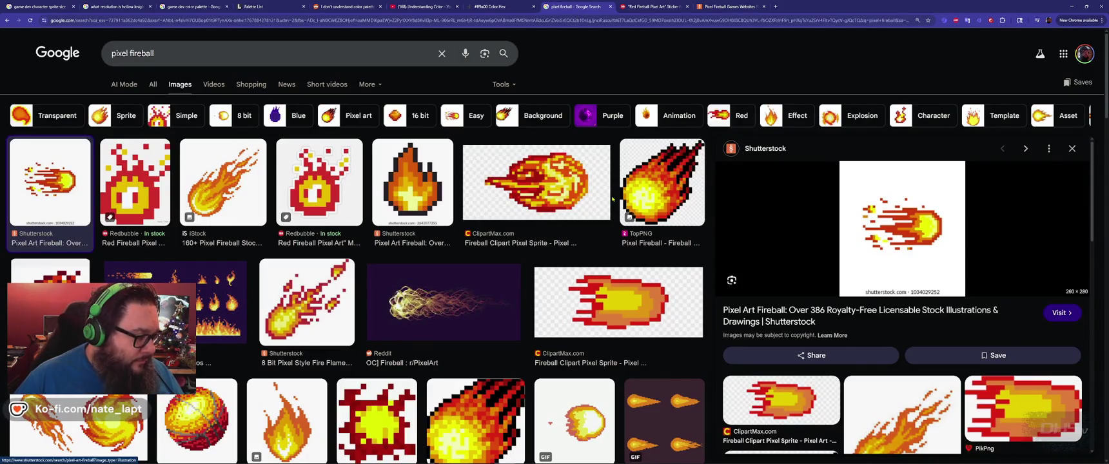
pyautogui.scroll(-5, 609, 212)
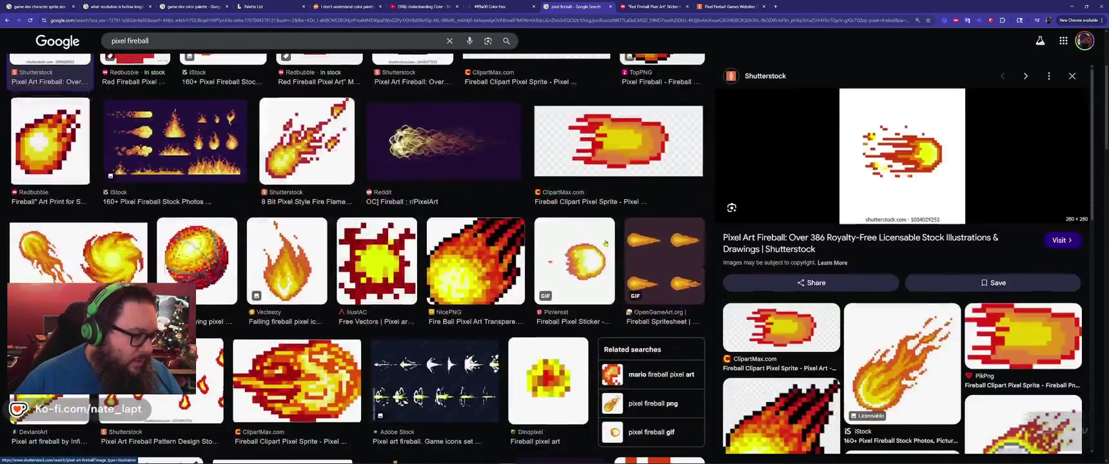
pyautogui.scroll(-3, 445, 255)
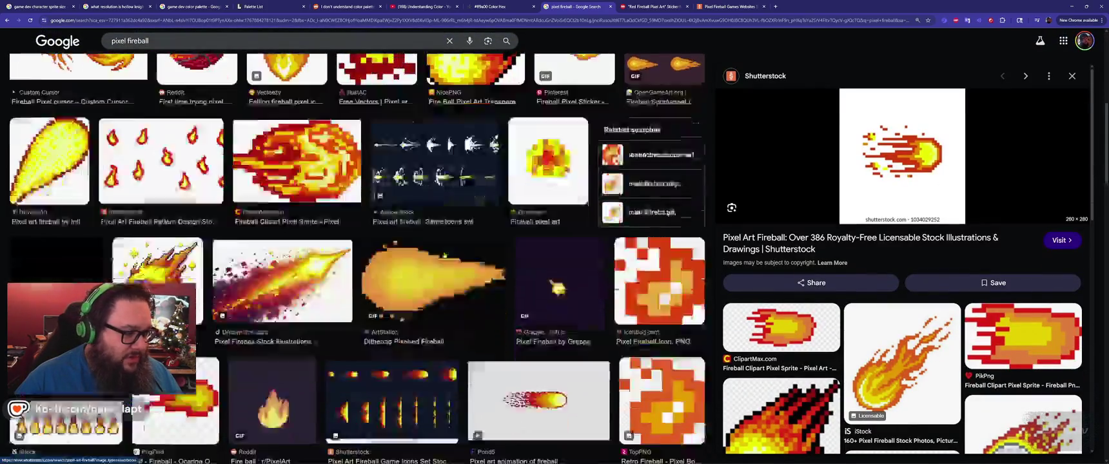
pyautogui.scroll(-2, 445, 255)
pyautogui.scroll(-1, 444, 255)
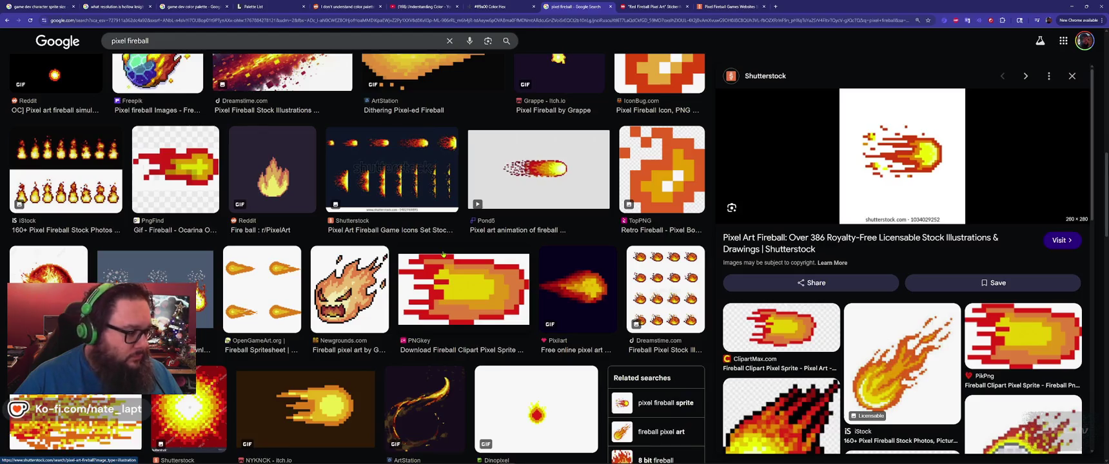
pyautogui.scroll(-3, 443, 255)
pyautogui.hotkey('alt', 'Tab')
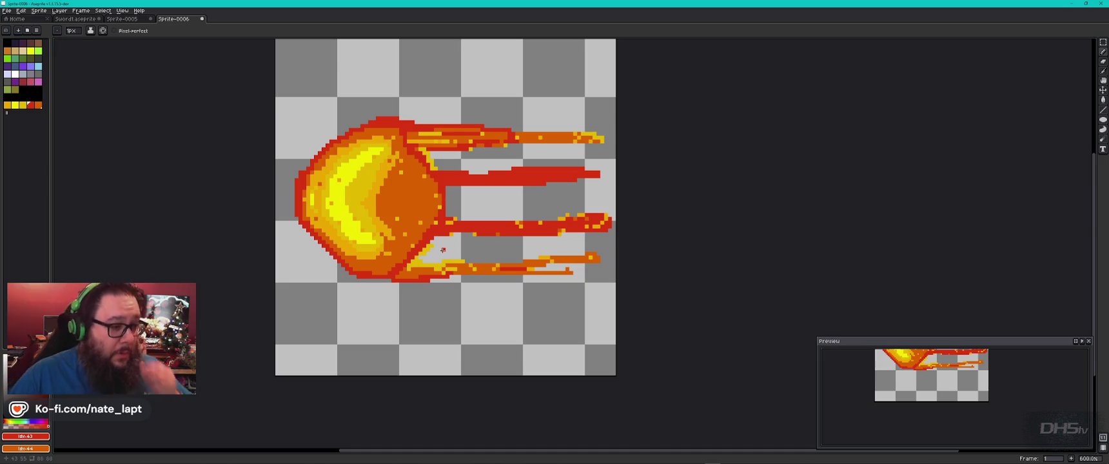
# - Extend the small bump on the flame tail with a few red pixels
pyautogui.scroll(6, 443, 250)
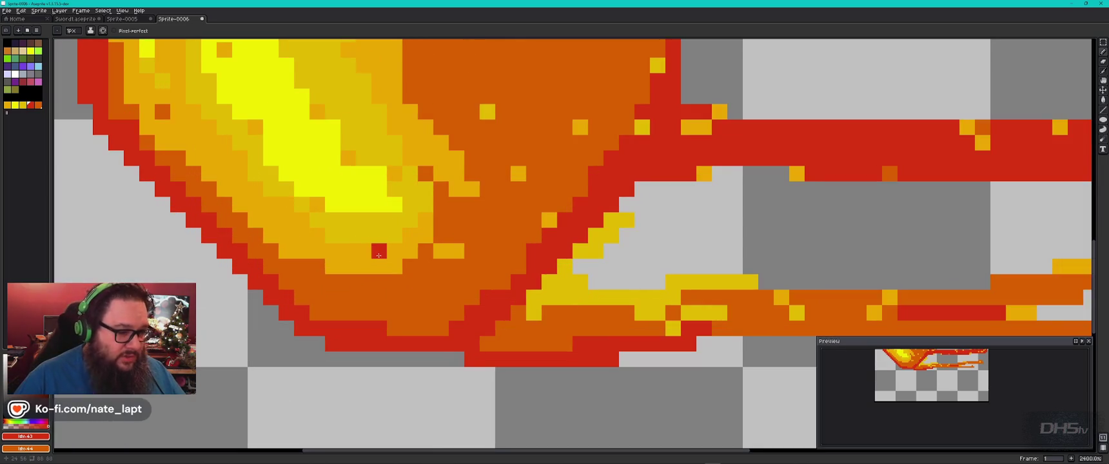
pyautogui.scroll(-2, 495, 267)
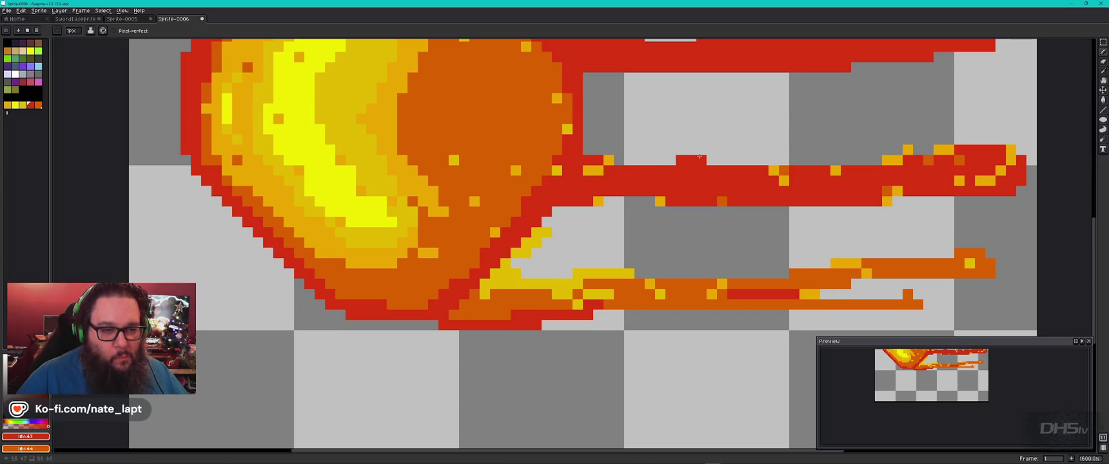
pyautogui.moveTo(709, 152); pyautogui.dragTo(733, 139)
pyautogui.click(743, 139)
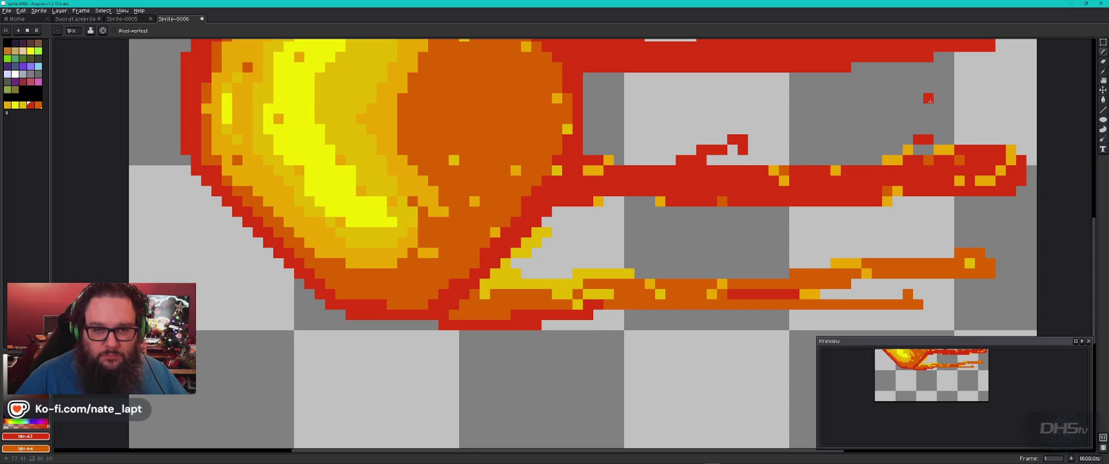
# - Place a diagonal cluster of red ember pixels beneath the tail streak
pyautogui.moveTo(878, 101); pyautogui.dragTo(834, 206)
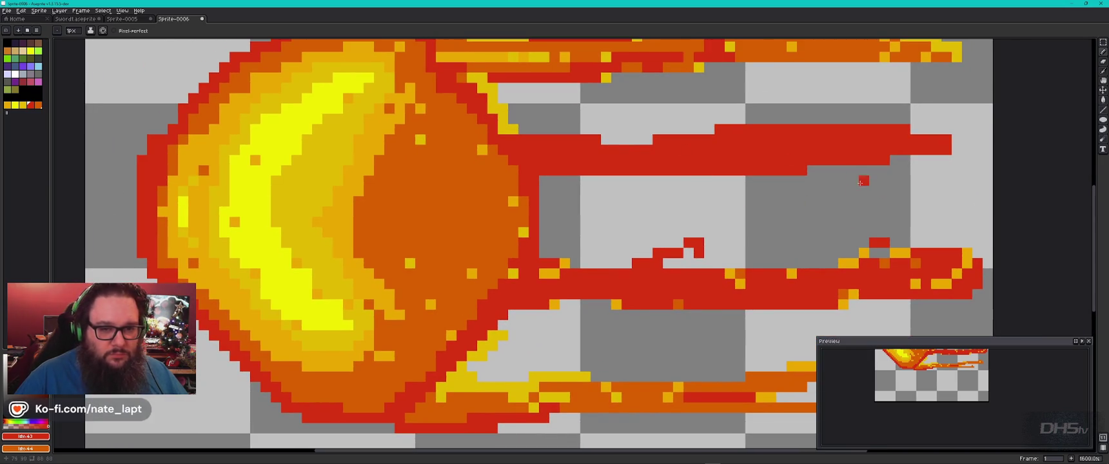
pyautogui.click(812, 181)
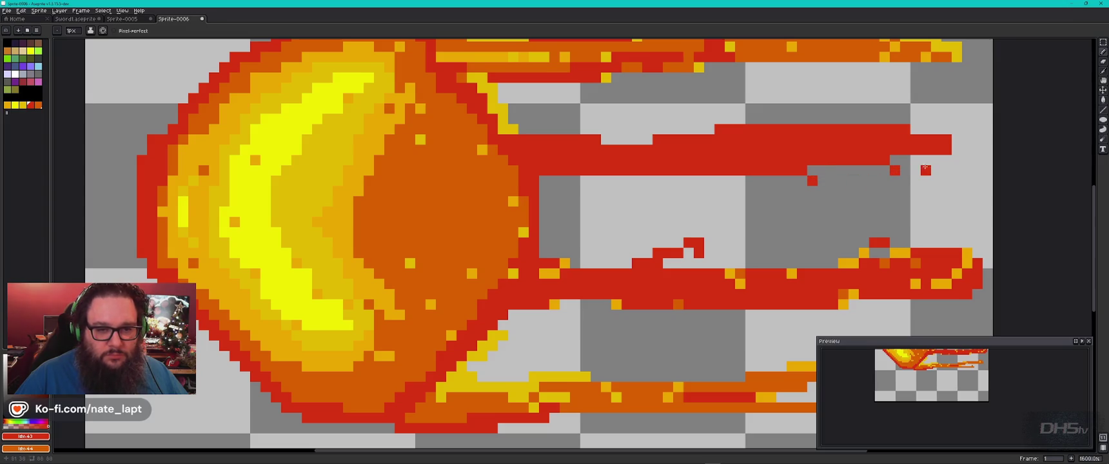
pyautogui.click(905, 181)
pyautogui.click(822, 191)
pyautogui.click(916, 191)
pyautogui.click(916, 181)
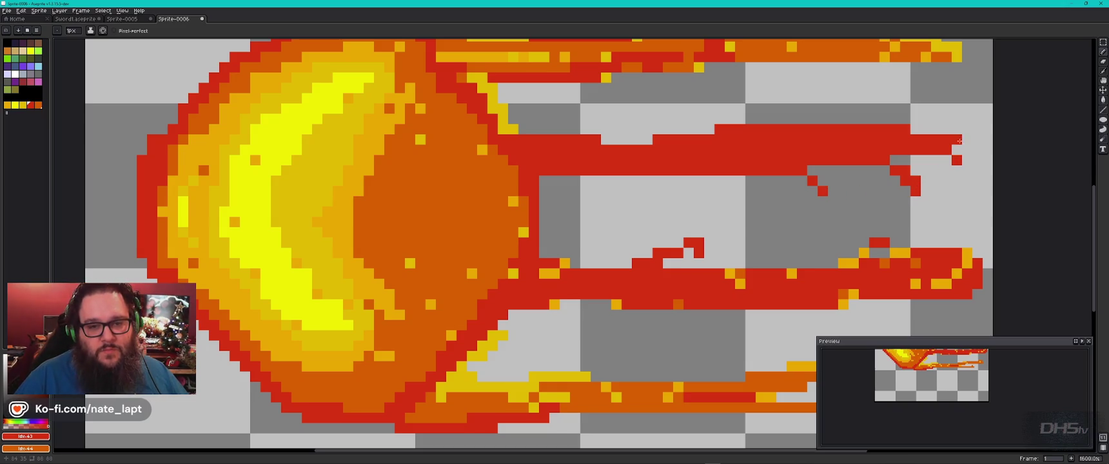
# - Add red pixels on the top orange streak and red embers above the top and middle streaks
pyautogui.scroll(3, 959, 130)
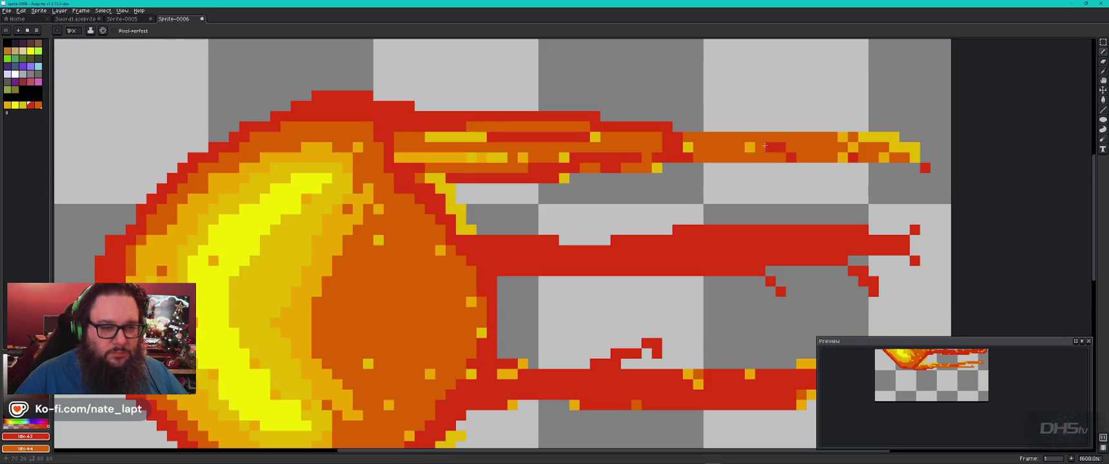
pyautogui.click(738, 141)
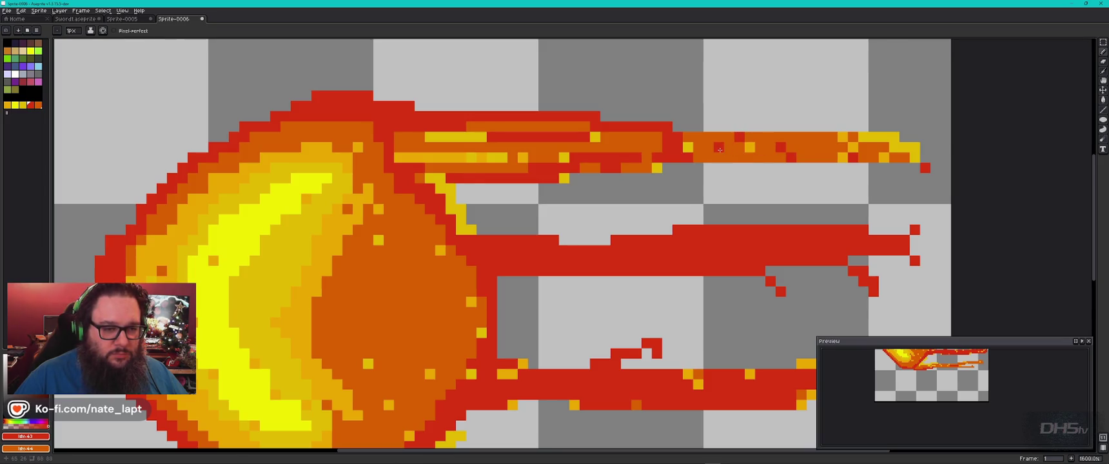
pyautogui.click(729, 147)
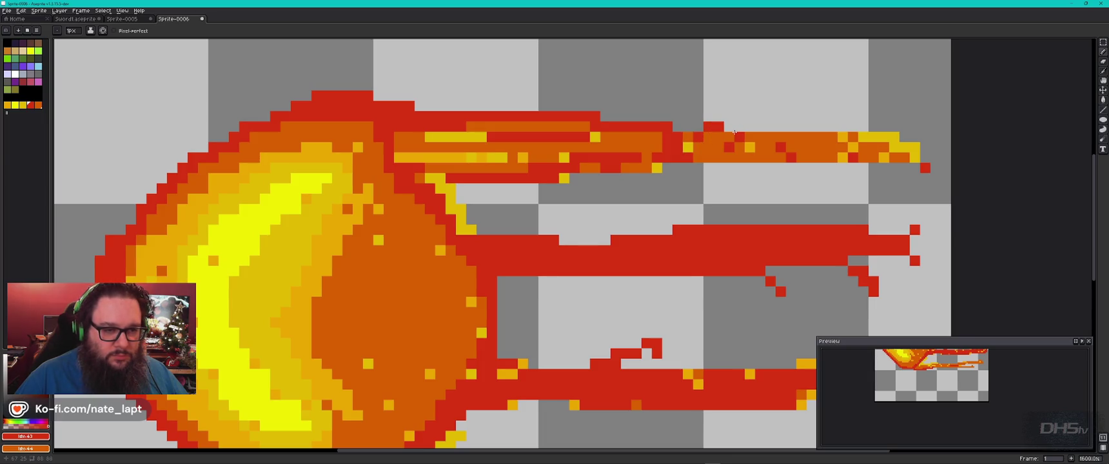
pyautogui.click(718, 116)
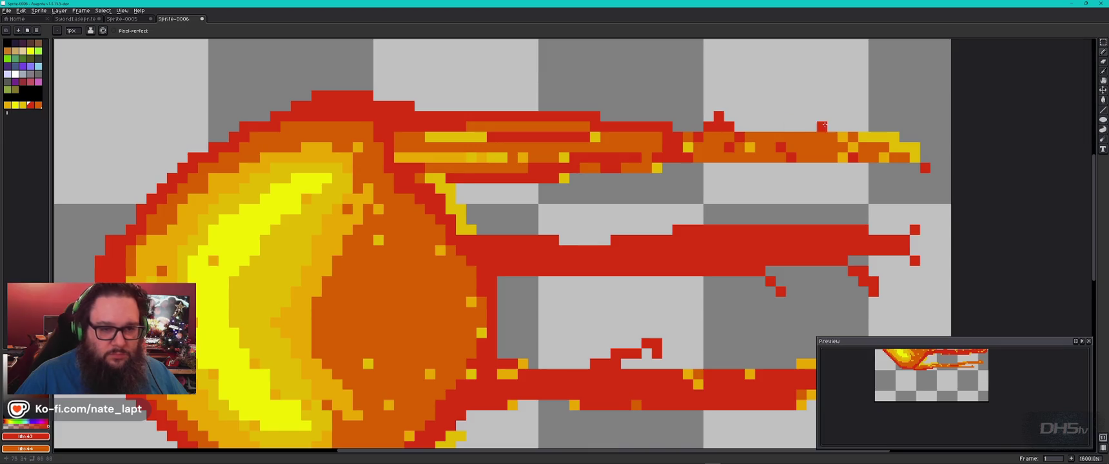
pyautogui.click(905, 126)
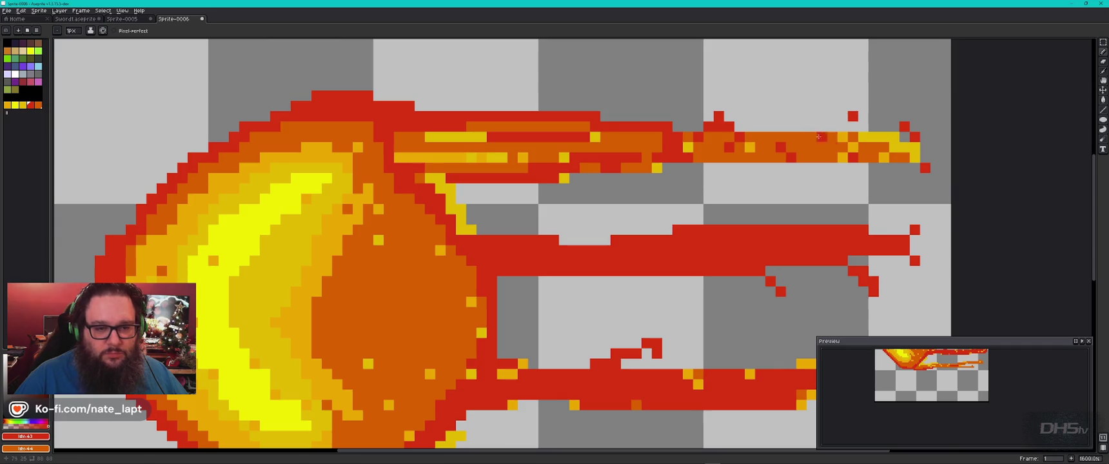
pyautogui.click(883, 219)
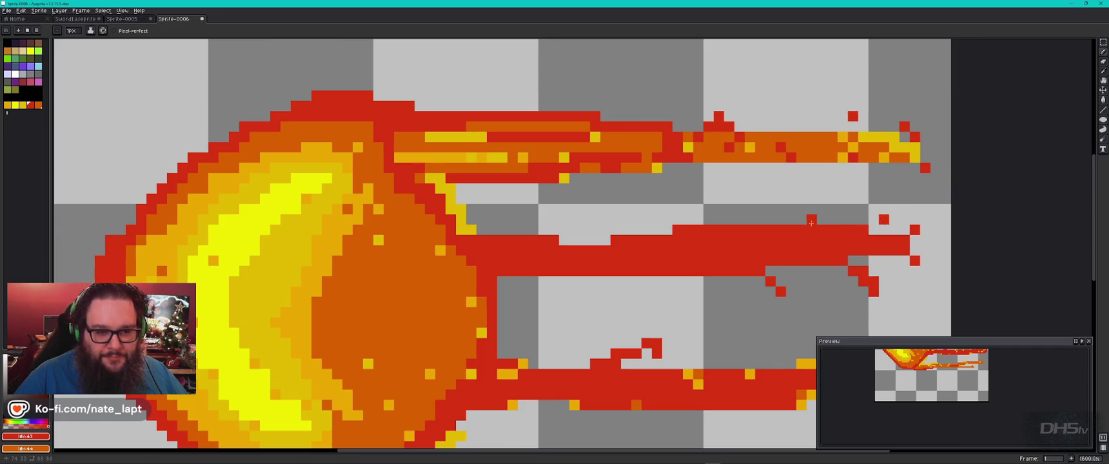
pyautogui.moveTo(812, 302); pyautogui.dragTo(620, 204)
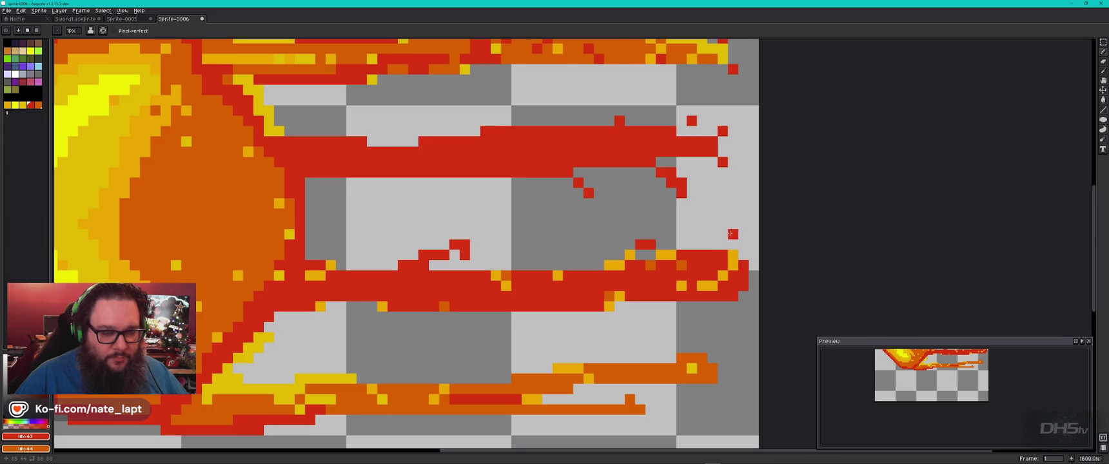
# - Erase red pixels along the streak edges to roughen the upper flame tail
pyautogui.click(1103, 129)
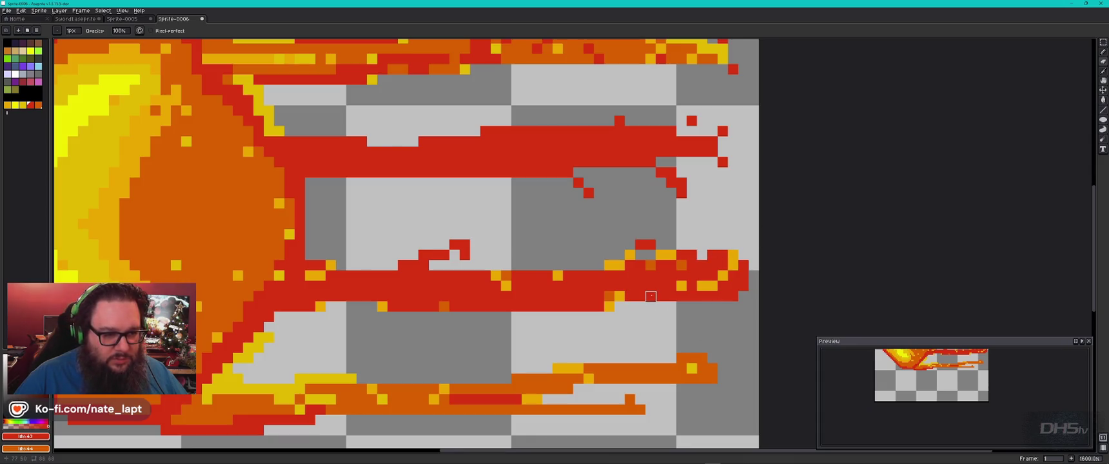
pyautogui.click(527, 307)
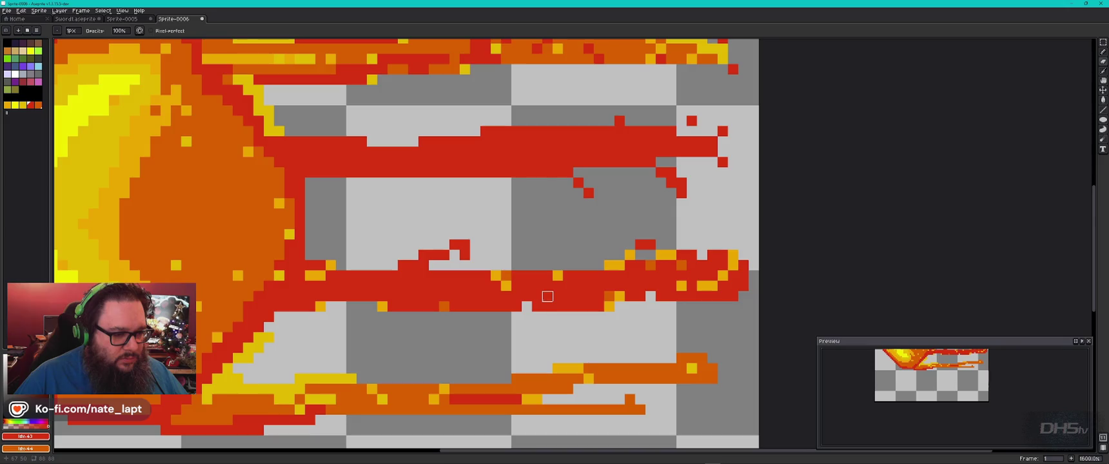
pyautogui.click(548, 296)
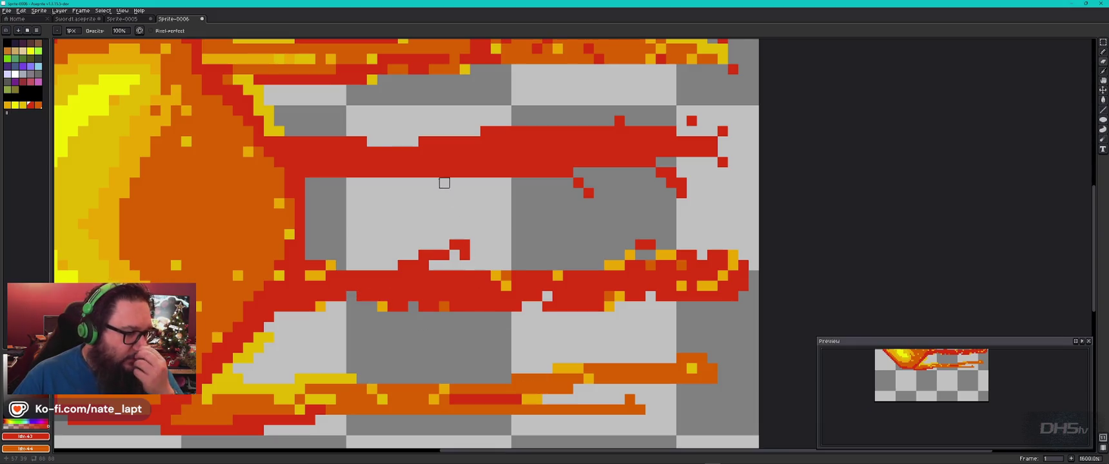
pyautogui.click(609, 162)
pyautogui.click(589, 151)
pyautogui.click(526, 162)
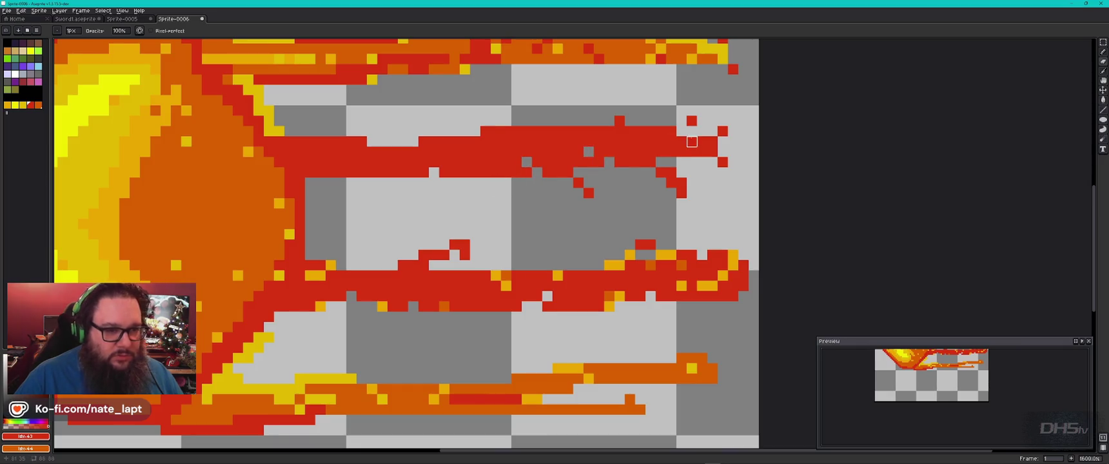
pyautogui.click(527, 131)
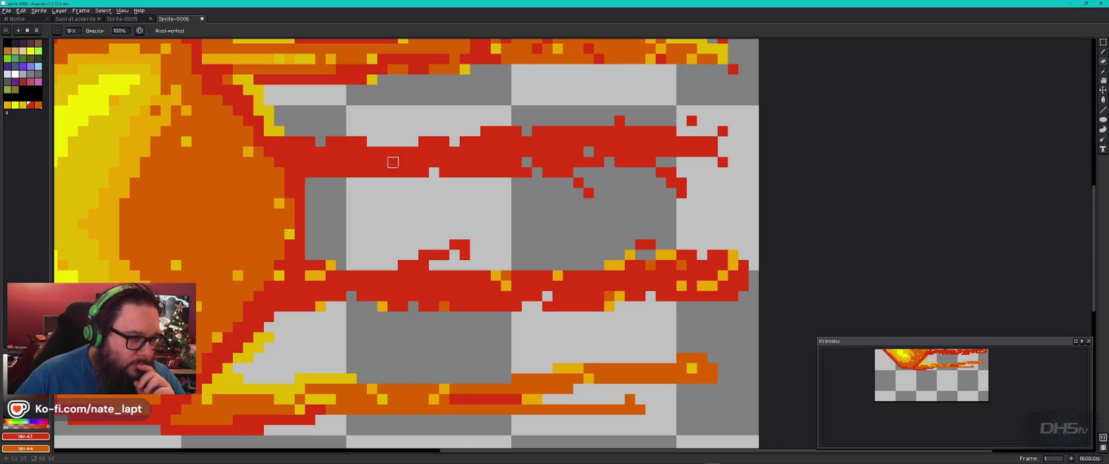
pyautogui.moveTo(443, 130); pyautogui.dragTo(490, 260)
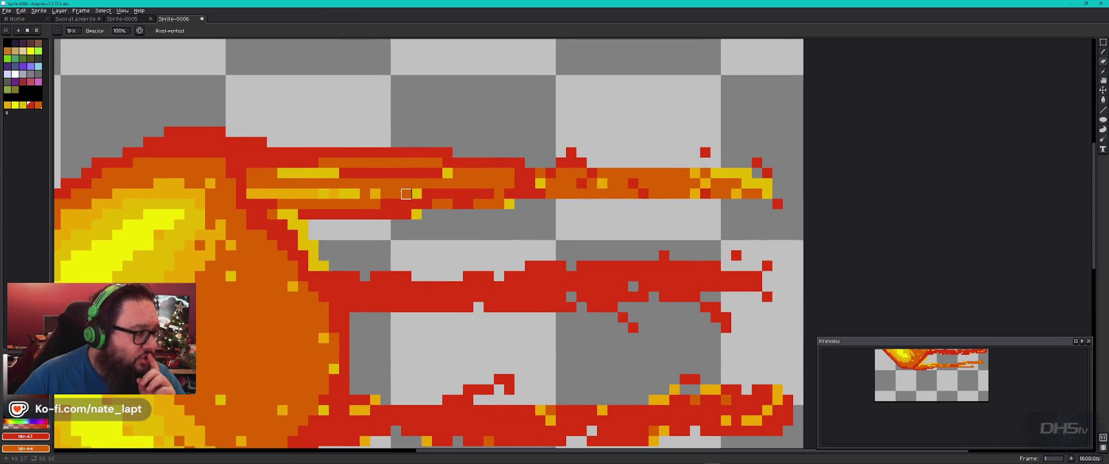
# - Spray yellow-orange specks along the middle streak and add yellow embers around its tip and underside
pyautogui.click(1102, 51)
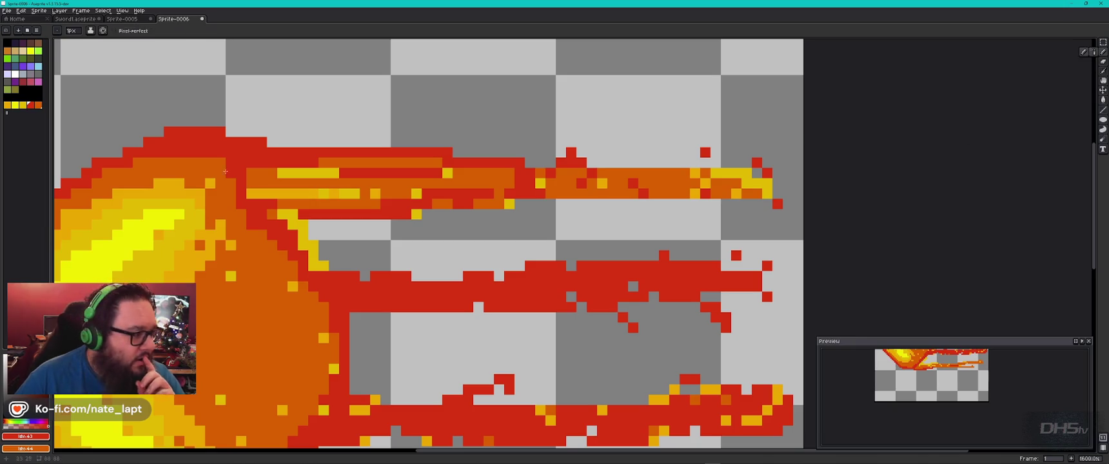
pyautogui.click(22, 104)
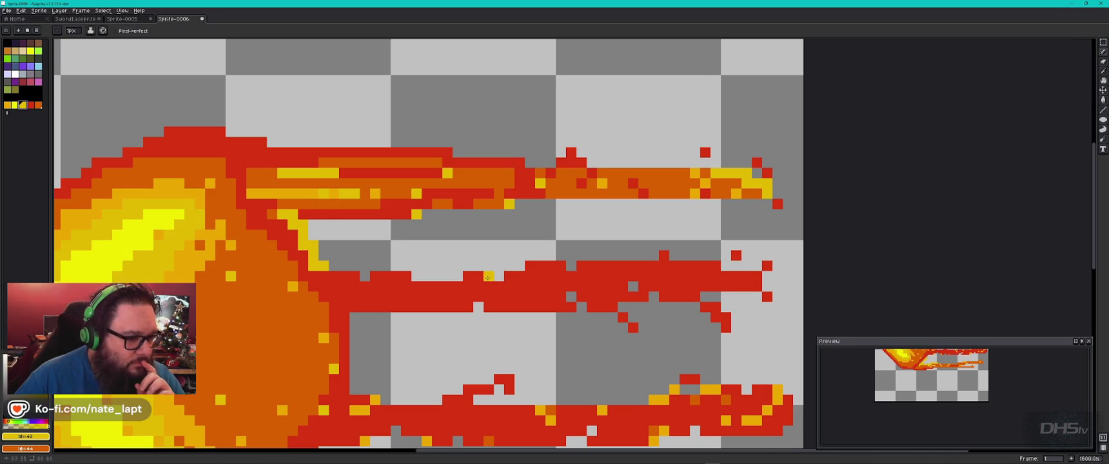
pyautogui.moveTo(501, 277); pyautogui.dragTo(429, 284)
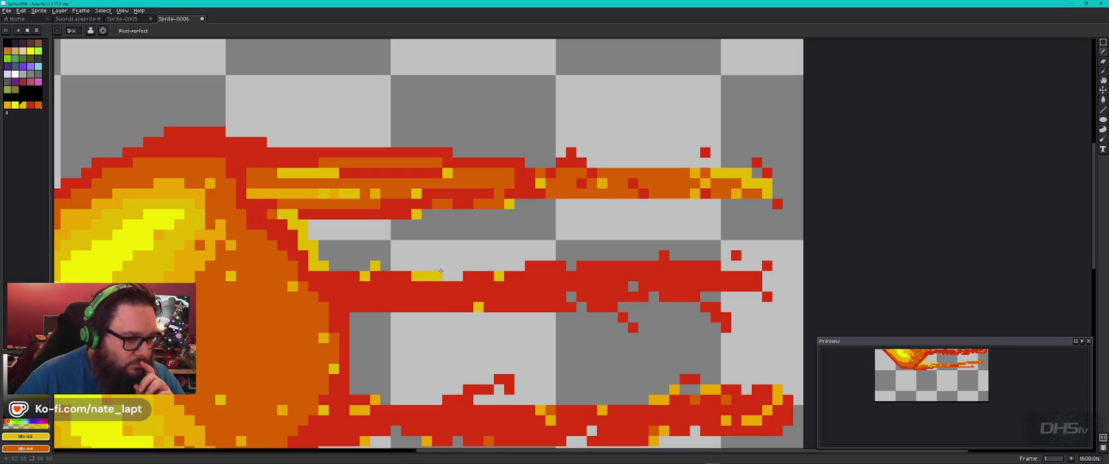
pyautogui.click(746, 246)
pyautogui.click(778, 276)
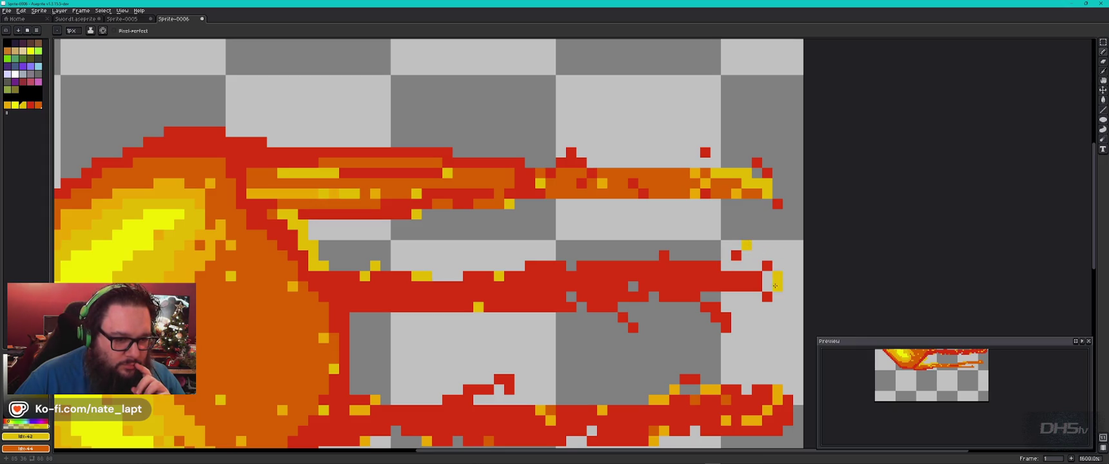
pyautogui.click(781, 304)
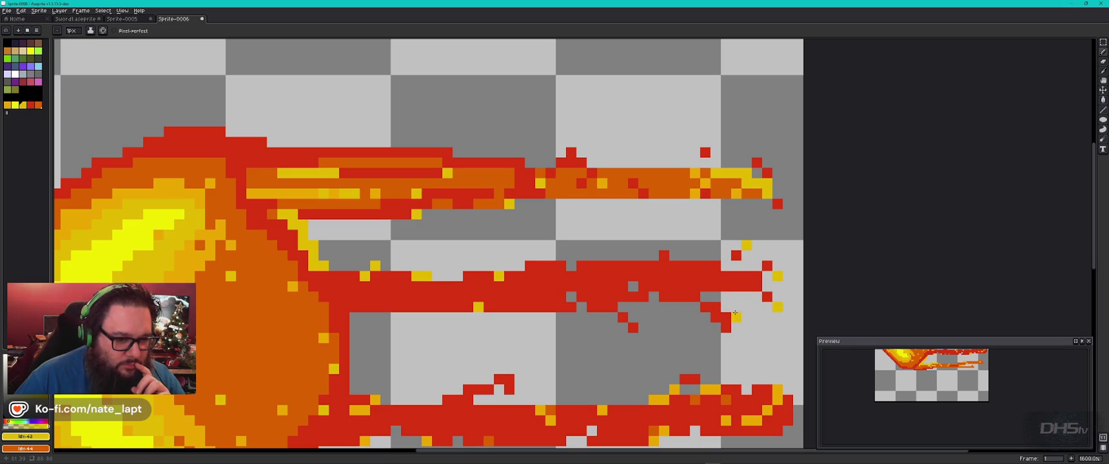
pyautogui.click(643, 317)
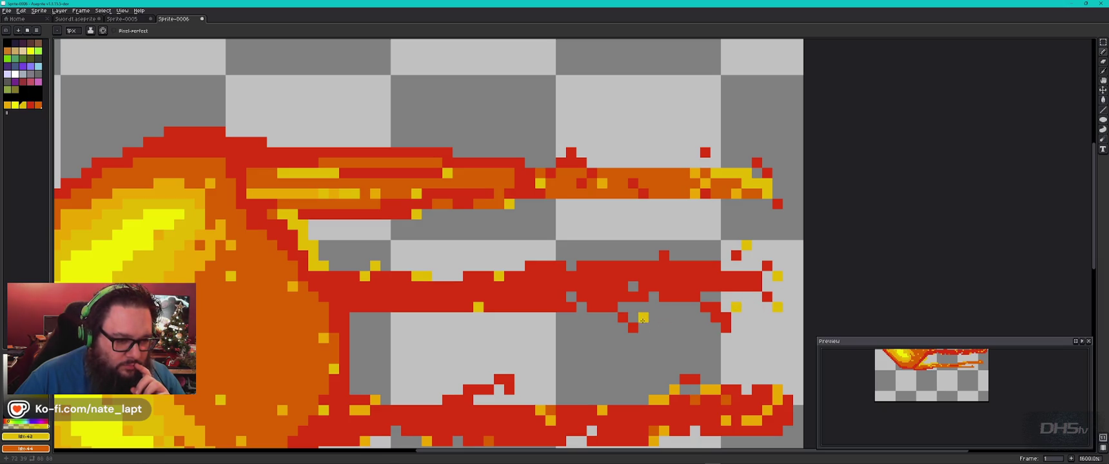
pyautogui.click(643, 338)
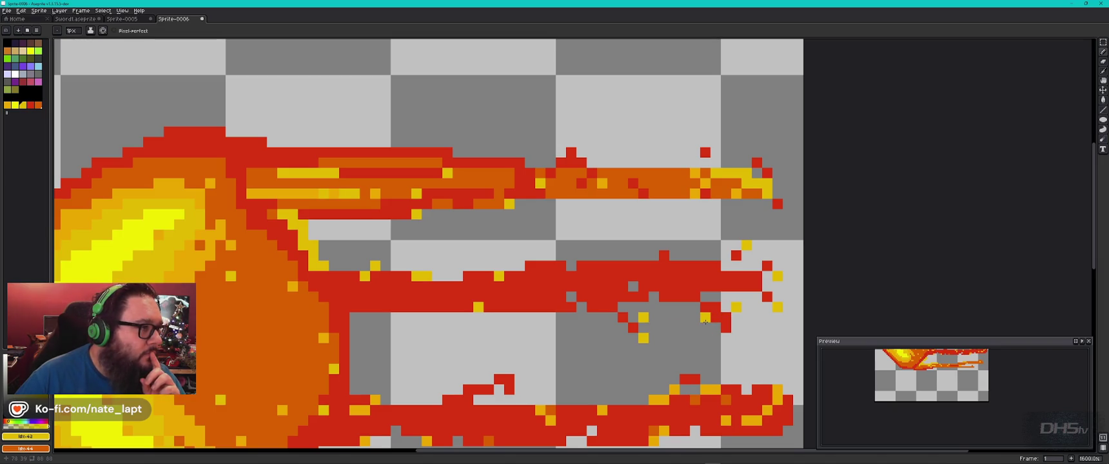
# - Switch over to the fireball reference images in Chrome
pyautogui.scroll(-3, 442, 345)
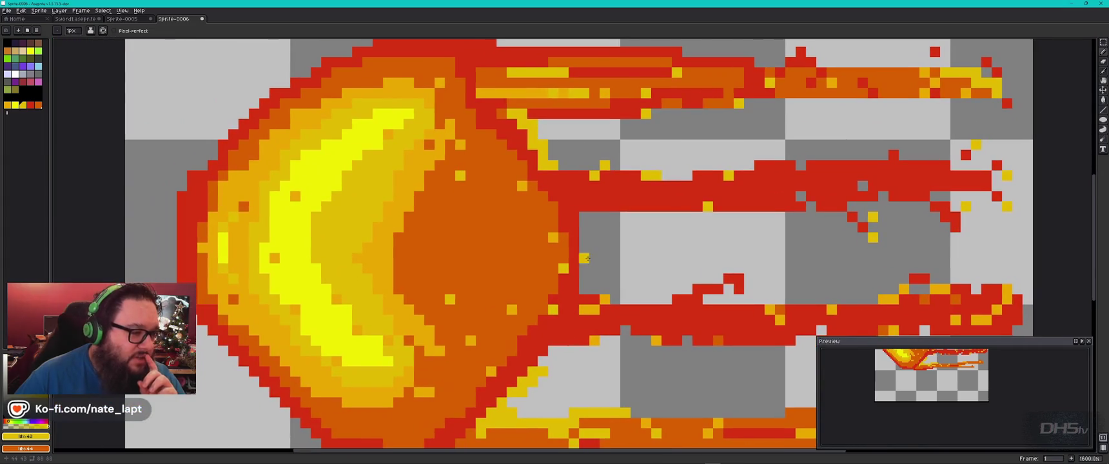
pyautogui.scroll(-2, 275, 223)
pyautogui.hotkey('alt', 'Tab')
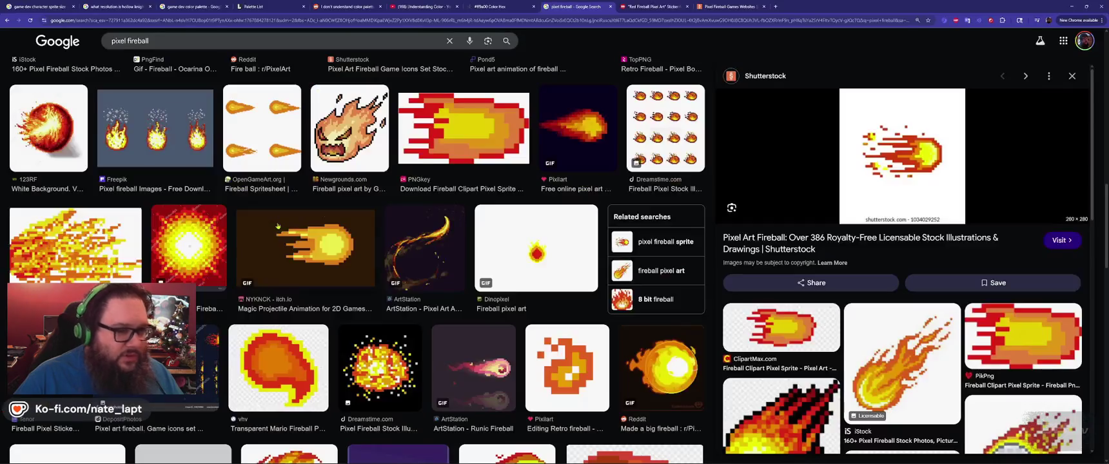
# - Look over the Shutterstock fireball, the #ff9a00 colour page and the fireball palette, then return to Aseprite
pyautogui.hotkey('ctrl', 'Tab')
pyautogui.hotkey('ctrl', 'Tab')
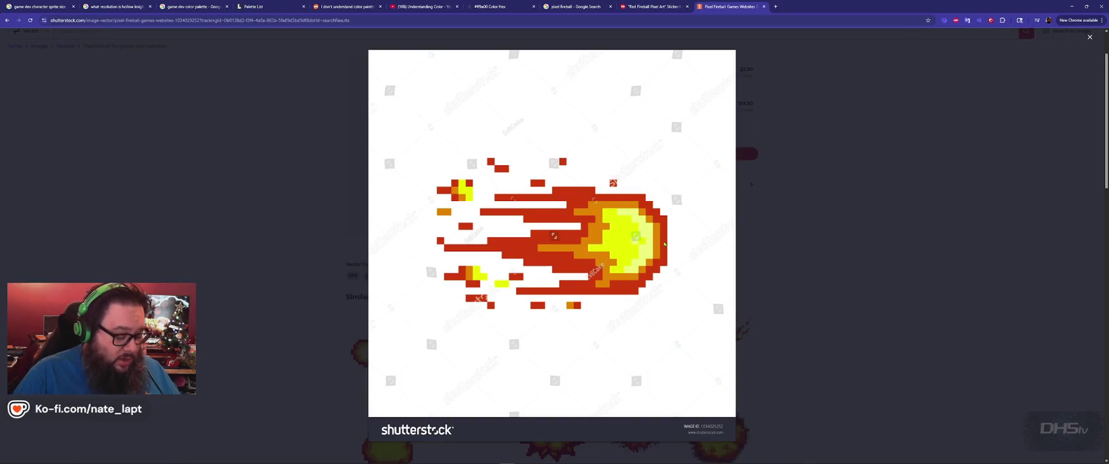
pyautogui.click(501, 9)
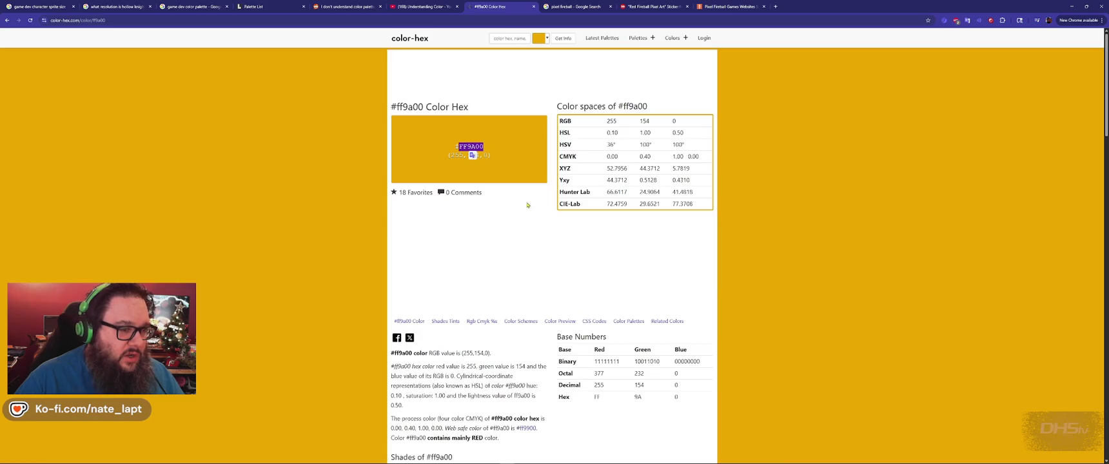
pyautogui.hotkey('alt', 'Left')
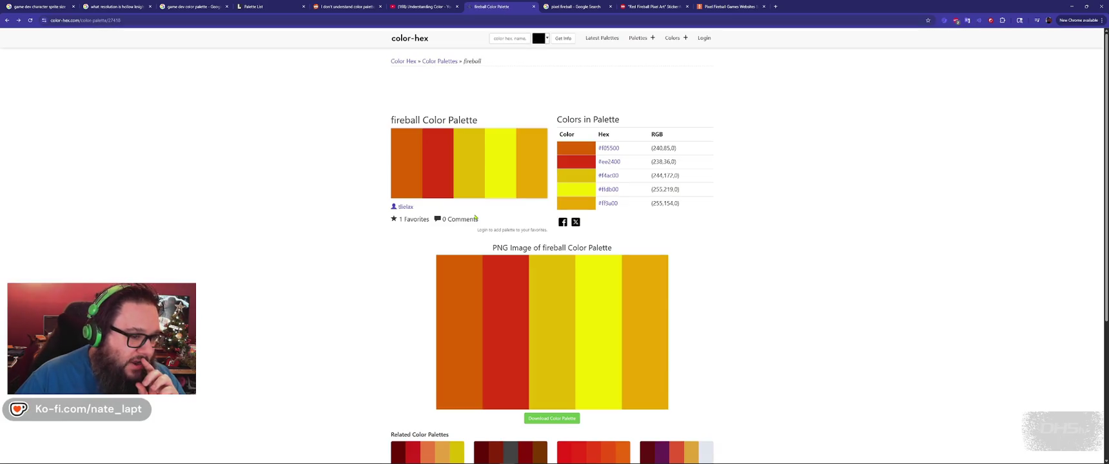
pyautogui.scroll(-3, 380, 252)
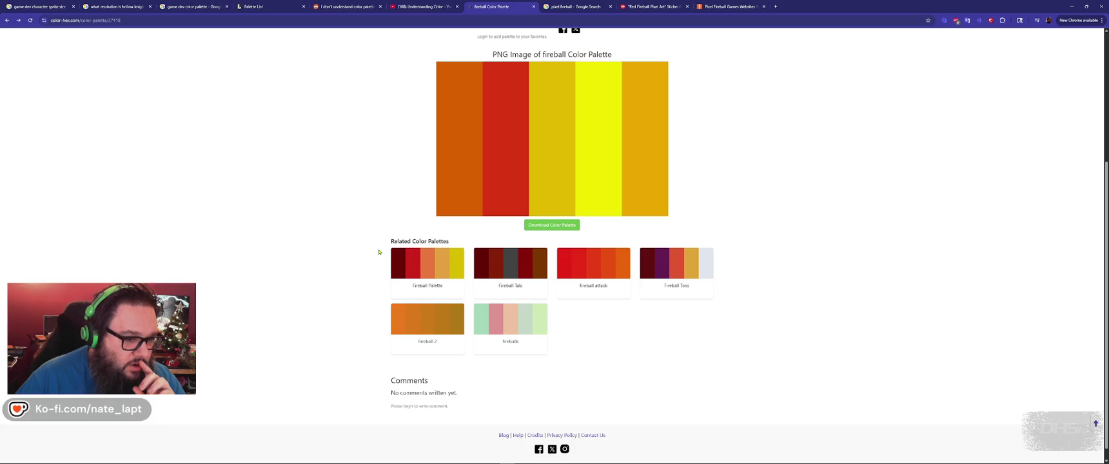
pyautogui.scroll(3, 379, 253)
pyautogui.hotkey('alt', 'Tab')
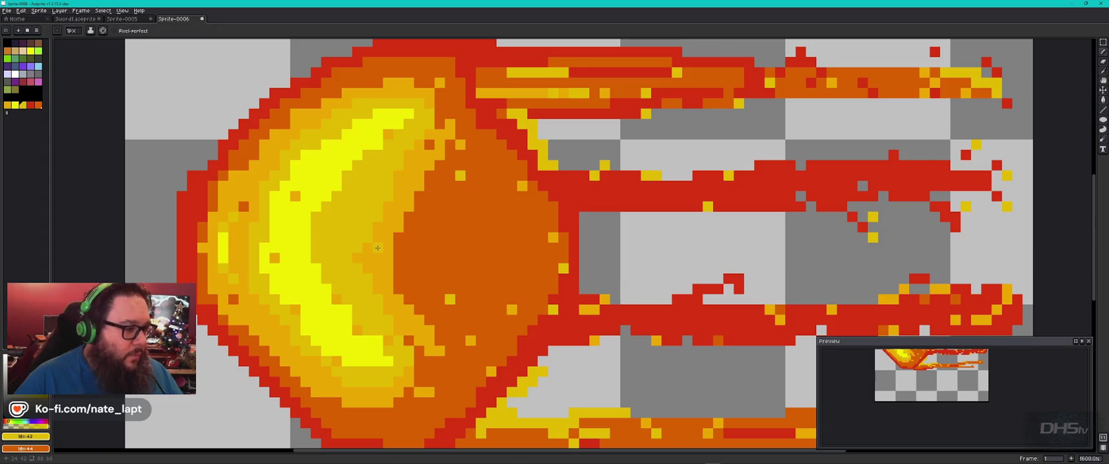
# - Pick white and place highlight pixels on the head's bright edge and left side
pyautogui.click(15, 75)
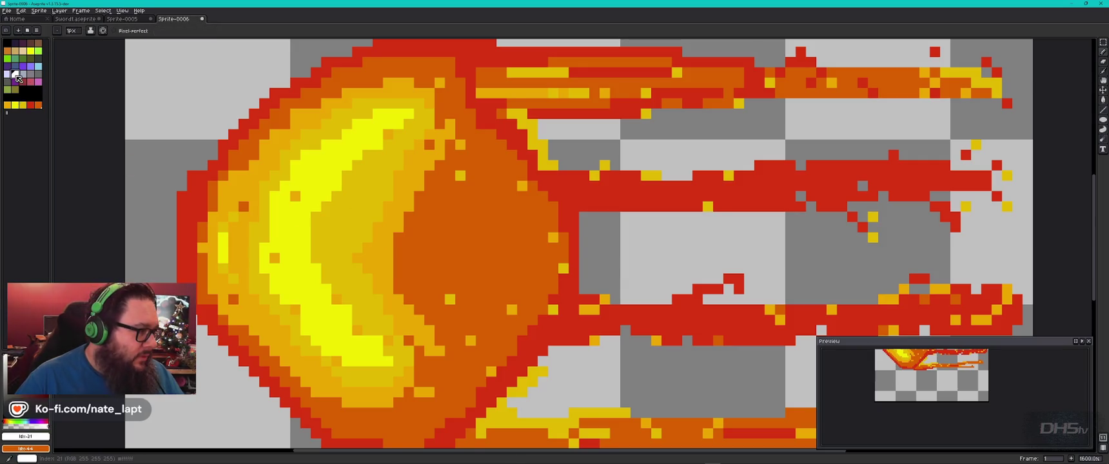
pyautogui.click(262, 240)
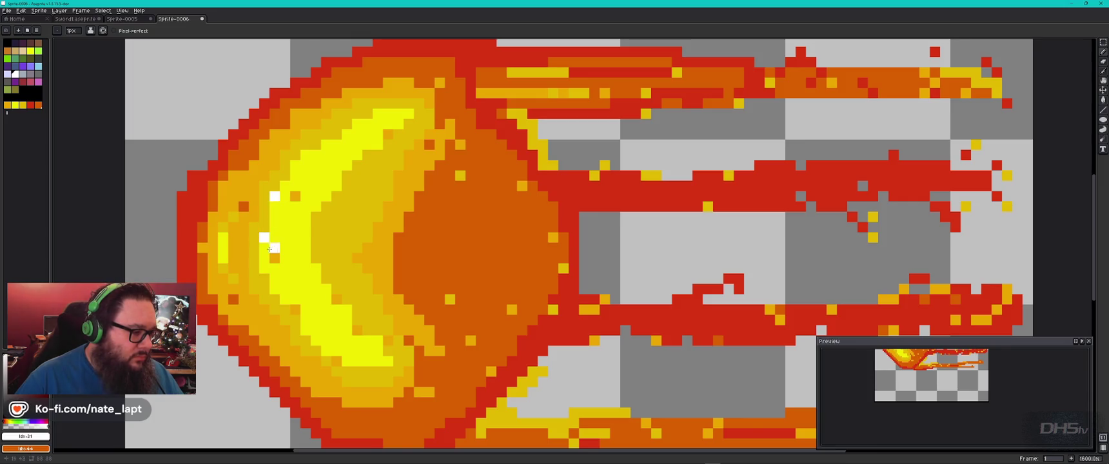
pyautogui.click(265, 269)
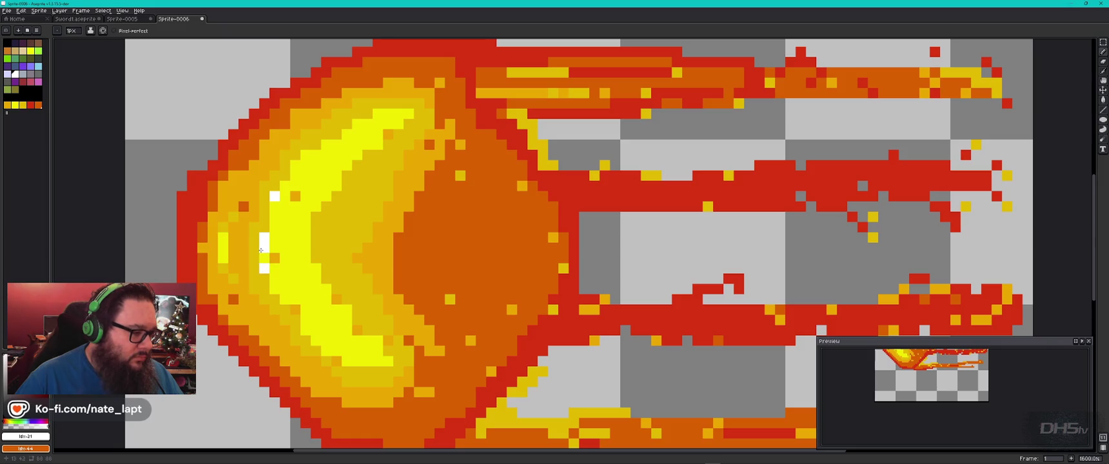
pyautogui.click(275, 288)
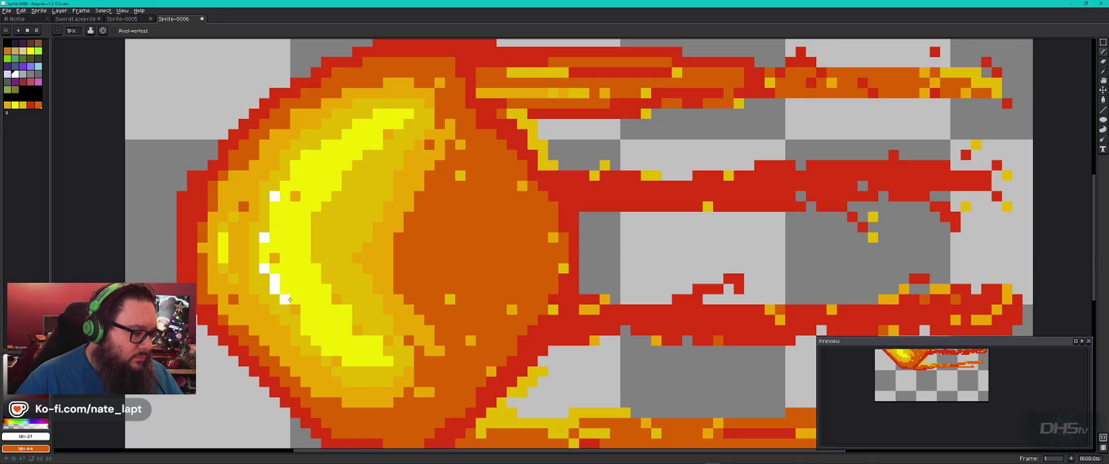
pyautogui.click(265, 207)
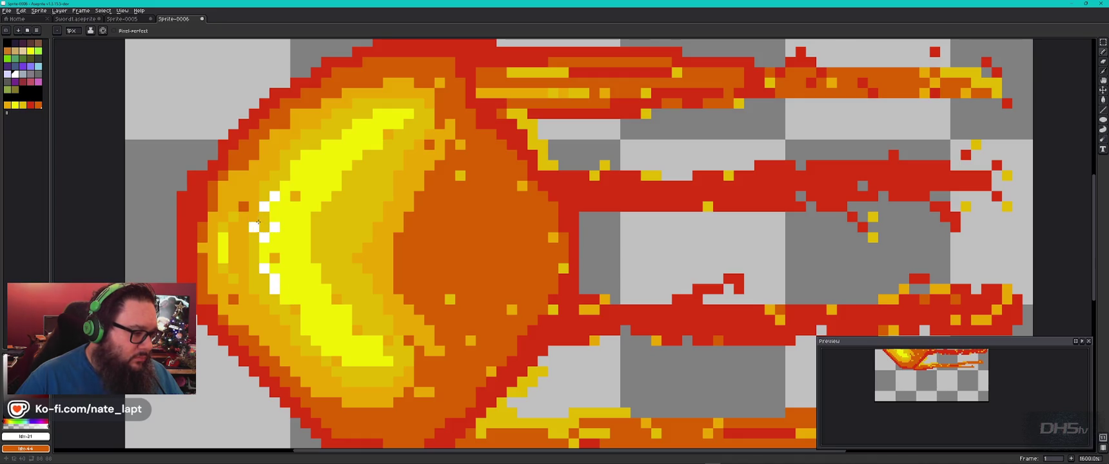
pyautogui.scroll(-4, 260, 223)
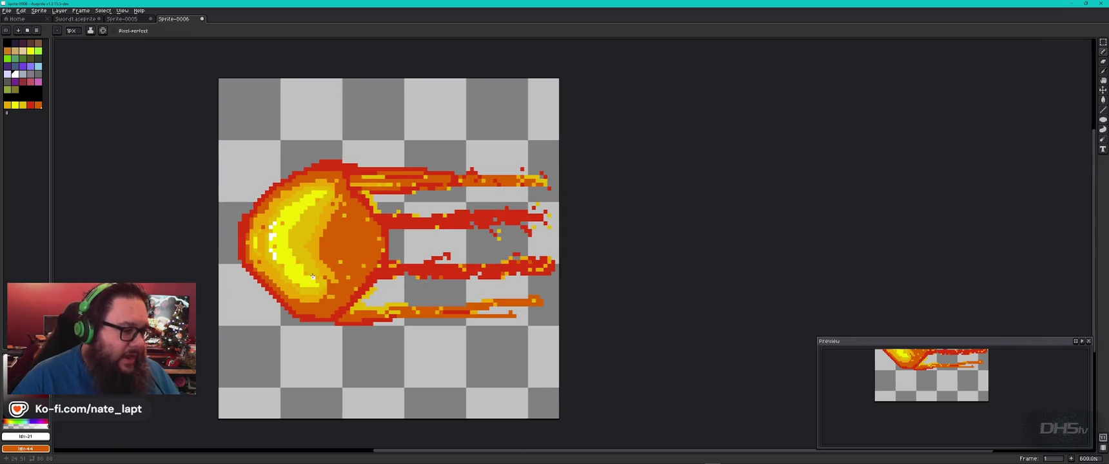
pyautogui.scroll(6, 240, 223)
# - Add white highlights along the upper and lower bright crescent of the head
pyautogui.moveTo(311, 191); pyautogui.dragTo(327, 175)
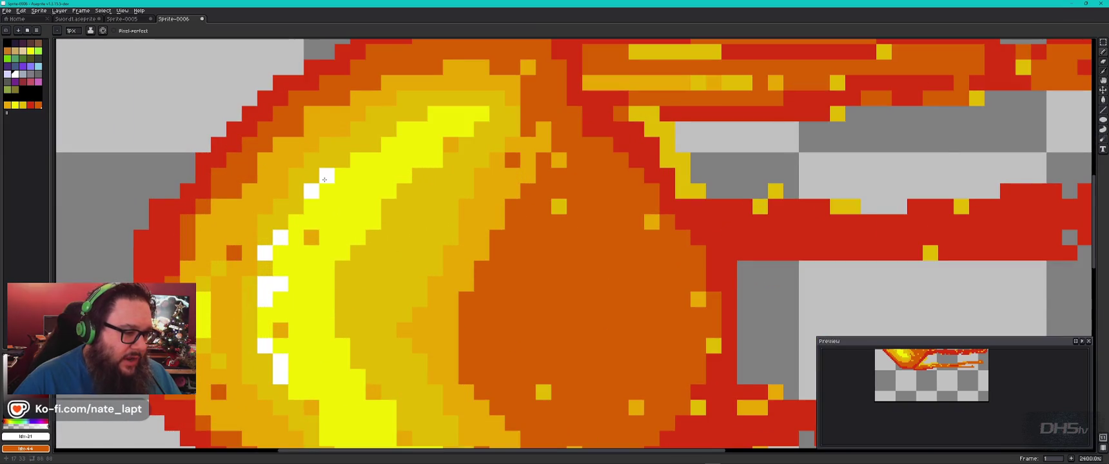
pyautogui.click(358, 160)
pyautogui.click(389, 144)
pyautogui.click(296, 392)
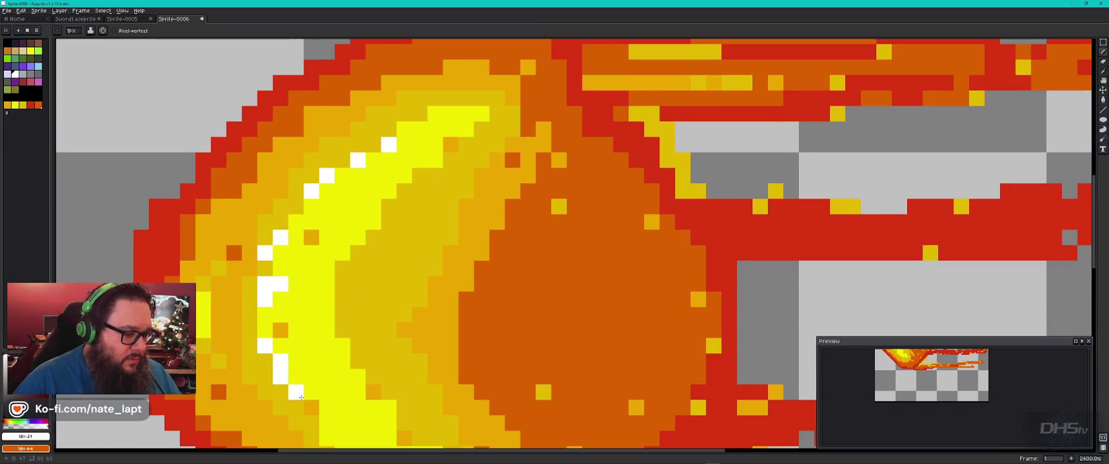
pyautogui.click(358, 361)
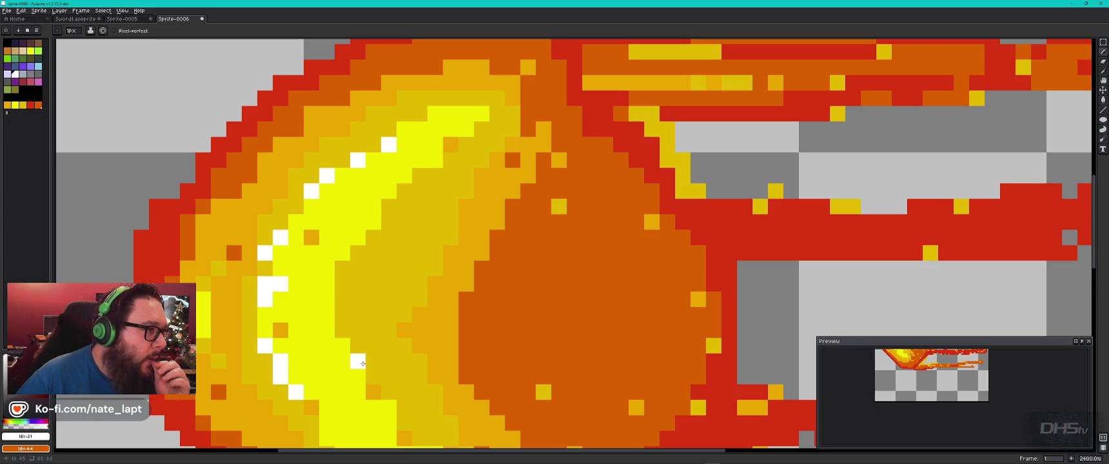
# - Whiten pixels along the head's left and upper-left edge, reverting one stray pixel to orange
pyautogui.moveTo(284, 348); pyautogui.dragTo(354, 253)
pyautogui.click(257, 172)
pyautogui.click(257, 281)
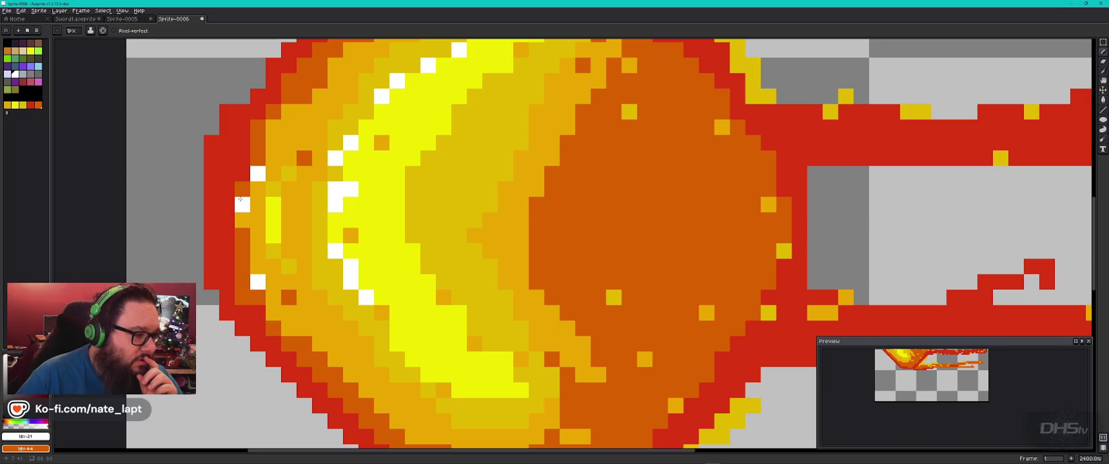
pyautogui.click(242, 189)
pyautogui.click(241, 265)
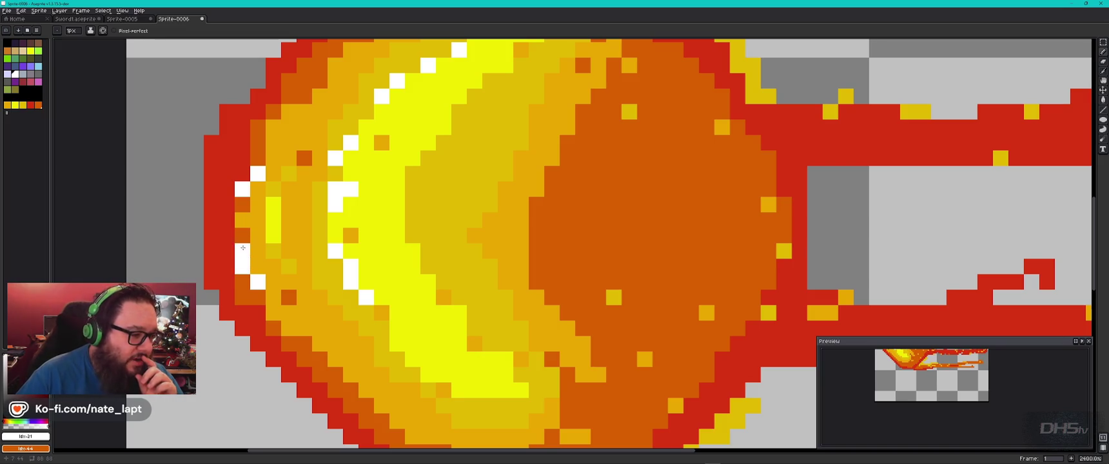
pyautogui.scroll(2, 307, 212)
pyautogui.click(312, 174)
pyautogui.click(297, 190)
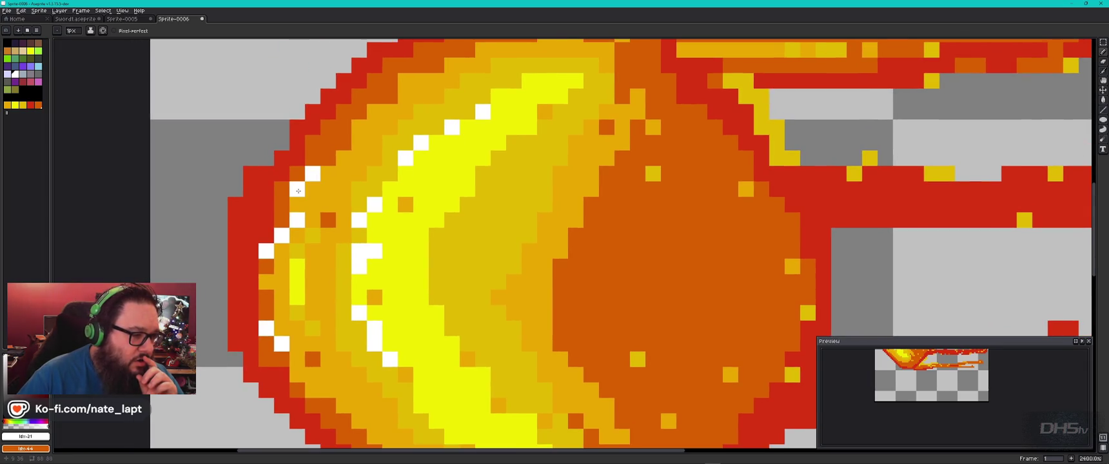
pyautogui.click(343, 158)
pyautogui.click(359, 131)
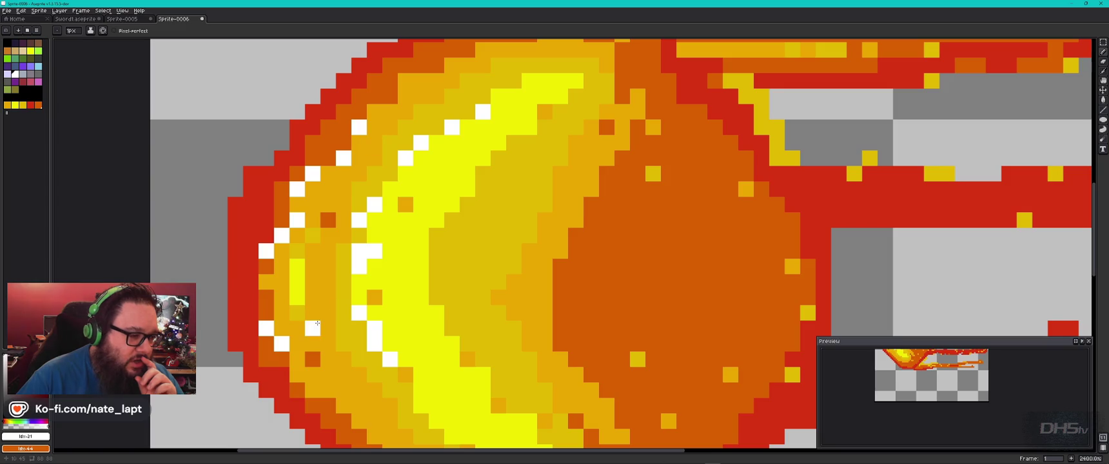
pyautogui.click(298, 373)
pyautogui.rightClick(334, 394)
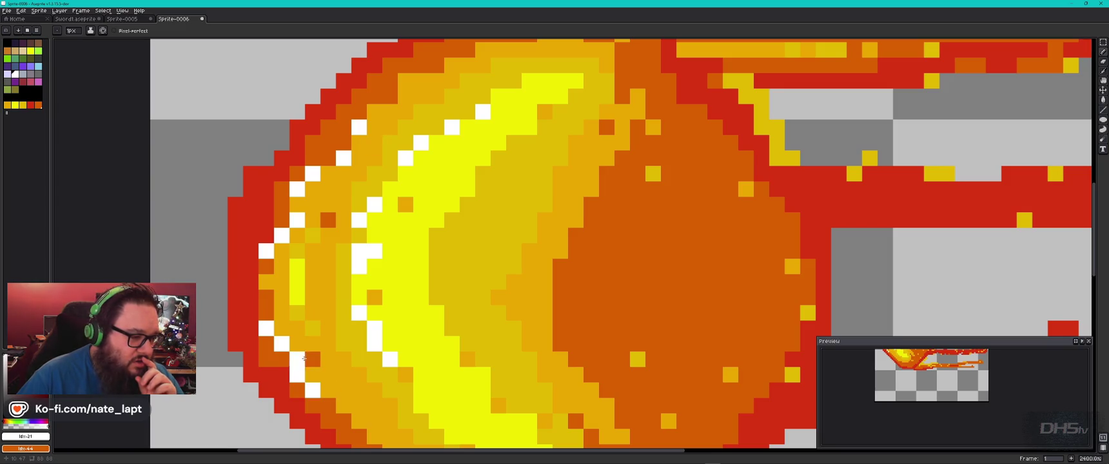
# - Turn red pixels on the left rim white, undoing the trial pixels that don't fit
pyautogui.click(266, 282)
pyautogui.click(266, 266)
pyautogui.rightClick(266, 267)
pyautogui.click(251, 267)
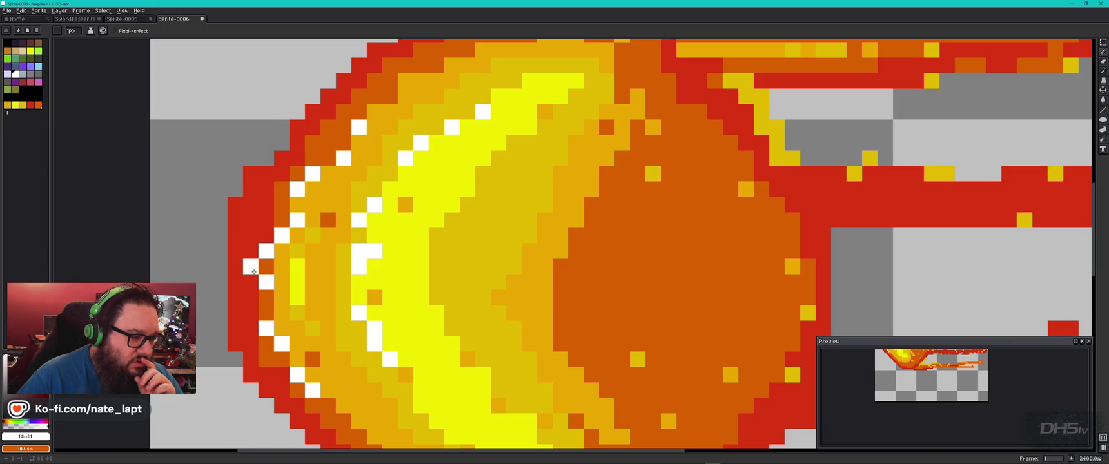
pyautogui.click(250, 297)
pyautogui.hotkey('ctrl', 'z')
pyautogui.click(251, 313)
pyautogui.click(251, 297)
pyautogui.hotkey('ctrl', 'z')
pyautogui.click(250, 281)
pyautogui.click(250, 298)
pyautogui.hotkey('ctrl', 'z')
pyautogui.click(250, 289)
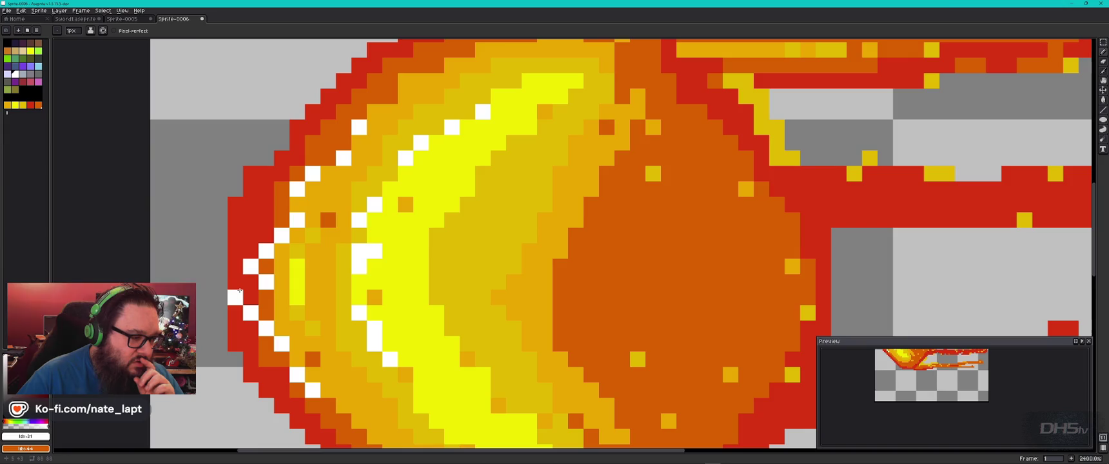
pyautogui.hotkey('ctrl', 'z')
pyautogui.scroll(-4, 258, 279)
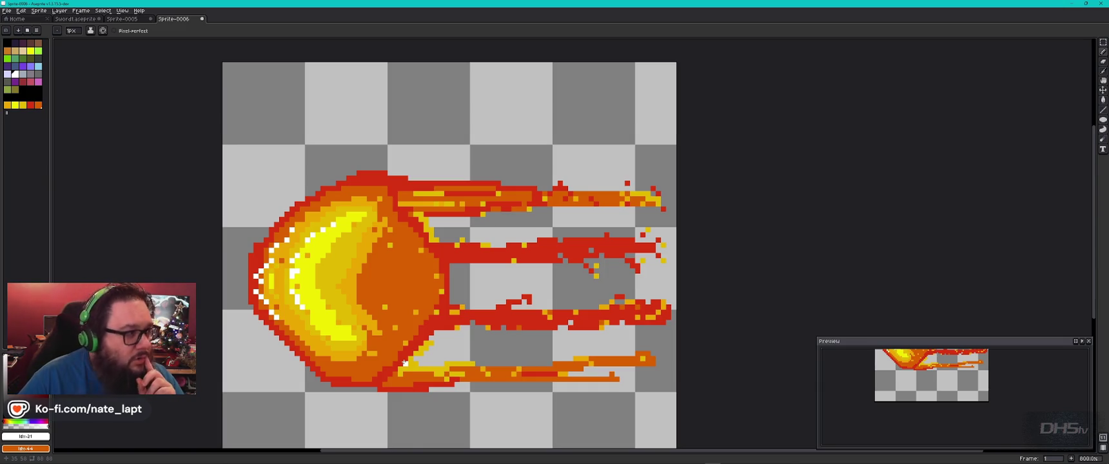
pyautogui.scroll(-5, 403, 371)
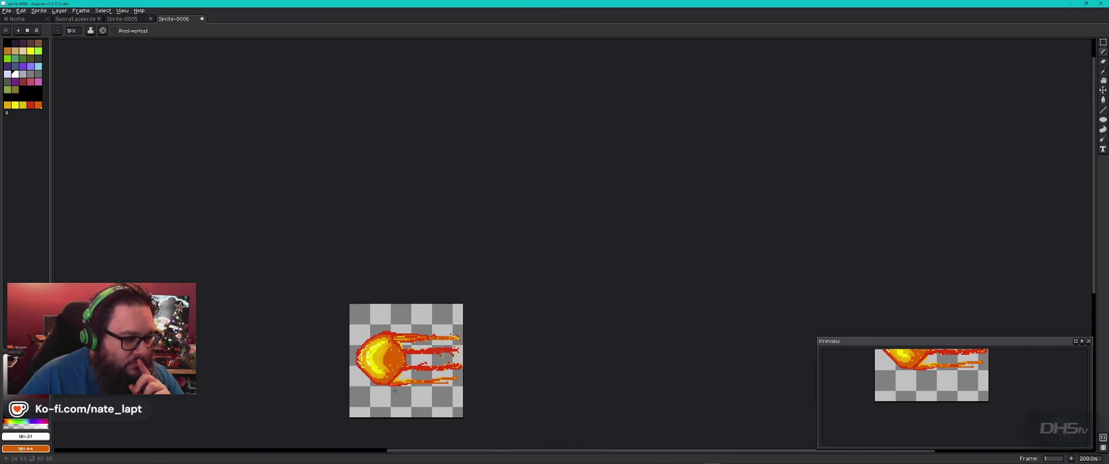
pyautogui.scroll(-6, 452, 213)
pyautogui.scroll(8, 442, 150)
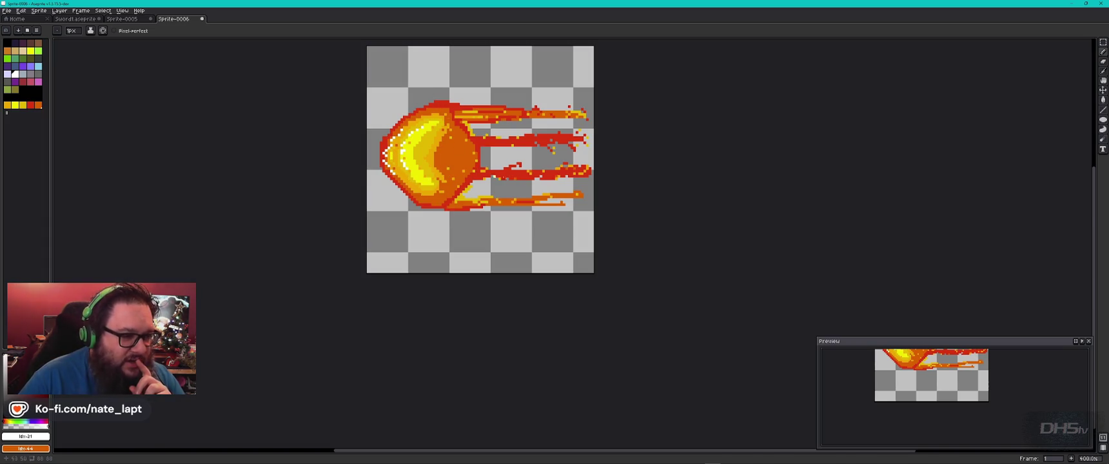
pyautogui.scroll(2, 477, 206)
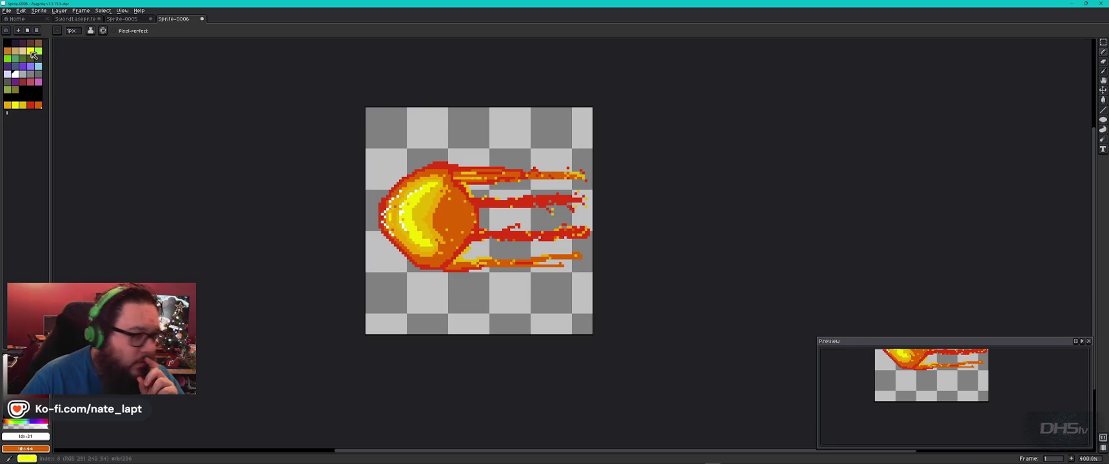
# - Select the whole fireball with a rectangle and nudge it into position on the canvas
pyautogui.click(1104, 43)
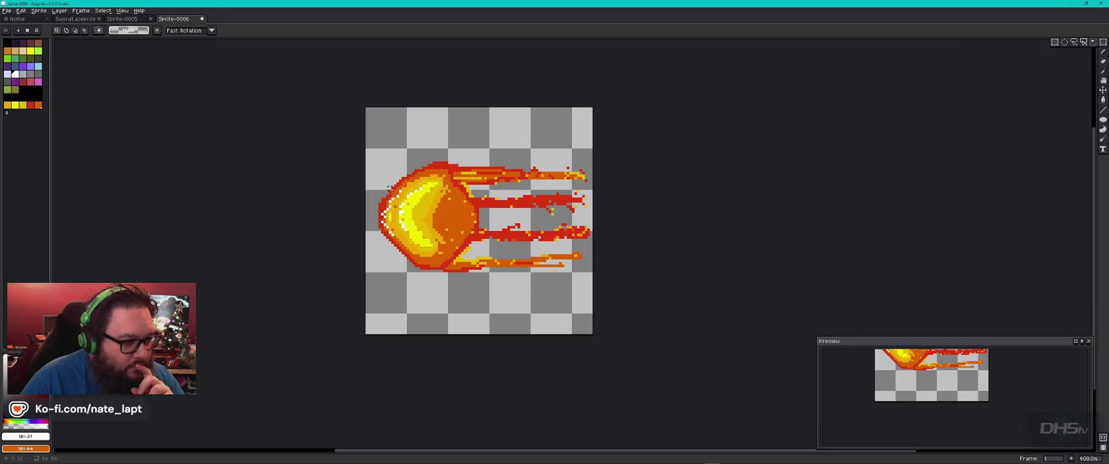
pyautogui.moveTo(369, 153); pyautogui.dragTo(591, 286)
pyautogui.moveTo(480, 292); pyautogui.dragTo(488, 250)
pyautogui.moveTo(469, 213)
pyautogui.mouseDown()
pyautogui.moveTo(469, 240)
pyautogui.moveTo(465, 226)
pyautogui.mouseUp()
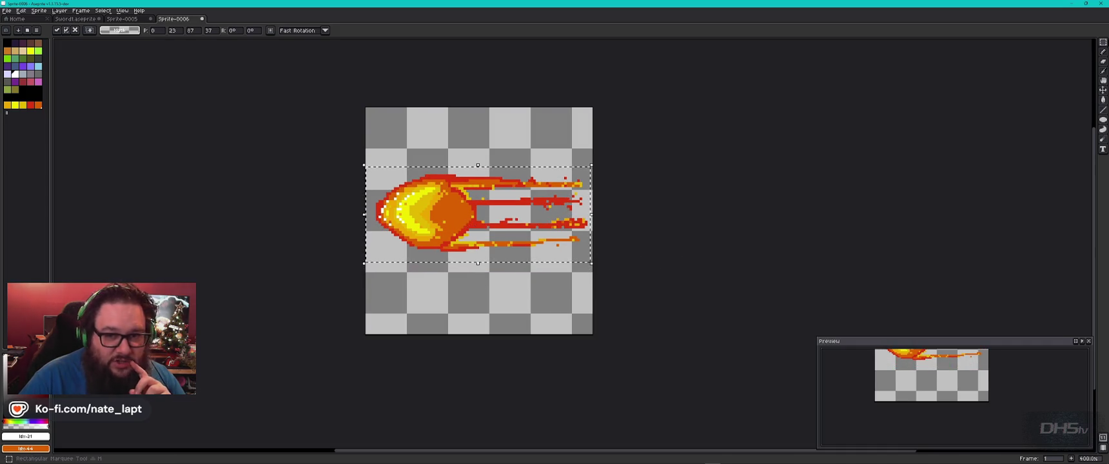
# - Apply the fireball transform and clear the selection, showing the full sprite in the preview
pyautogui.click(1100, 52)
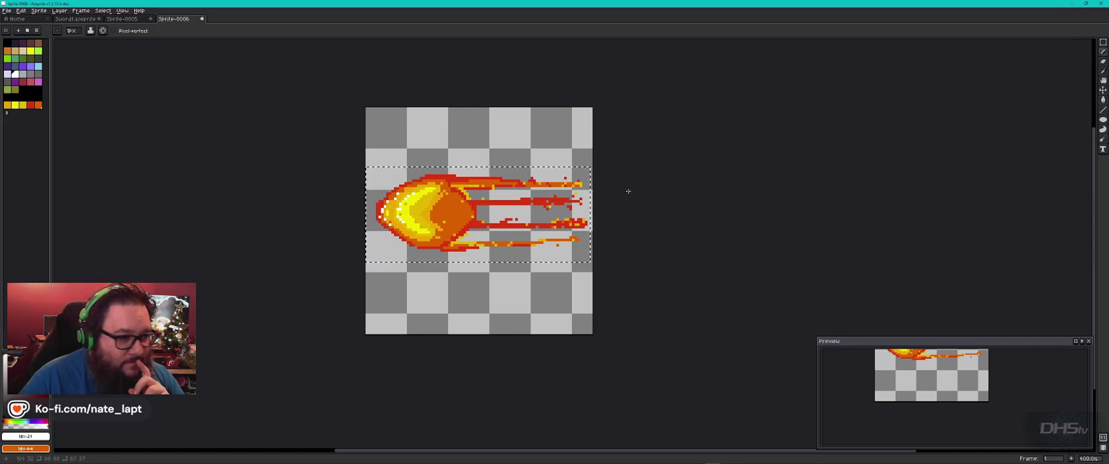
pyautogui.hotkey('ctrl', 'a')
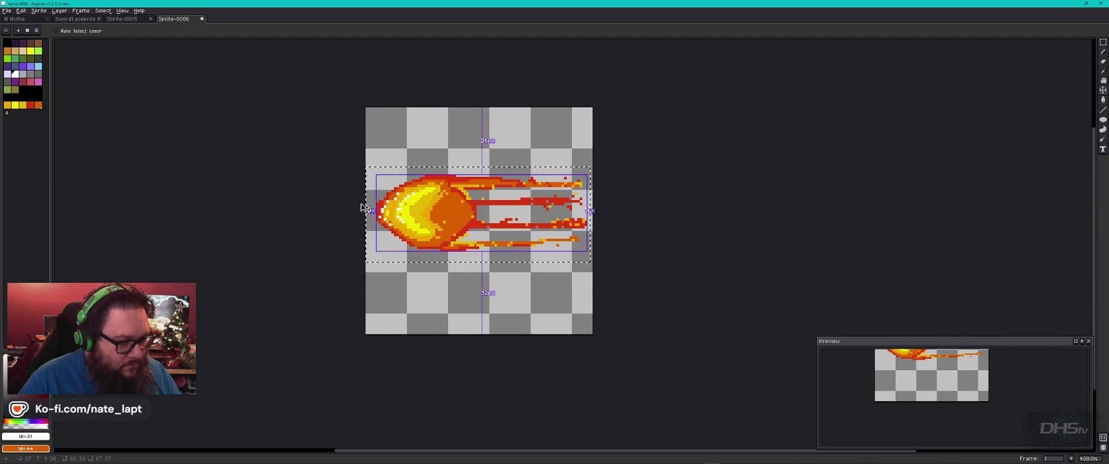
pyautogui.hotkey('ctrl', 'd')
pyautogui.scroll(6, 526, 281)
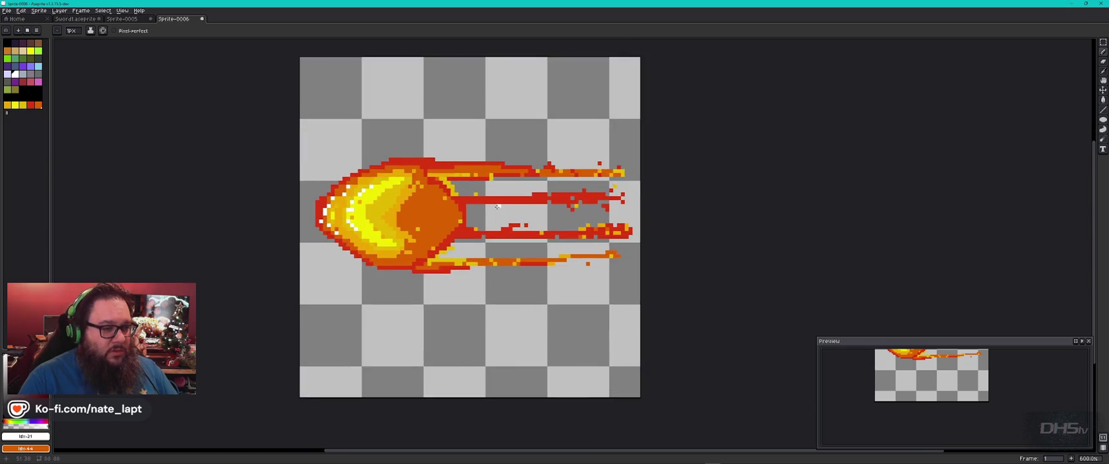
pyautogui.scroll(-3, 494, 212)
pyautogui.scroll(-2, 493, 230)
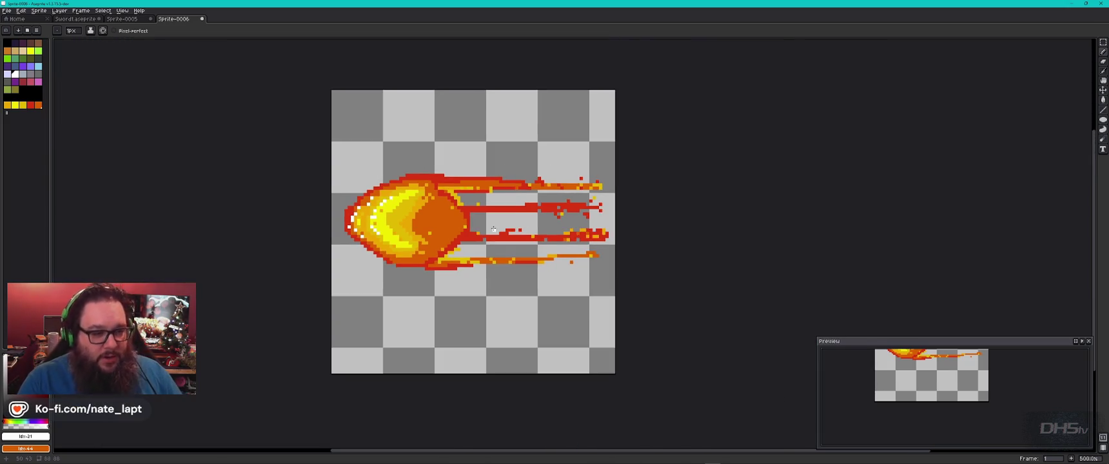
pyautogui.moveTo(955, 345); pyautogui.dragTo(970, 433)
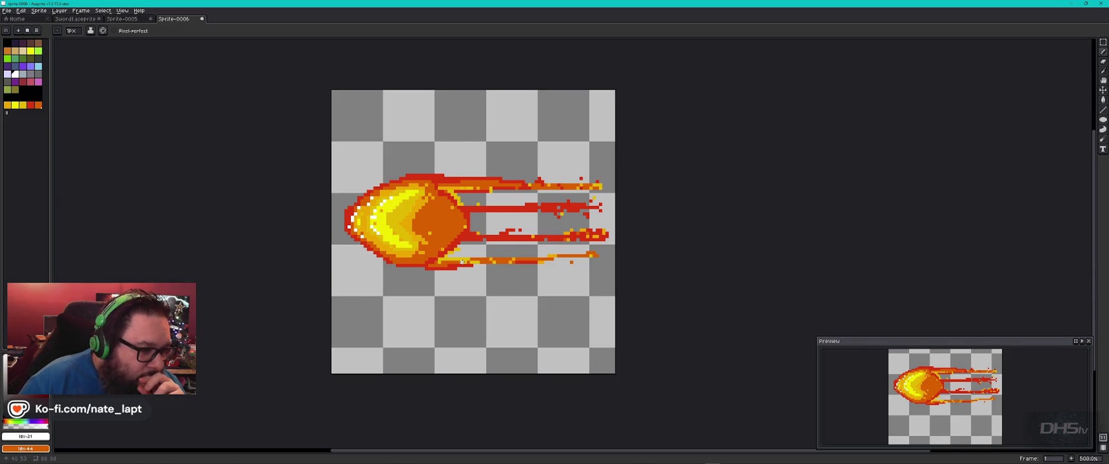
# - Add white pixels along the head's left edge and one yellow pixel on the head
pyautogui.scroll(6, 448, 242)
pyautogui.scroll(-2, 271, 213)
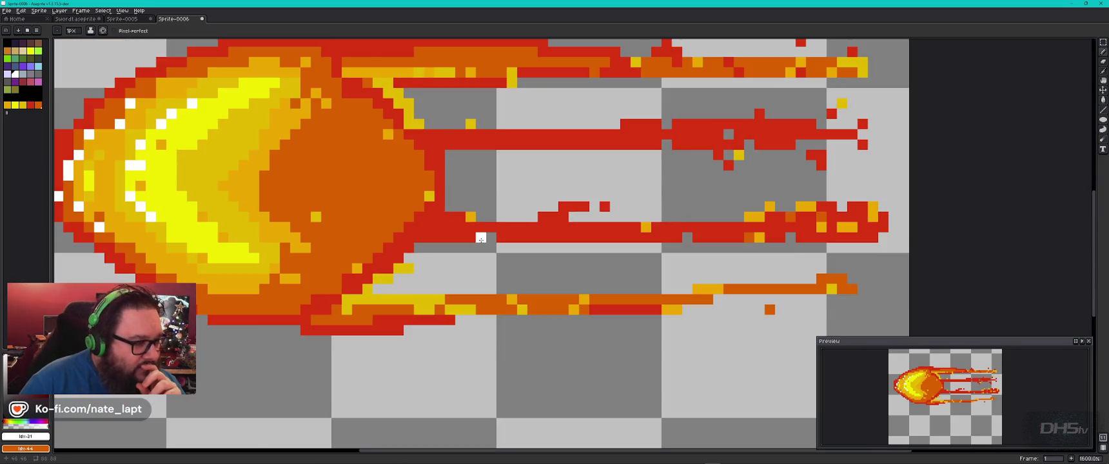
pyautogui.moveTo(177, 180); pyautogui.dragTo(480, 222)
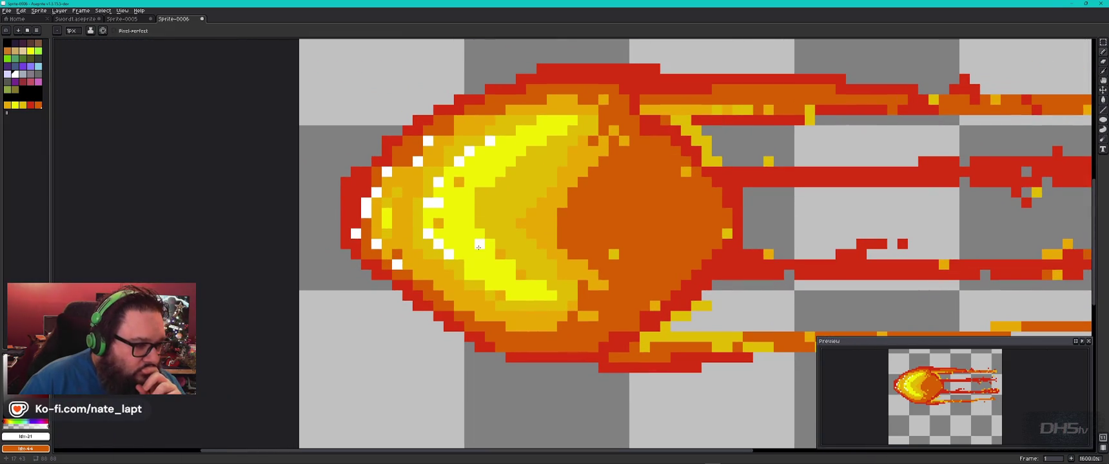
pyautogui.click(397, 161)
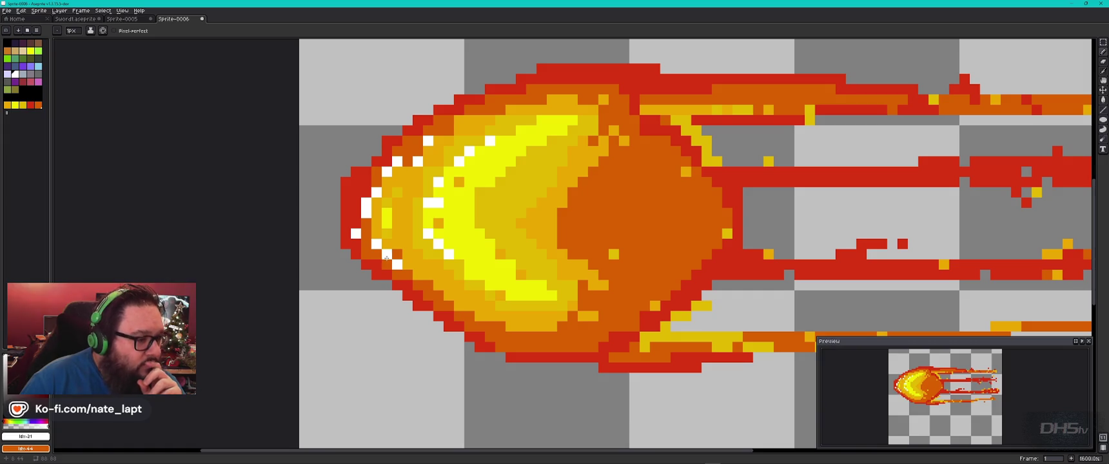
pyautogui.click(367, 236)
pyautogui.click(356, 222)
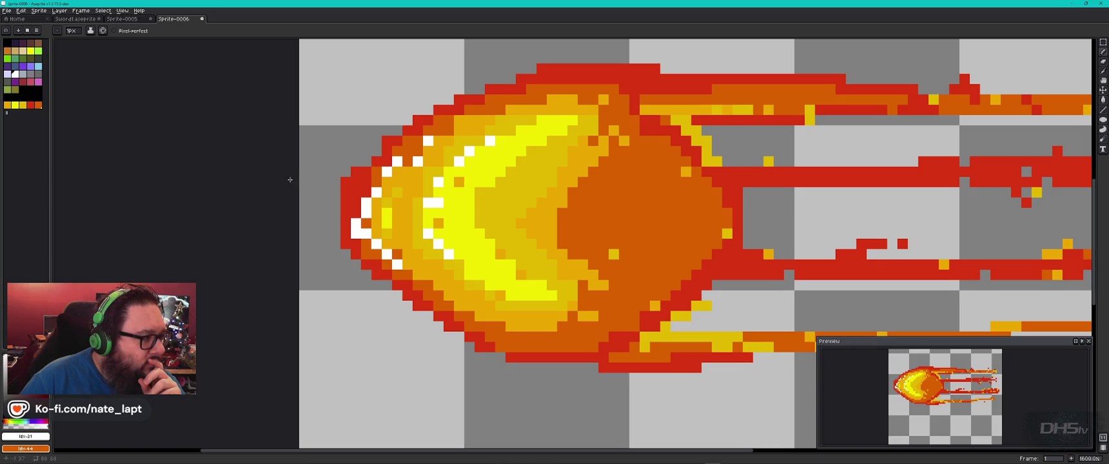
pyautogui.click(27, 108)
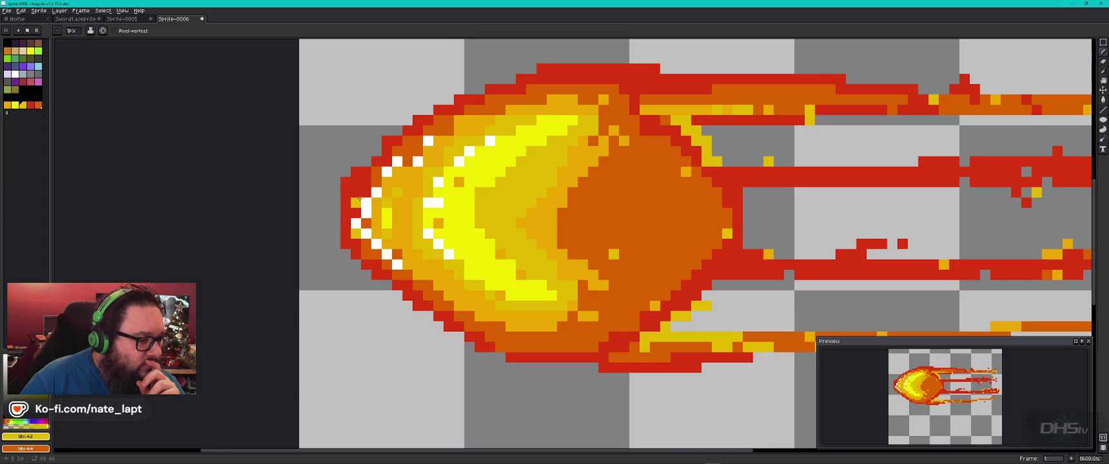
pyautogui.click(366, 192)
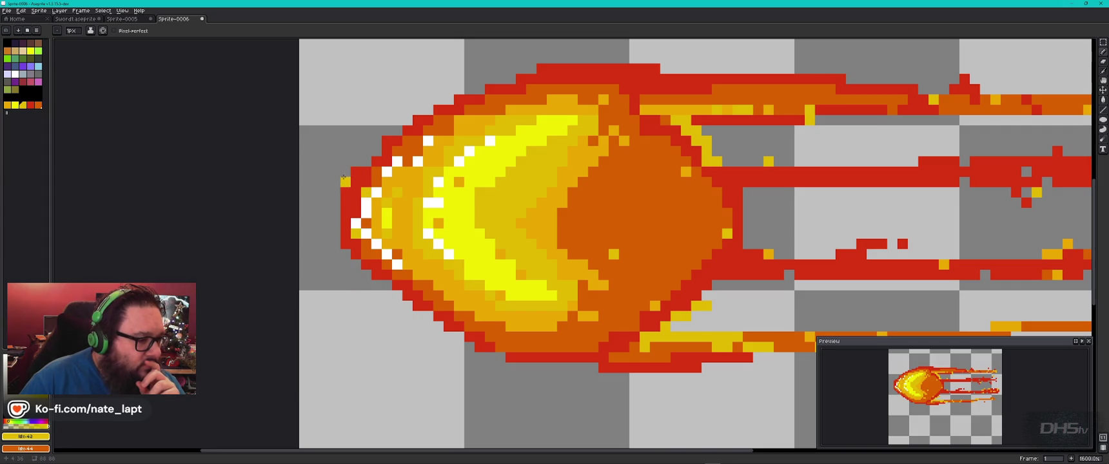
# - Erase a stray red pixel at the left edge and turn a red pixel near the head's top yellow
pyautogui.click(1103, 62)
pyautogui.click(346, 182)
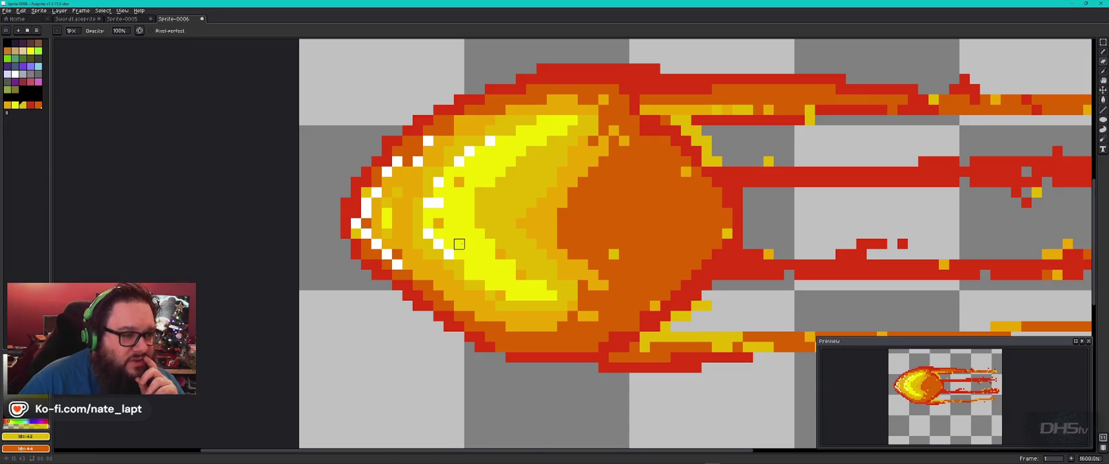
pyautogui.click(15, 74)
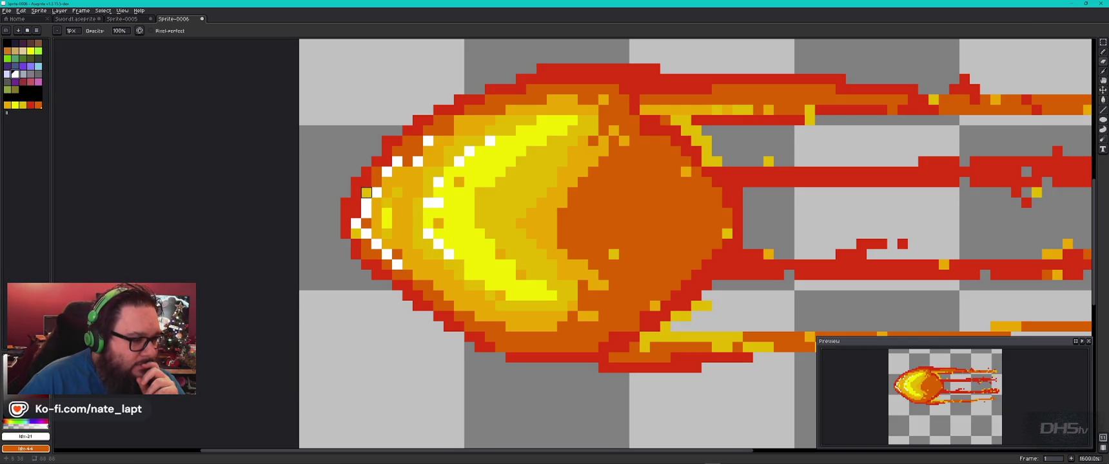
pyautogui.click(22, 104)
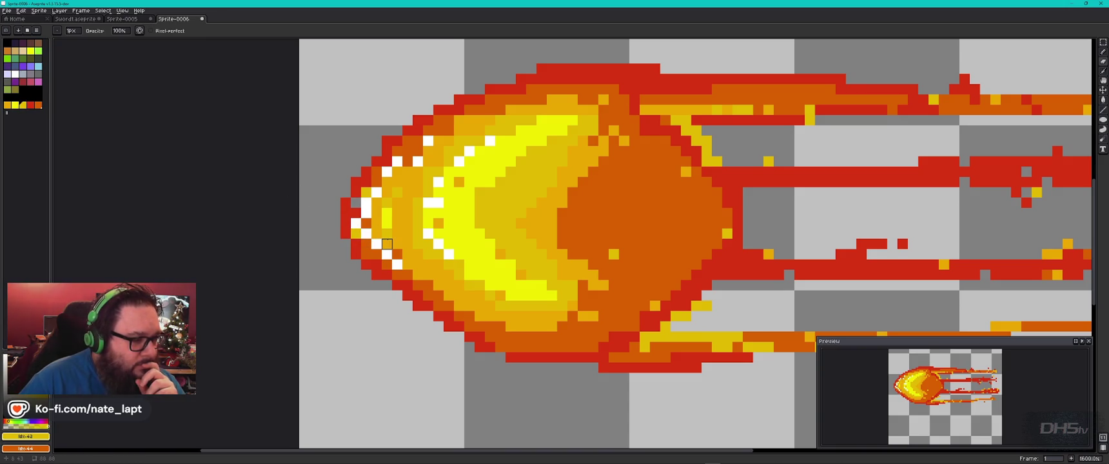
pyautogui.click(1102, 61)
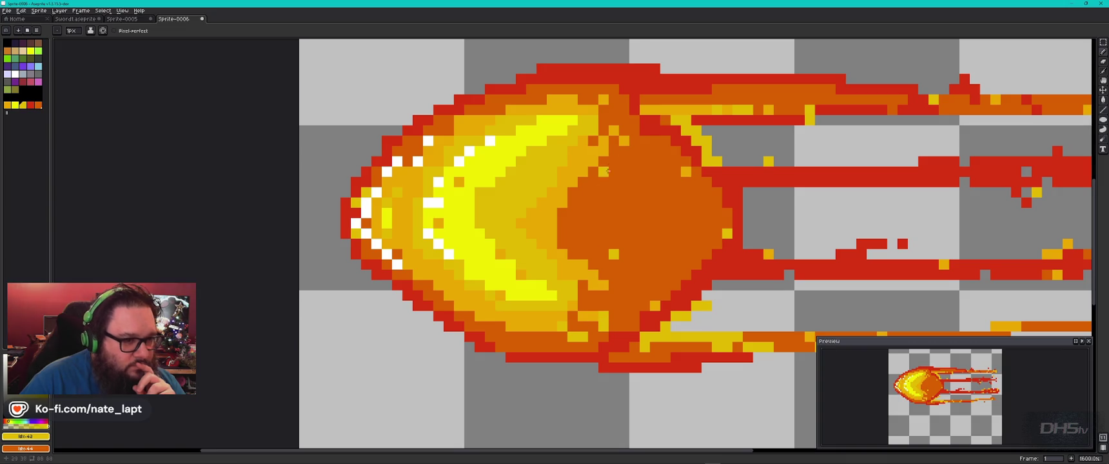
pyautogui.click(634, 88)
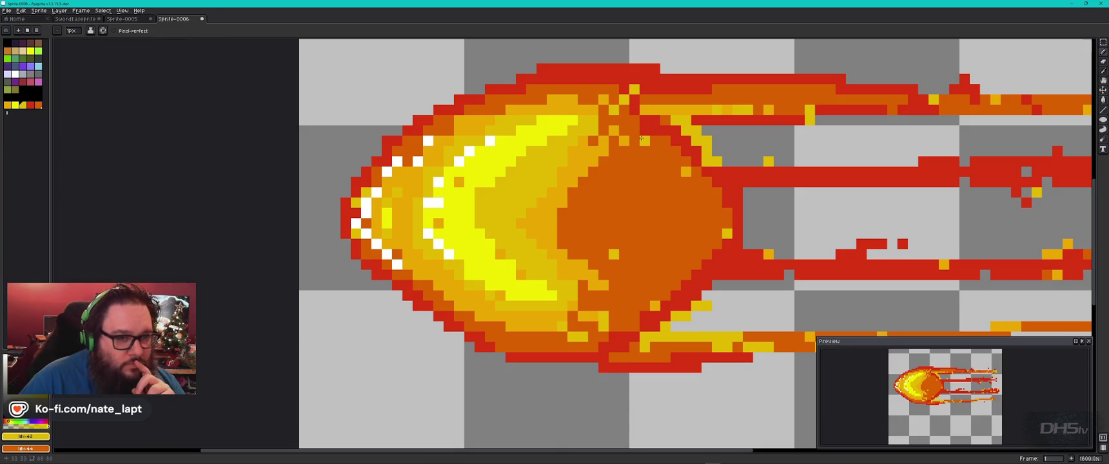
pyautogui.hscroll(5, 642, 139)
# - Scatter yellow pixels on and beside the red flame streak
pyautogui.click(653, 170)
pyautogui.click(601, 149)
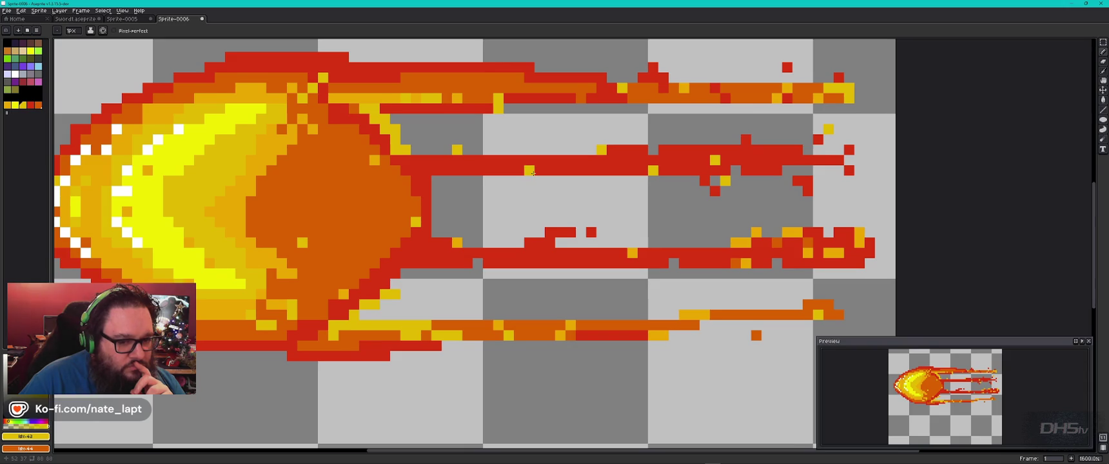
pyautogui.click(519, 159)
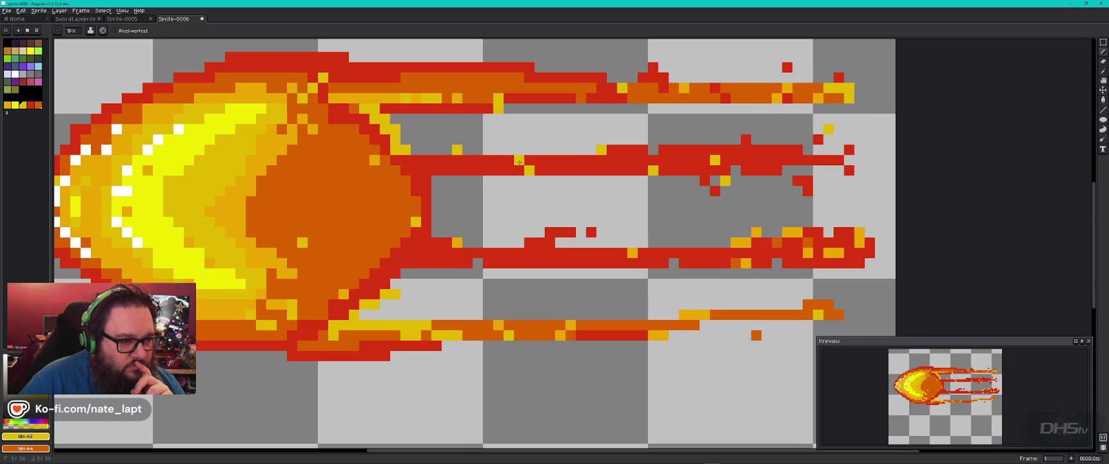
pyautogui.click(797, 150)
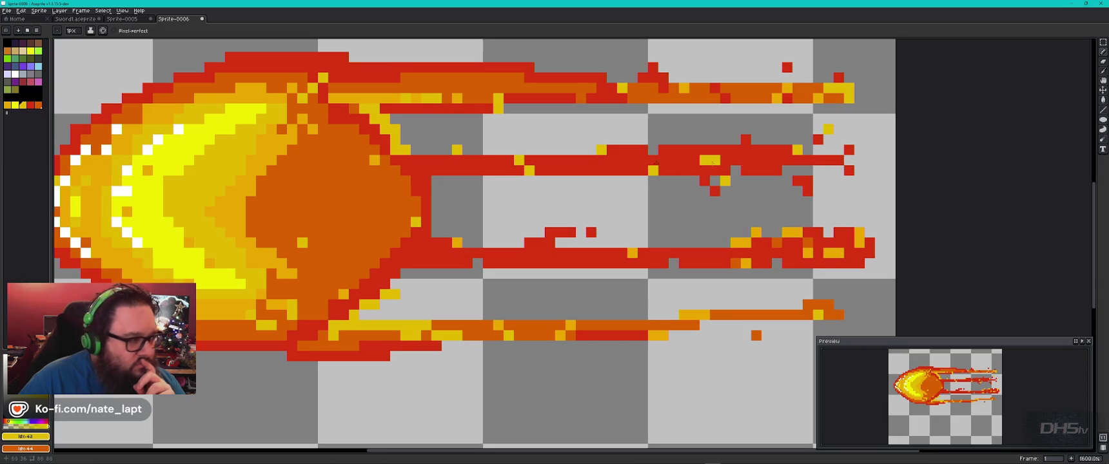
# - Paint short orange pixel runs above and below the red streak
pyautogui.click(39, 104)
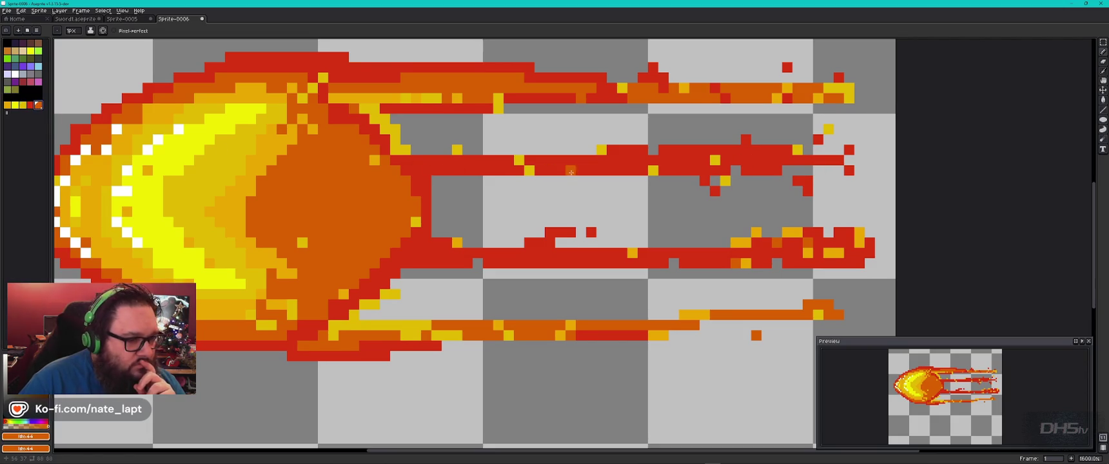
pyautogui.click(498, 181)
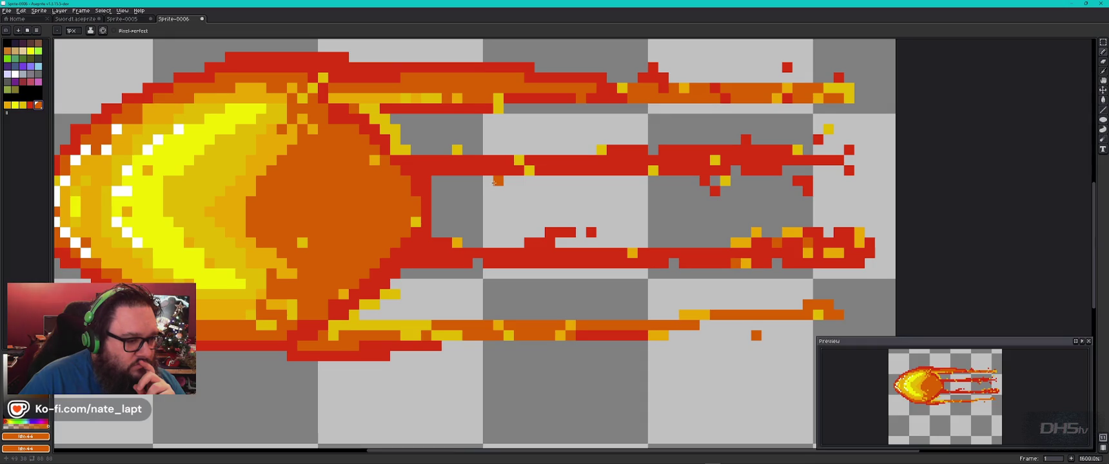
pyautogui.moveTo(519, 181); pyautogui.dragTo(480, 180)
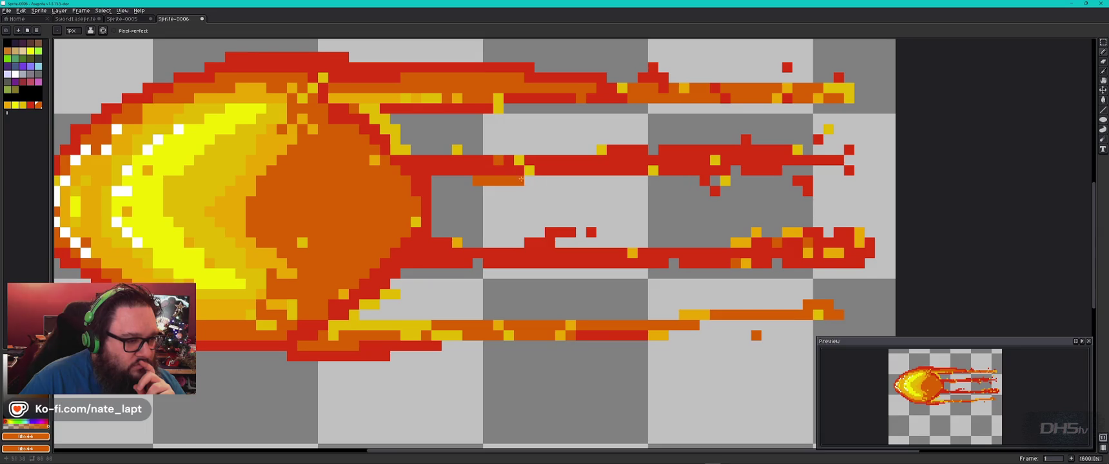
pyautogui.moveTo(590, 149); pyautogui.dragTo(570, 150)
pyautogui.moveTo(621, 178); pyautogui.dragTo(633, 180)
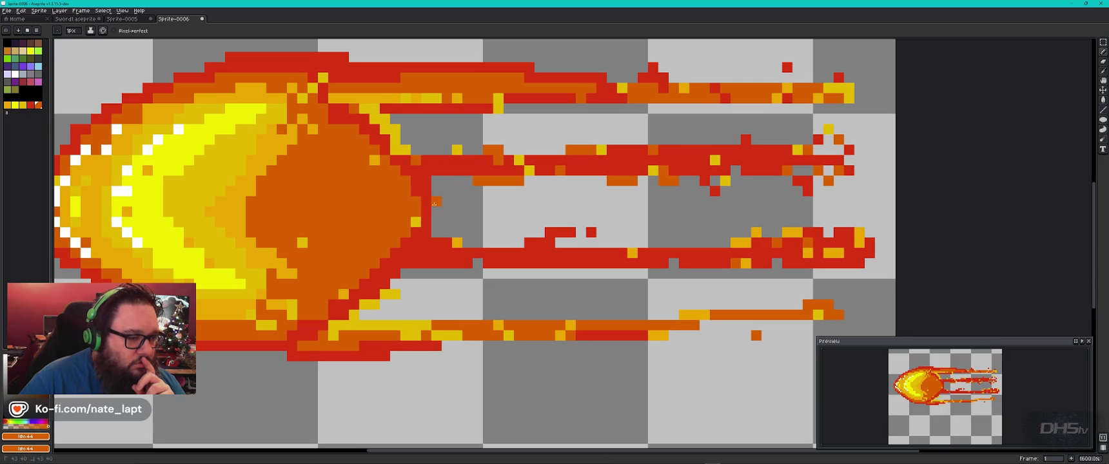
# - Fill gaps in the red streaks with golden-yellow pixels
pyautogui.click(8, 105)
pyautogui.click(446, 202)
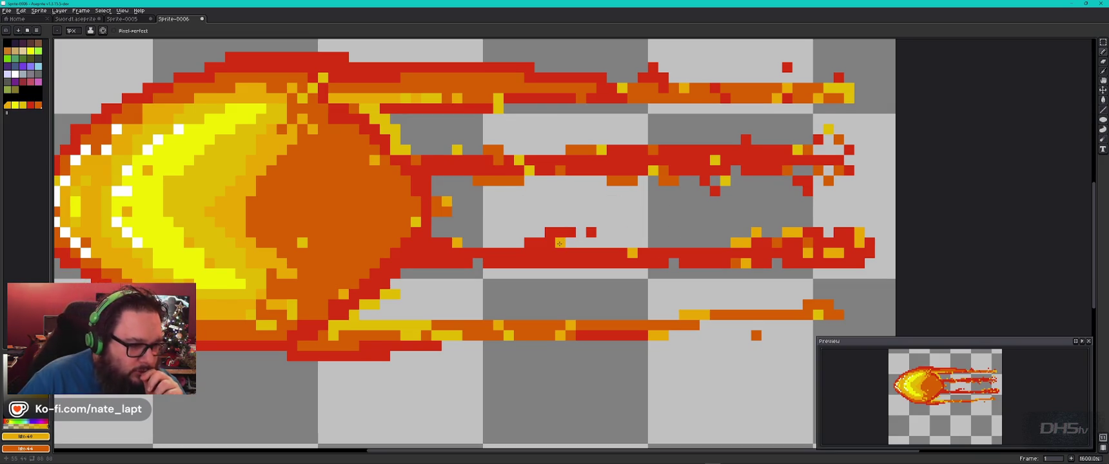
pyautogui.click(477, 263)
pyautogui.click(664, 243)
pyautogui.click(674, 243)
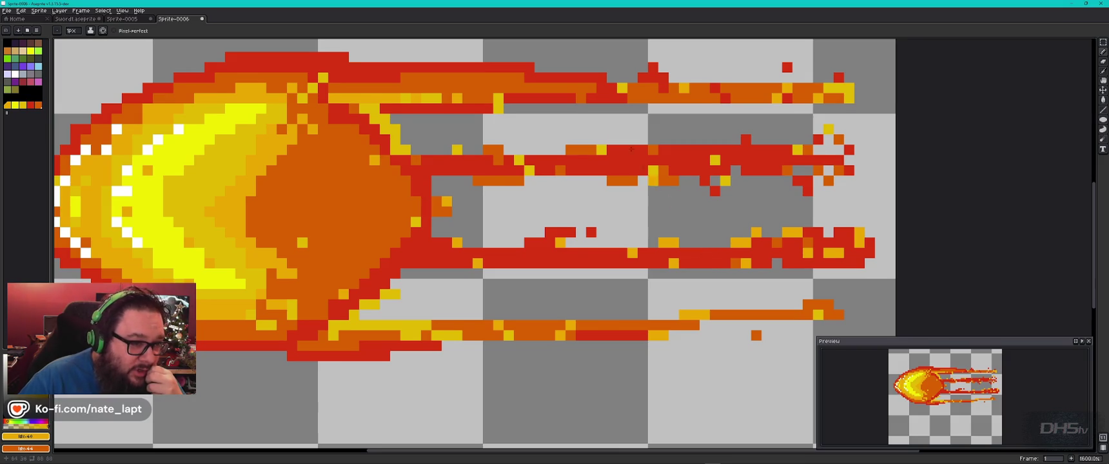
pyautogui.click(560, 98)
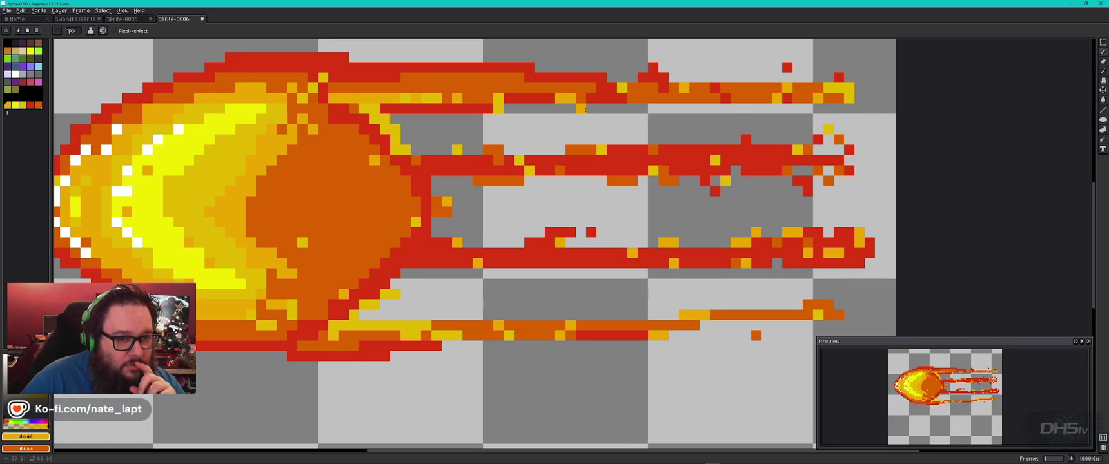
# - Close the gap in the upper flame streak with red pixels
pyautogui.click(30, 104)
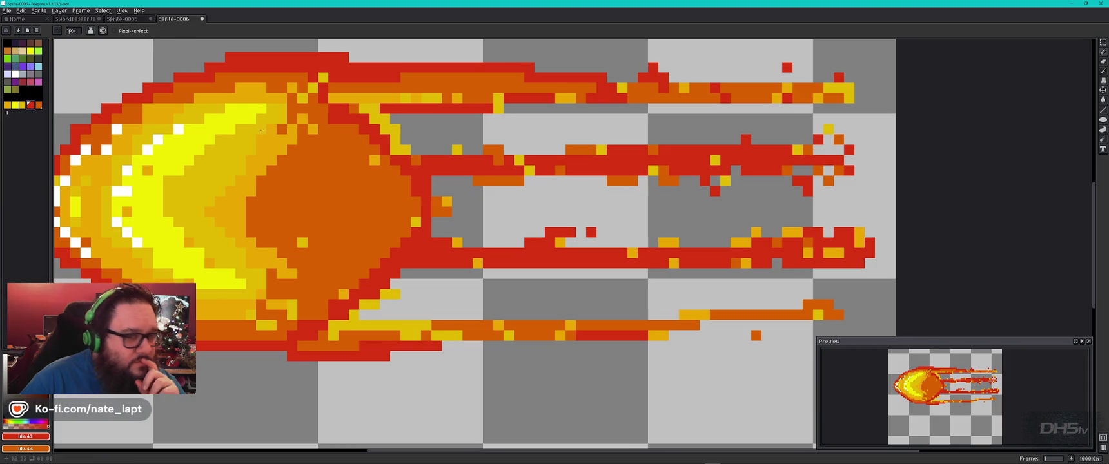
pyautogui.click(725, 77)
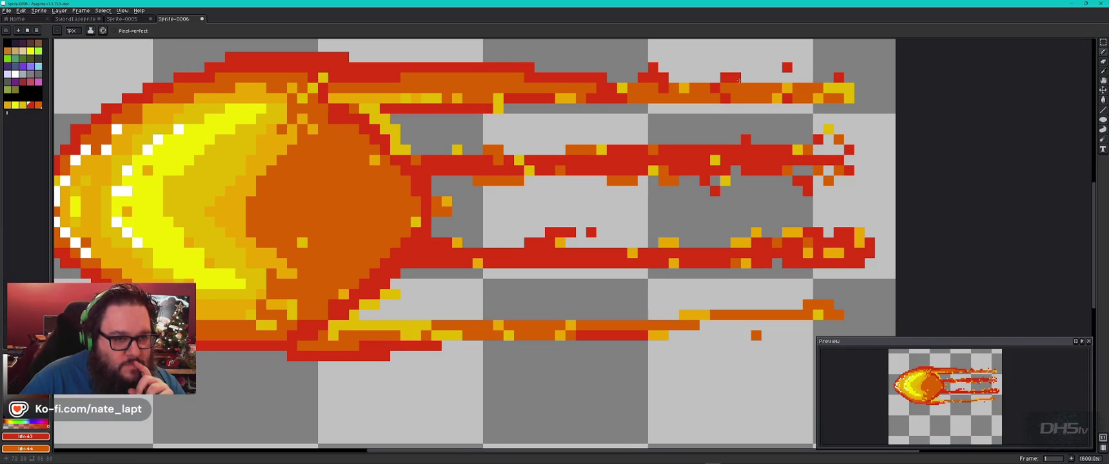
pyautogui.click(746, 78)
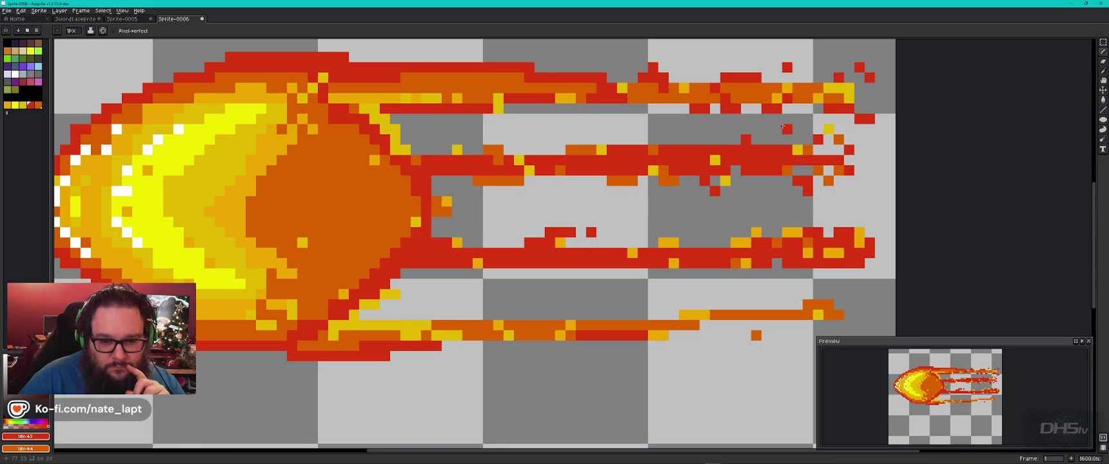
# - Scatter several red ember pixels above the flame tails
pyautogui.scroll(3, 783, 120)
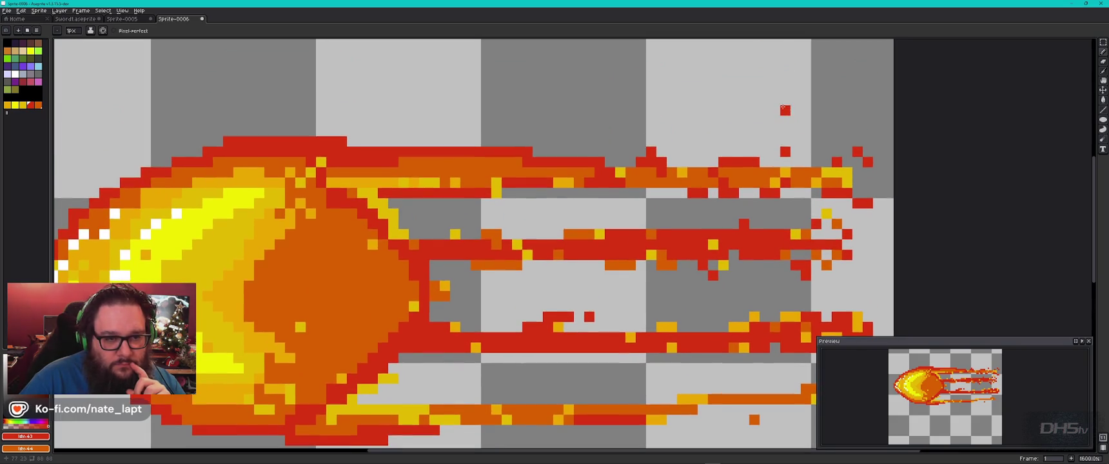
pyautogui.click(753, 100)
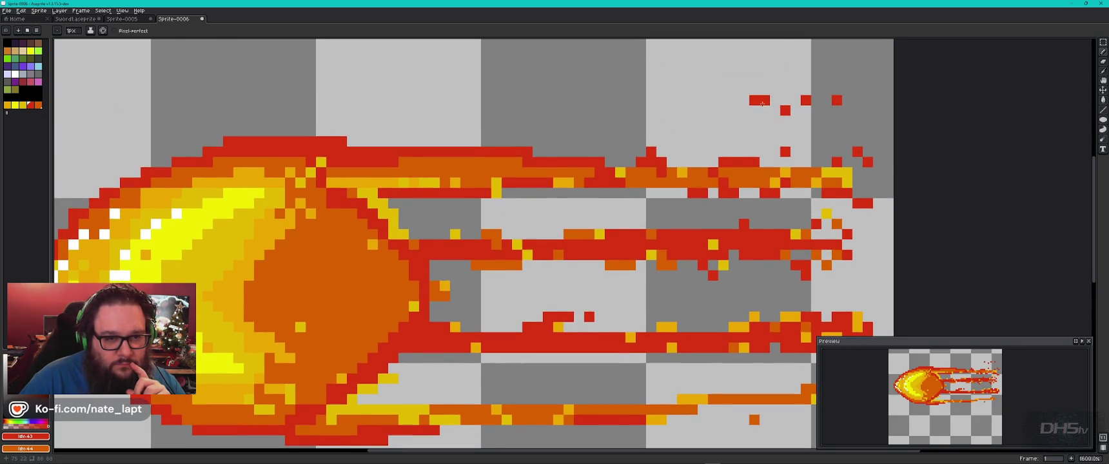
pyautogui.click(774, 90)
pyautogui.click(744, 111)
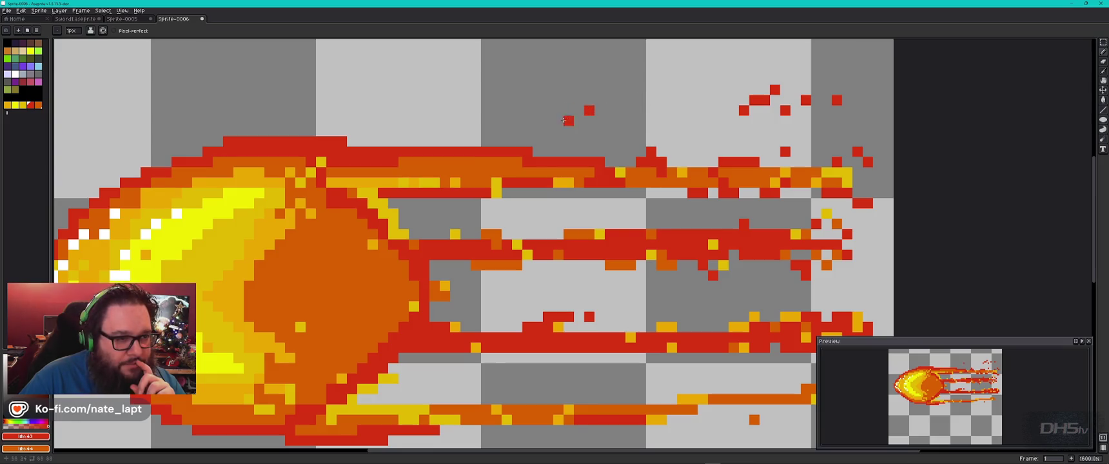
pyautogui.click(516, 131)
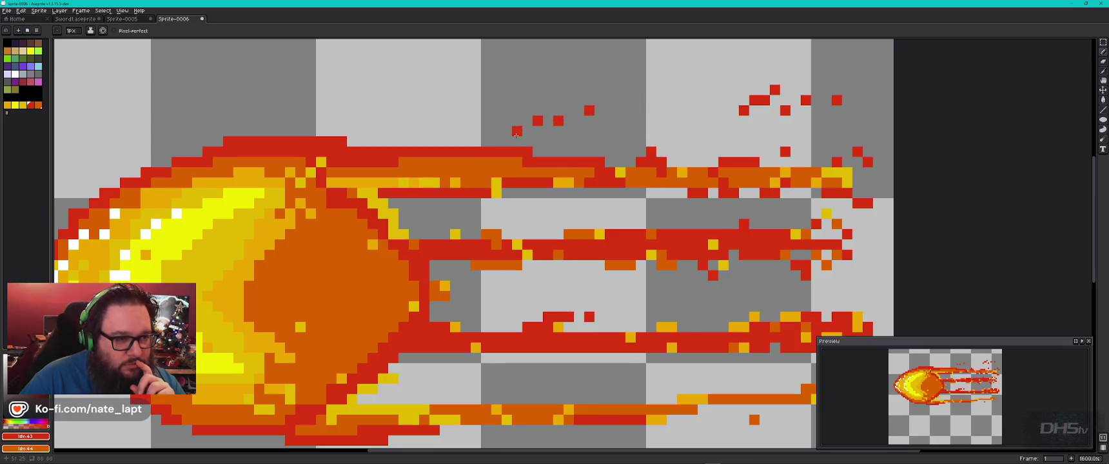
# - Add yellow ember pixels above the flames and among the red sparks
pyautogui.click(23, 104)
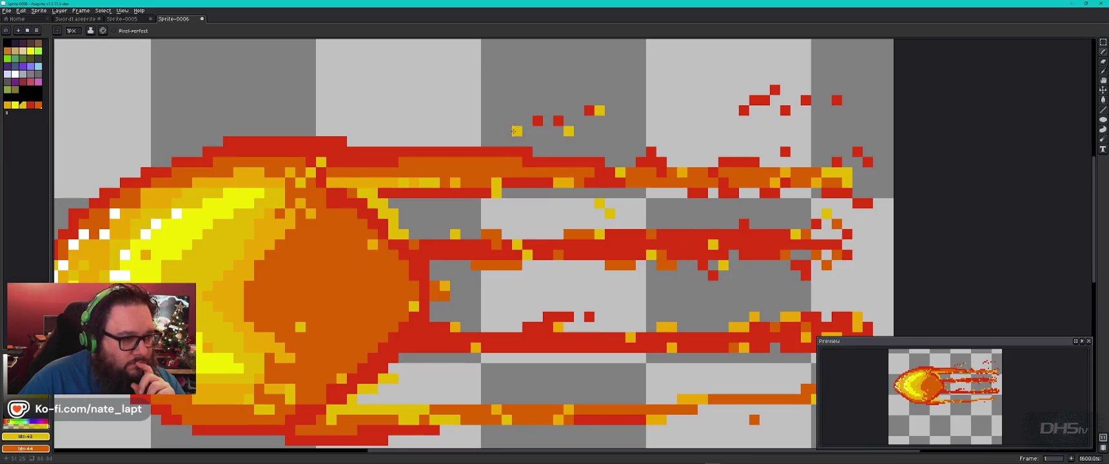
pyautogui.click(413, 120)
pyautogui.click(424, 112)
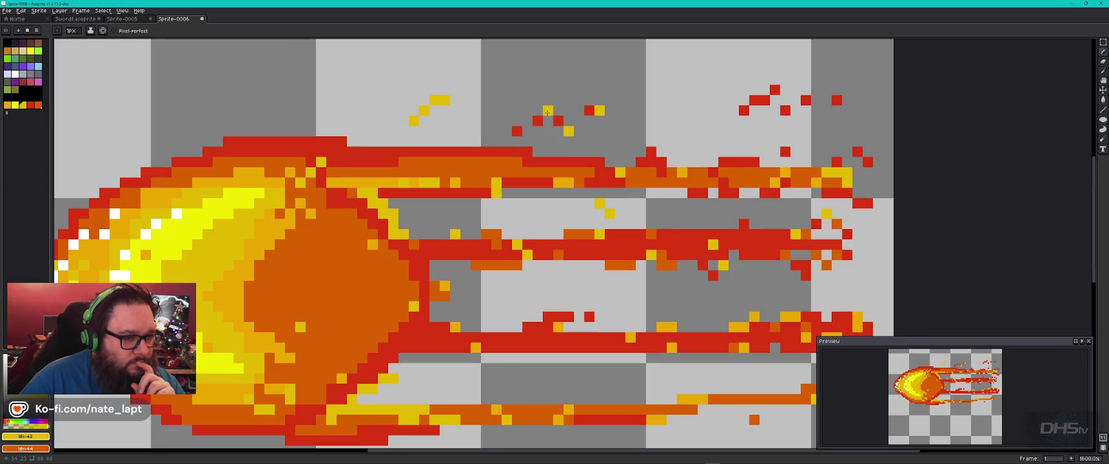
pyautogui.click(775, 101)
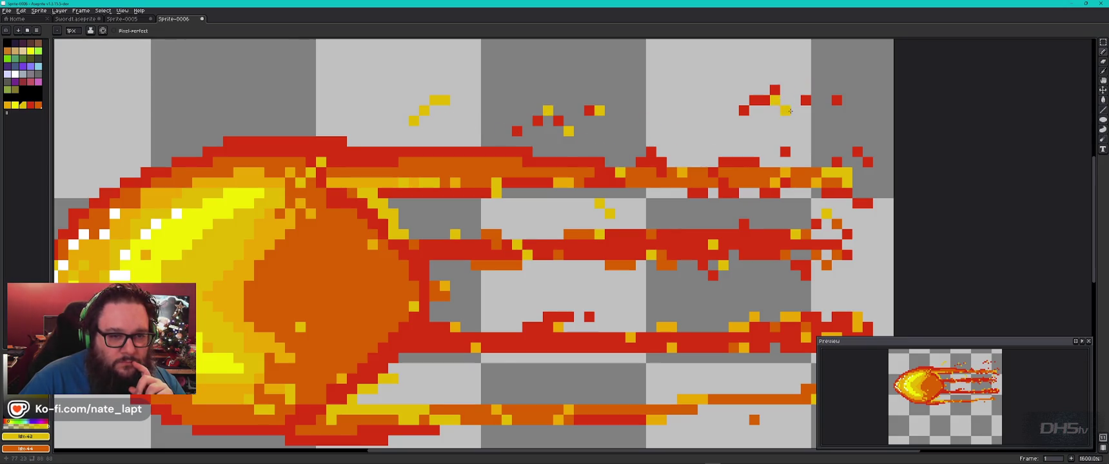
pyautogui.scroll(-3, 668, 271)
pyautogui.hscroll(2, 668, 271)
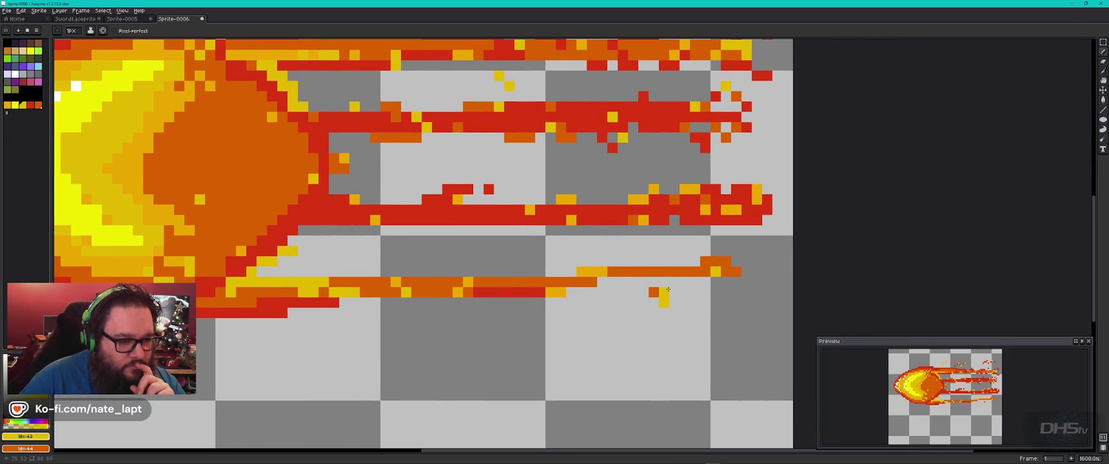
# - Extend the lower flame trail with orange pixels, then add yellow highlights and a yellow ember
pyautogui.keyDown('alt'); pyautogui.click(654, 292); pyautogui.keyUp('alt')
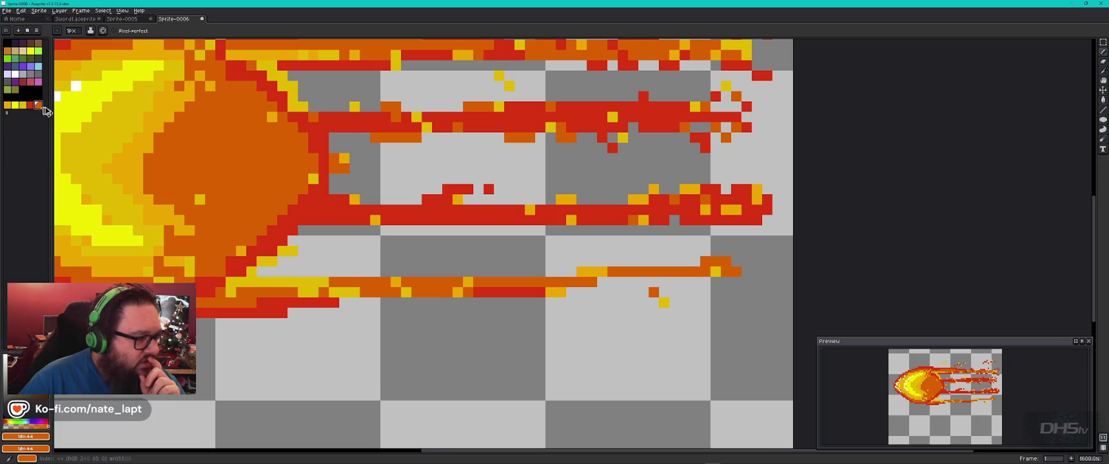
pyautogui.moveTo(634, 282); pyautogui.dragTo(644, 282)
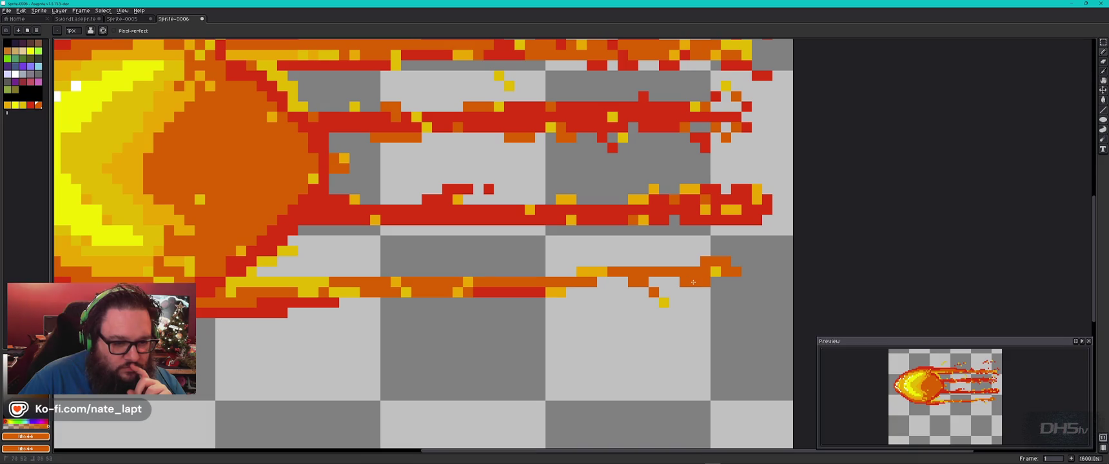
pyautogui.moveTo(550, 303); pyautogui.dragTo(588, 294)
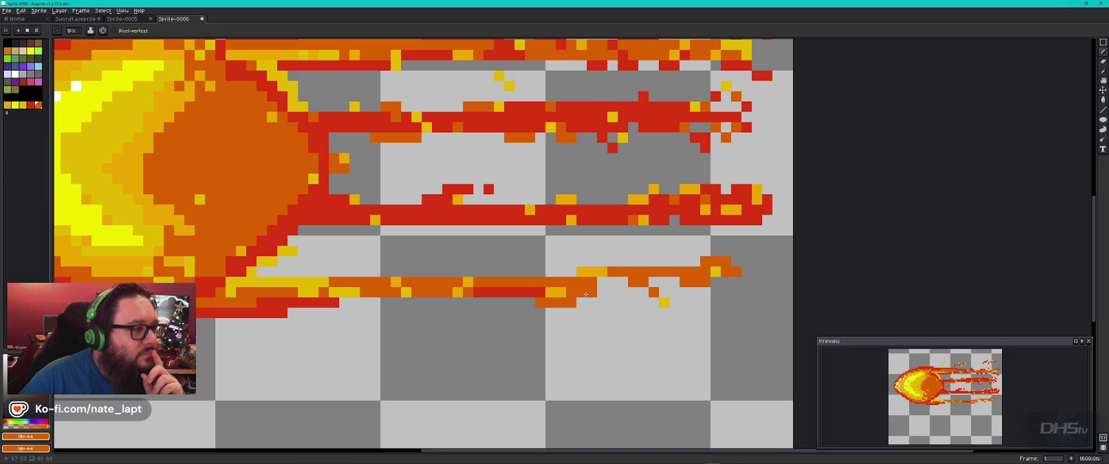
pyautogui.click(22, 104)
pyautogui.moveTo(464, 302)
pyautogui.mouseDown()
pyautogui.moveTo(427, 303)
pyautogui.moveTo(442, 271)
pyautogui.mouseUp()
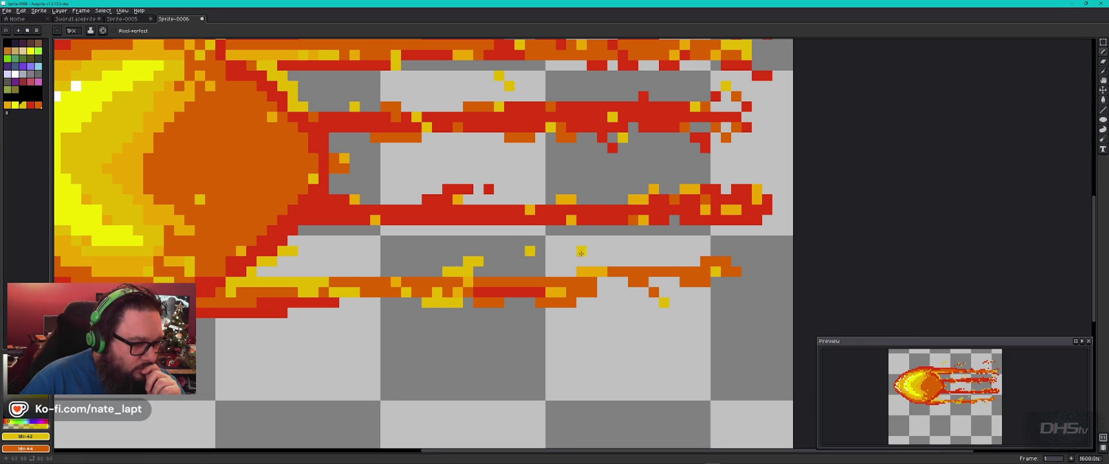
pyautogui.click(746, 250)
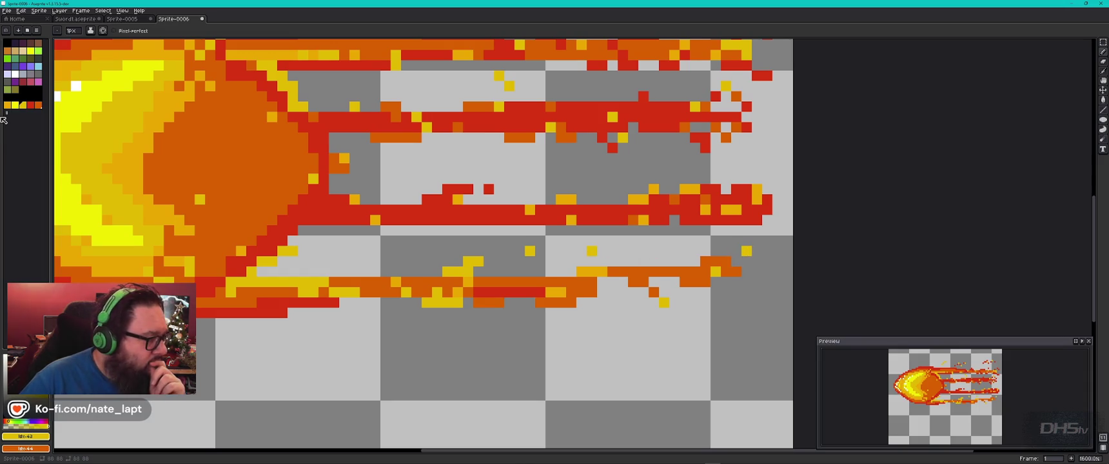
# - Paint red pixels along the lower flame row and near its tip
pyautogui.click(30, 105)
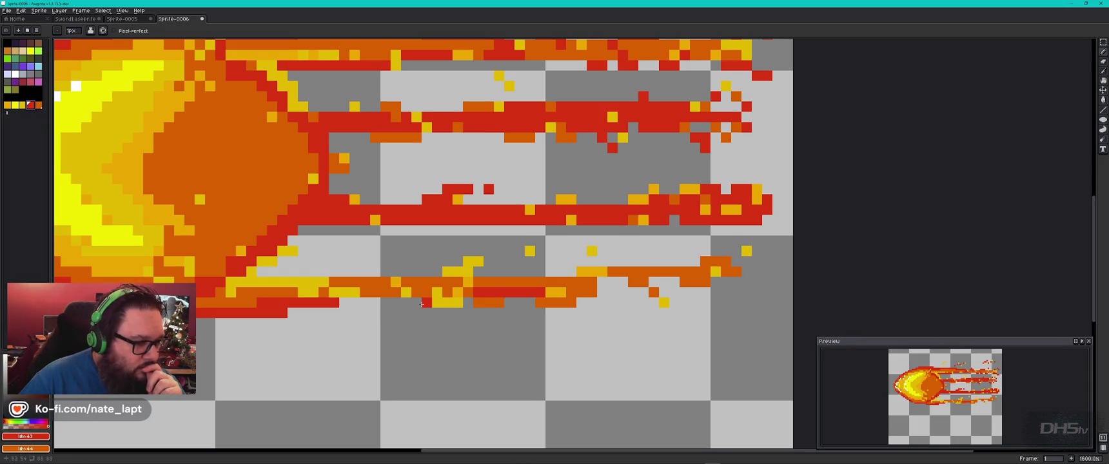
pyautogui.moveTo(509, 303)
pyautogui.mouseDown()
pyautogui.moveTo(583, 313)
pyautogui.moveTo(603, 287)
pyautogui.moveTo(626, 284)
pyautogui.moveTo(603, 293)
pyautogui.mouseUp()
pyautogui.click(612, 292)
pyautogui.click(653, 303)
pyautogui.click(663, 293)
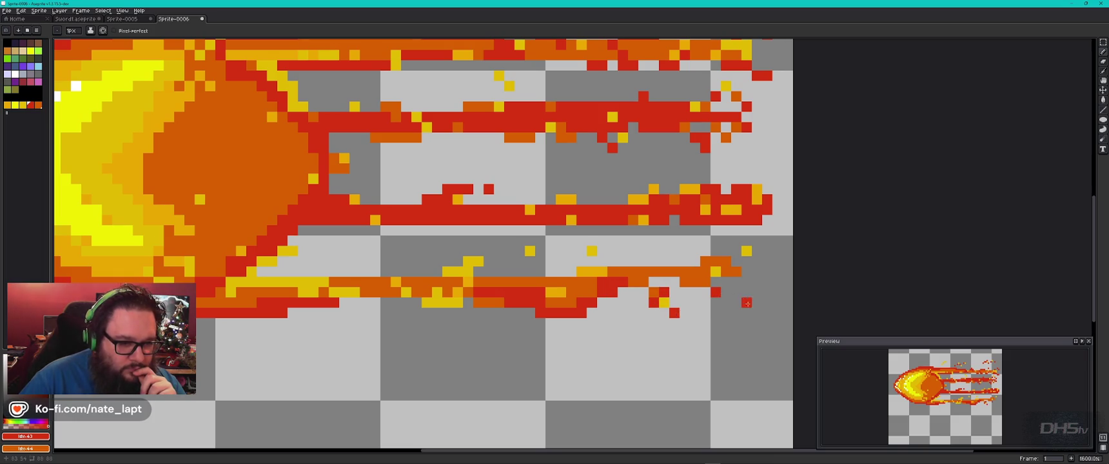
pyautogui.moveTo(653, 241); pyautogui.dragTo(653, 251)
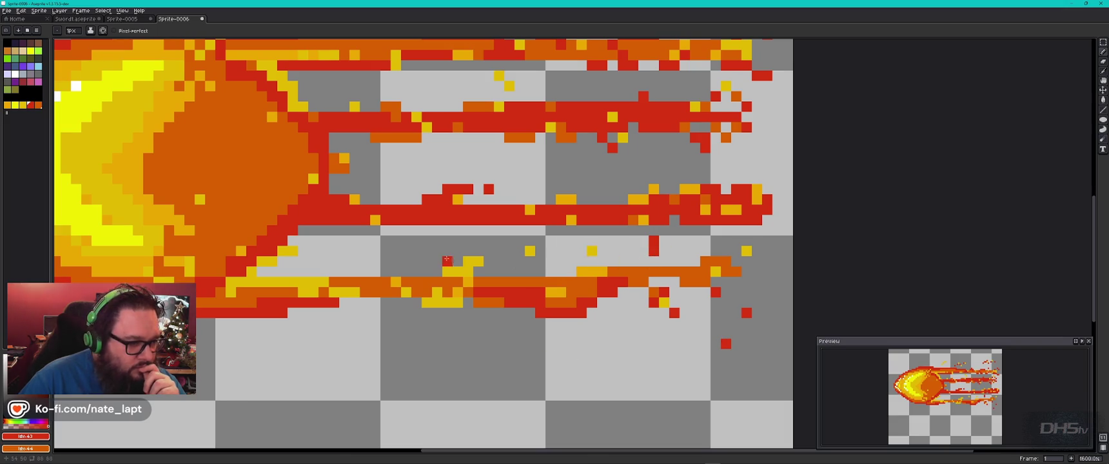
# - Scatter single red ember pixels around, above and below the flame tails
pyautogui.click(416, 262)
pyautogui.click(344, 272)
pyautogui.click(396, 189)
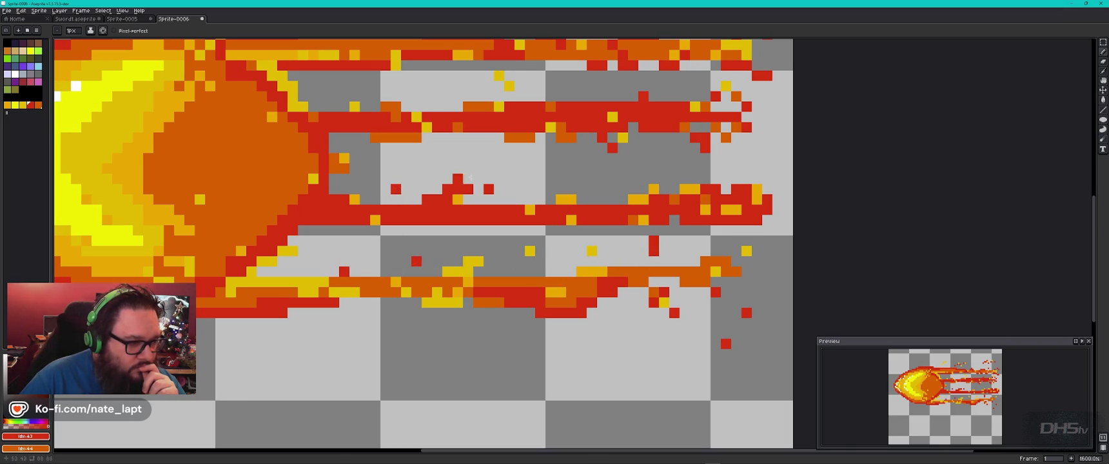
pyautogui.click(333, 86)
pyautogui.click(374, 323)
pyautogui.click(479, 351)
pyautogui.click(545, 375)
pyautogui.click(638, 354)
pyautogui.click(778, 282)
pyautogui.click(756, 292)
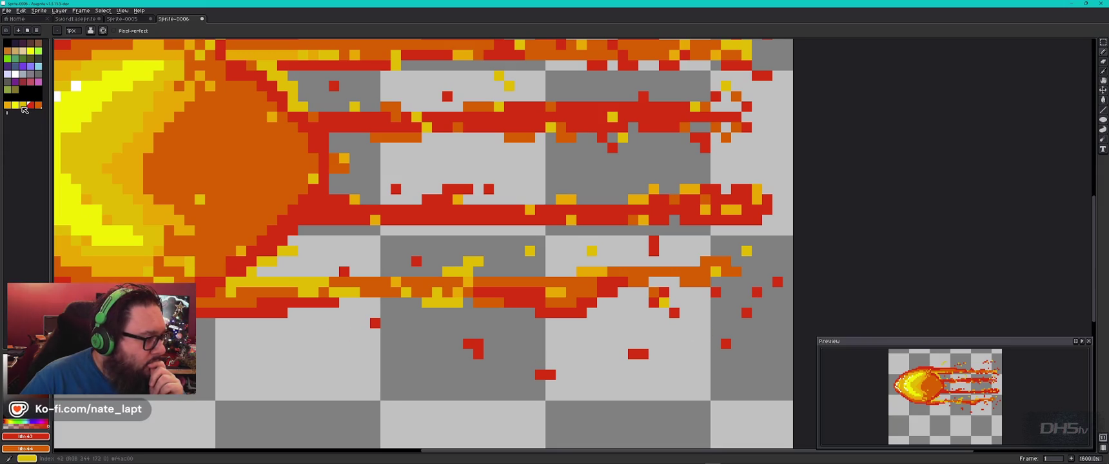
# - Dot yellow pixels into the lower trail and up along the flame trail
pyautogui.click(22, 105)
pyautogui.click(478, 302)
pyautogui.click(591, 312)
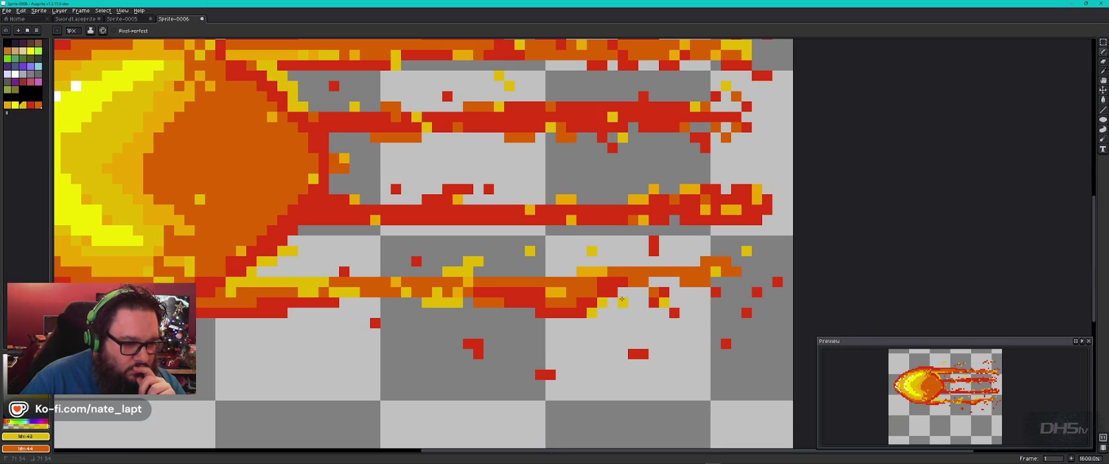
pyautogui.click(664, 282)
pyautogui.click(664, 261)
pyautogui.click(695, 242)
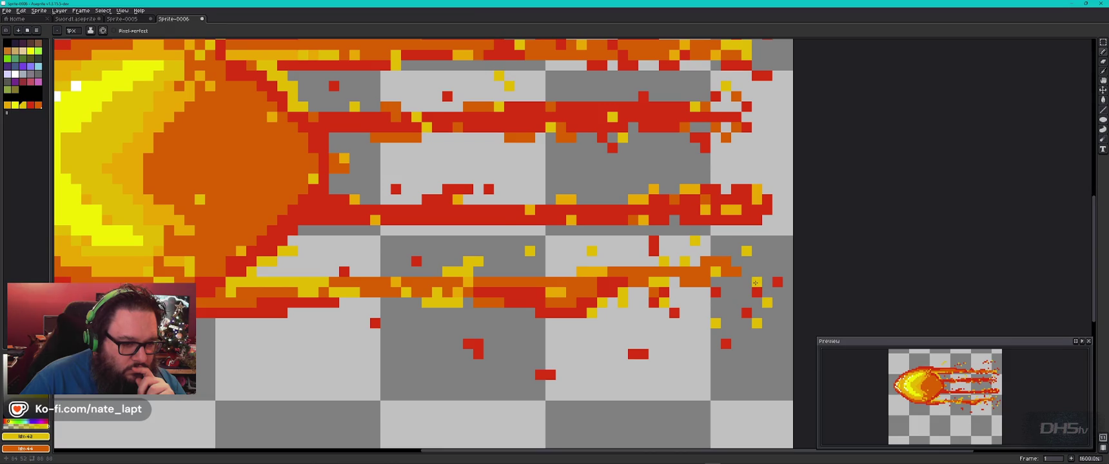
# - Turn two red embers yellow, and add a yellow pixel above an ember and a spark past the upper tip
pyautogui.moveTo(491, 342); pyautogui.dragTo(490, 333)
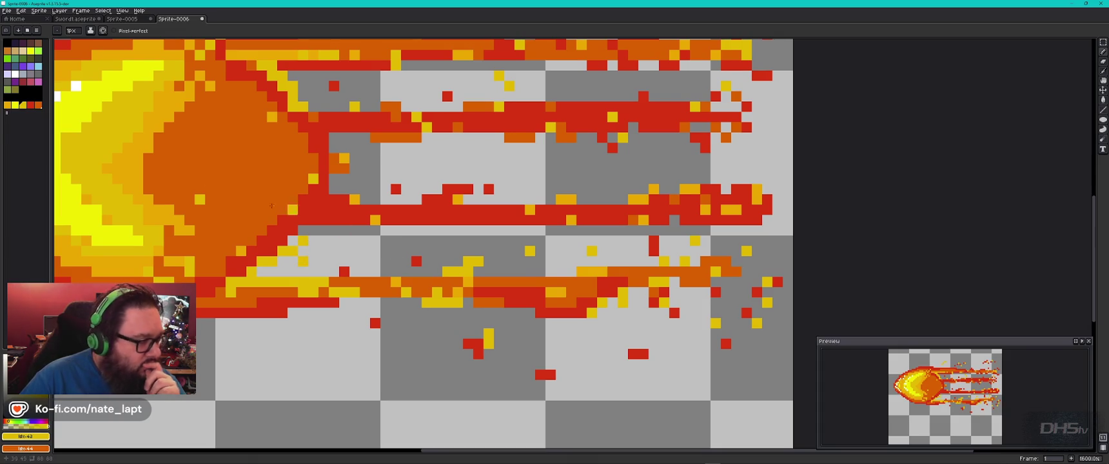
pyautogui.click(7, 104)
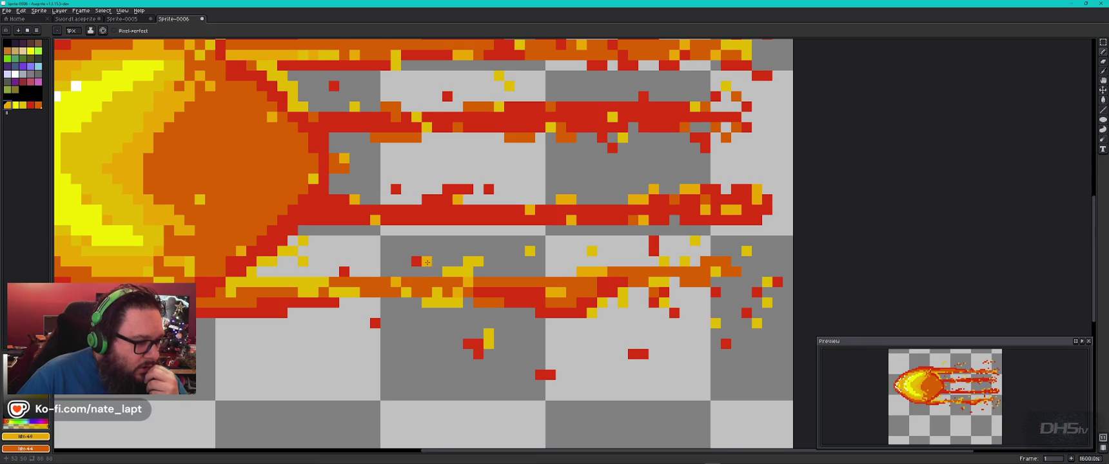
pyautogui.moveTo(427, 261); pyautogui.dragTo(427, 251)
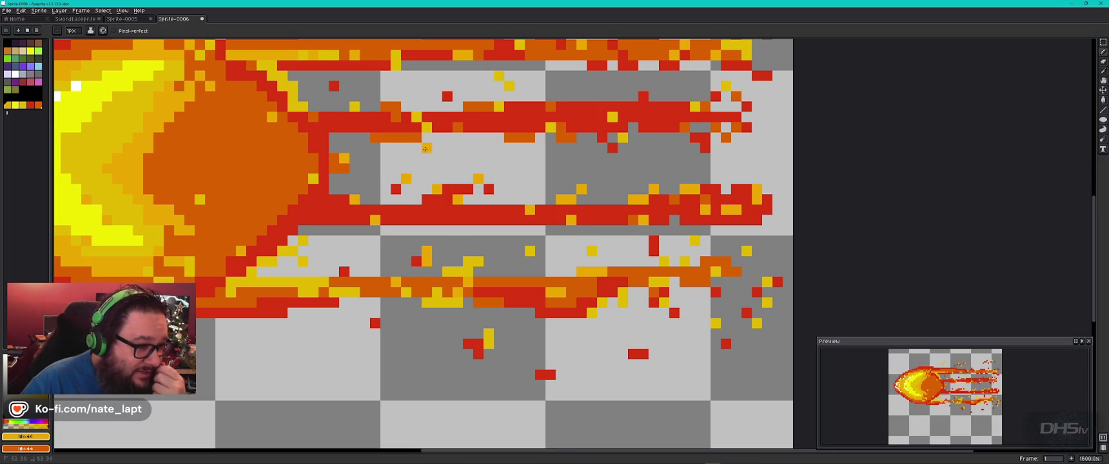
pyautogui.click(778, 86)
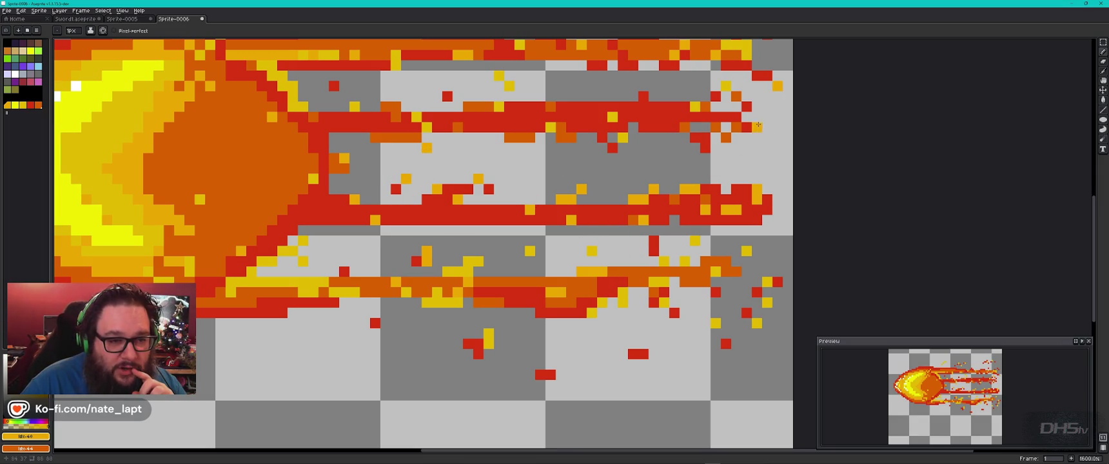
pyautogui.scroll(3, 371, 152)
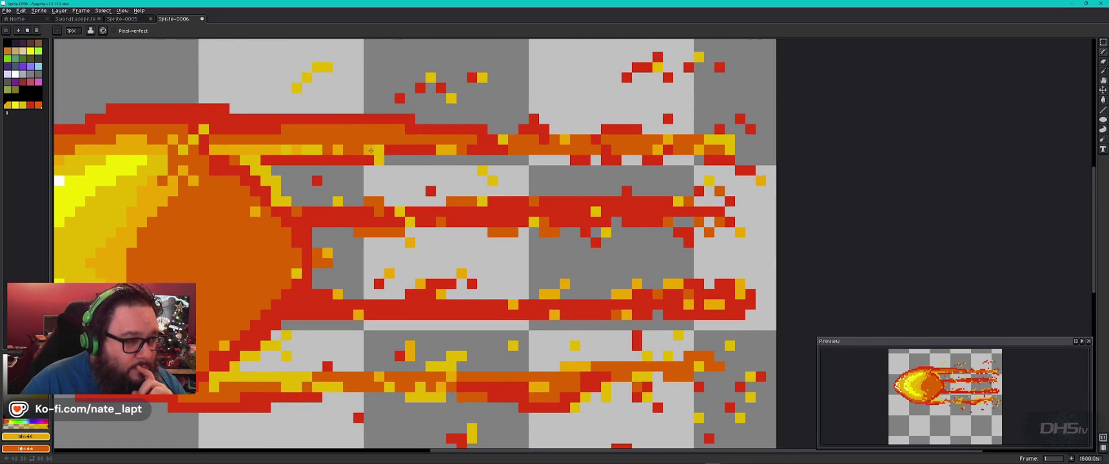
# - Scatter about eight yellow ember pixels above the fireball and among the upper sparks
pyautogui.scroll(3, 371, 152)
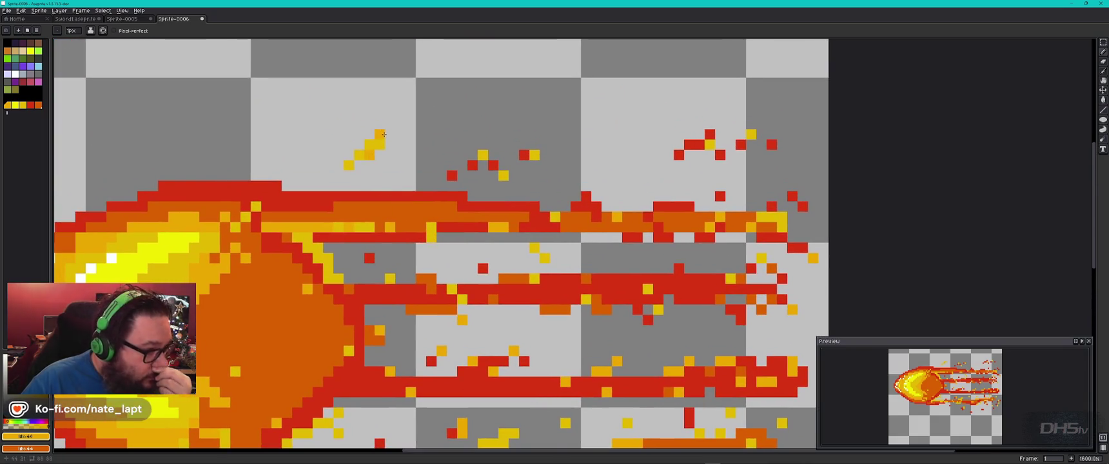
pyautogui.click(493, 144)
pyautogui.click(545, 165)
pyautogui.click(606, 154)
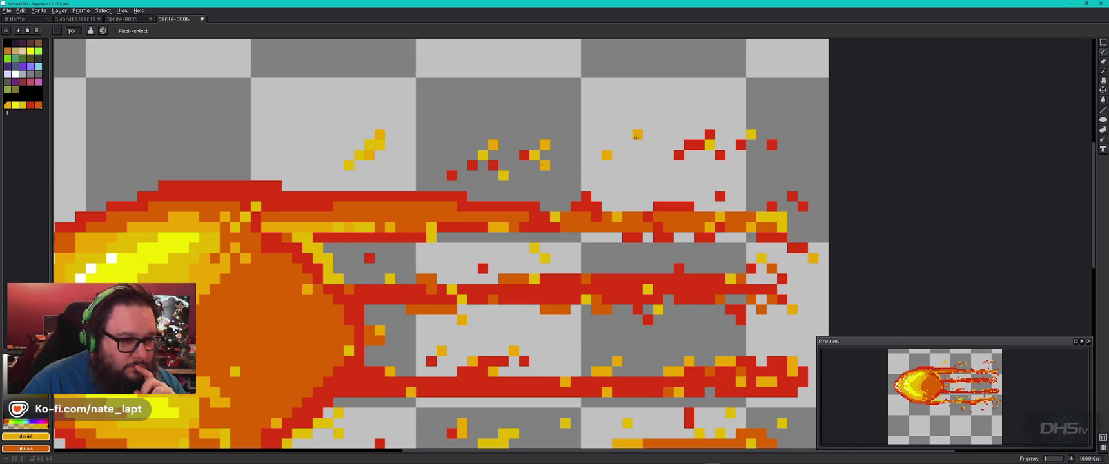
pyautogui.click(616, 144)
pyautogui.click(782, 134)
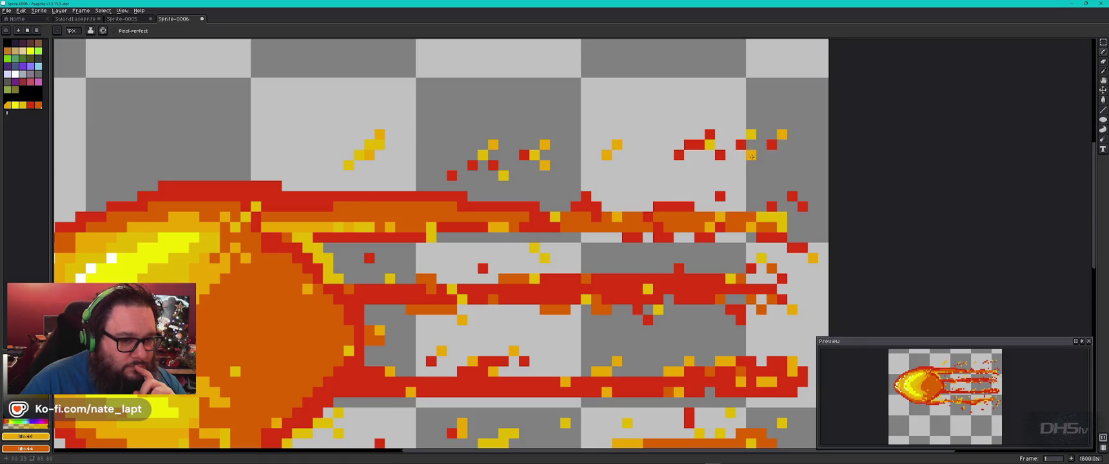
pyautogui.click(627, 186)
pyautogui.click(648, 176)
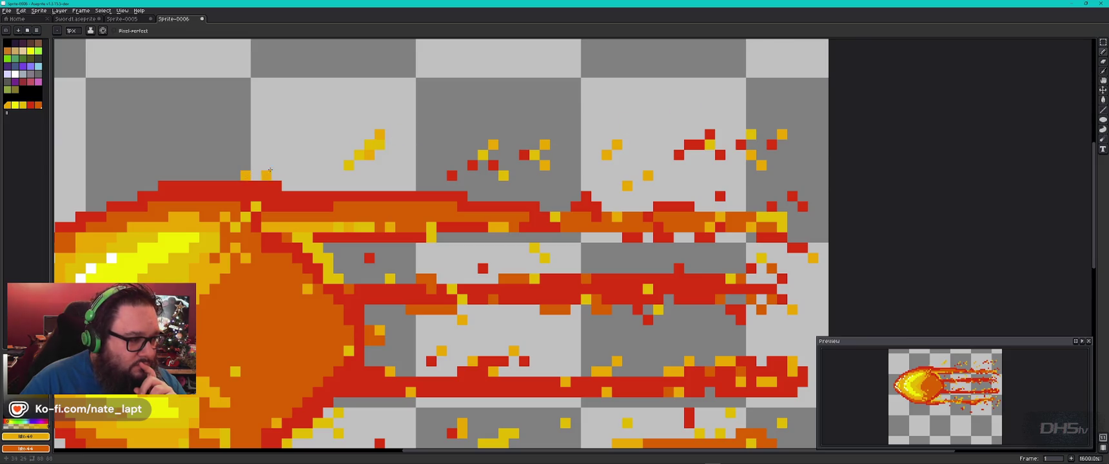
pyautogui.click(317, 145)
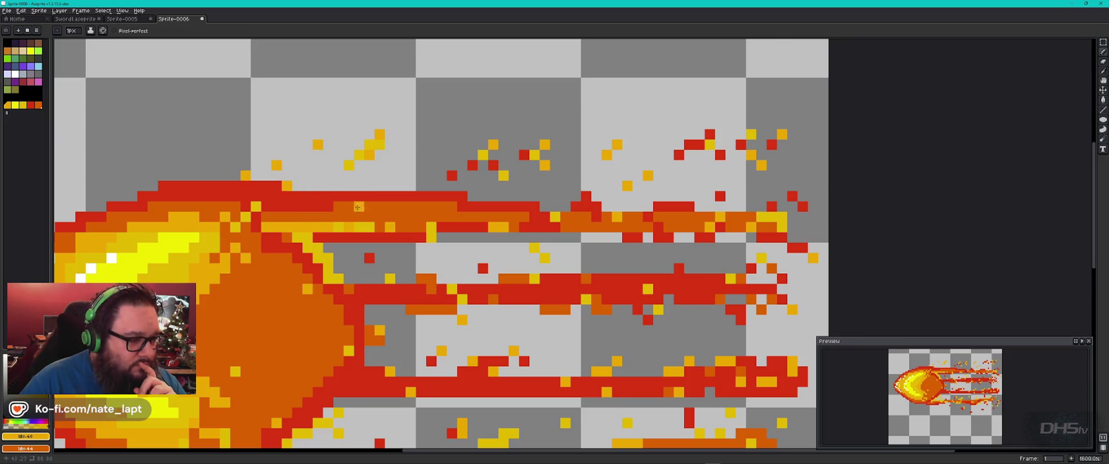
# - Add two orange sparks above the fireball, undoing a stray pixel at the upper left
pyautogui.scroll(-3, 387, 258)
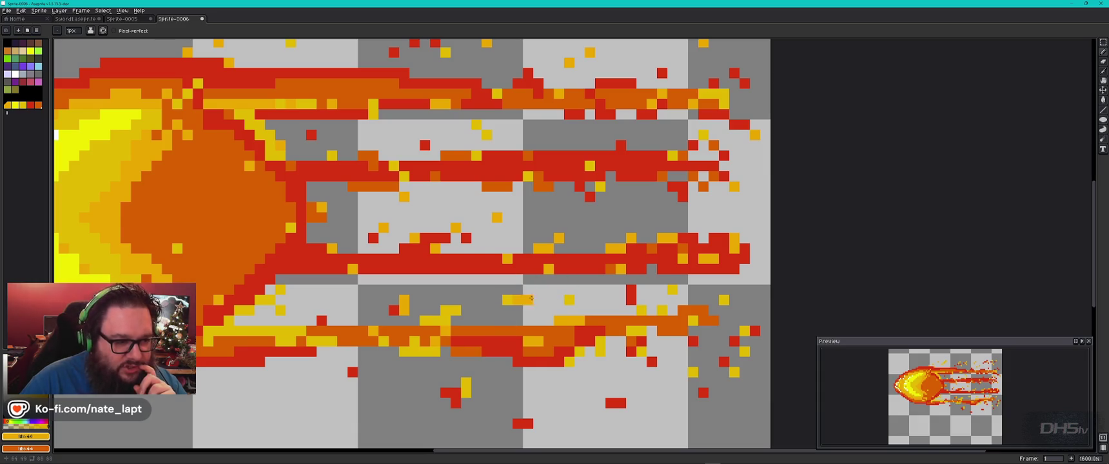
pyautogui.scroll(-5, 546, 319)
pyautogui.scroll(5, 494, 210)
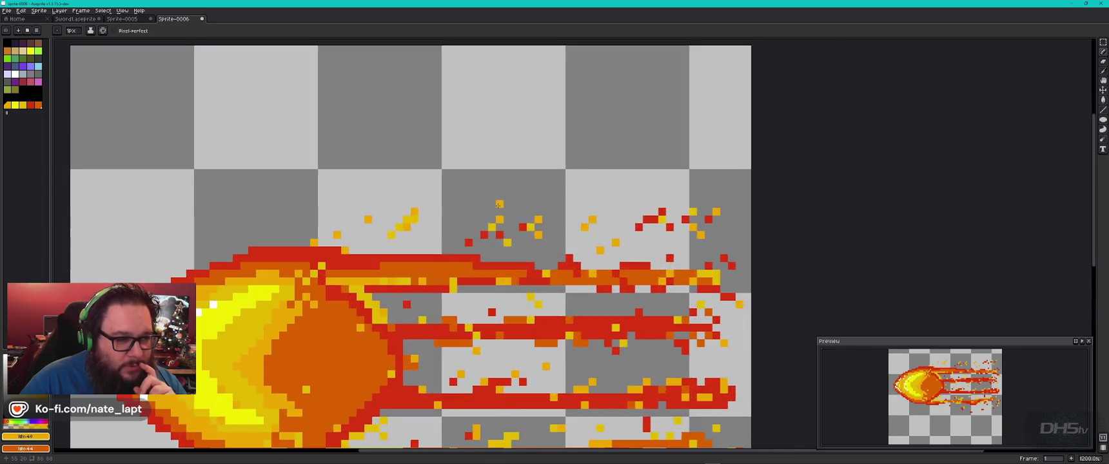
pyautogui.click(623, 172)
pyautogui.click(665, 161)
pyautogui.click(118, 141)
pyautogui.hotkey('ctrl', 'z')
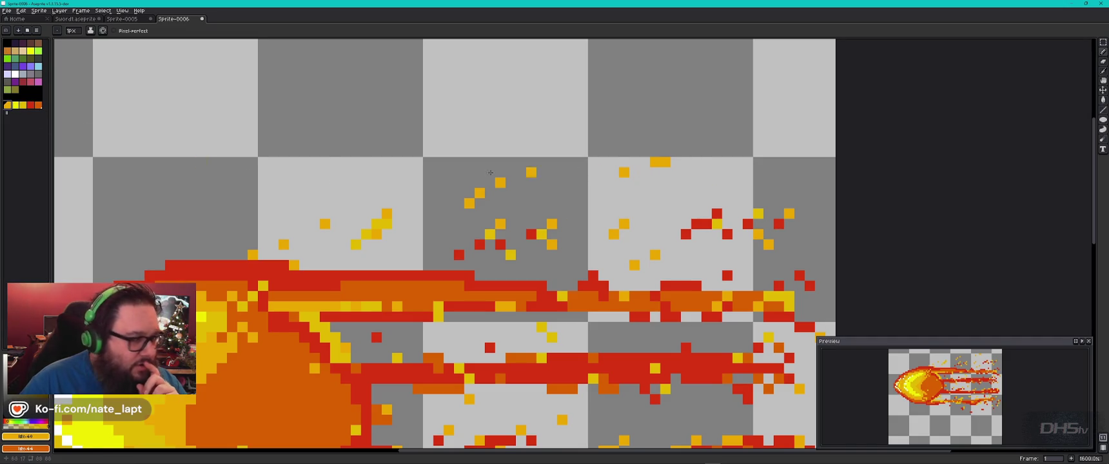
# - Add dark-orange pixels beside the yellow sparks and embers below the spark trail
pyautogui.click(38, 105)
pyautogui.click(645, 172)
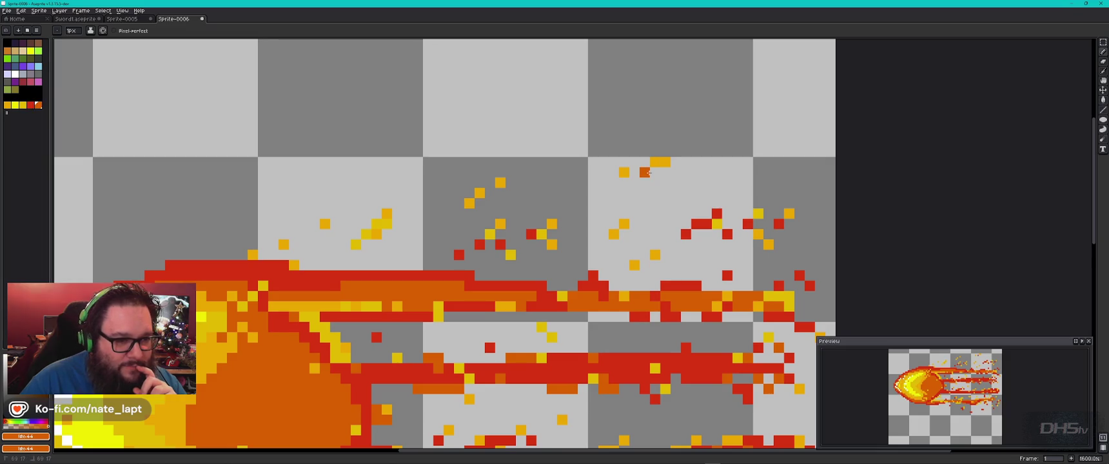
pyautogui.moveTo(510, 172); pyautogui.dragTo(489, 190)
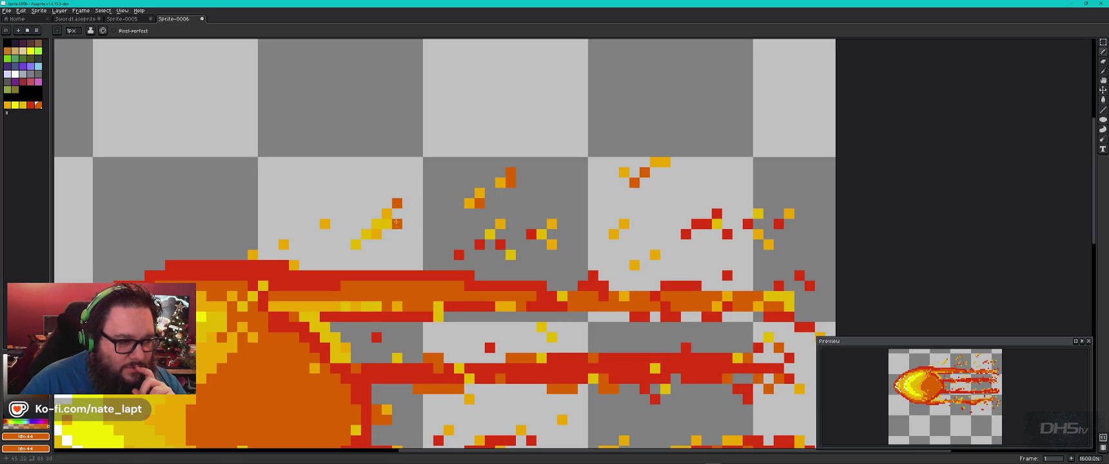
pyautogui.click(386, 224)
pyautogui.hotkey('ctrl', 'z')
pyautogui.click(376, 214)
pyautogui.click(387, 234)
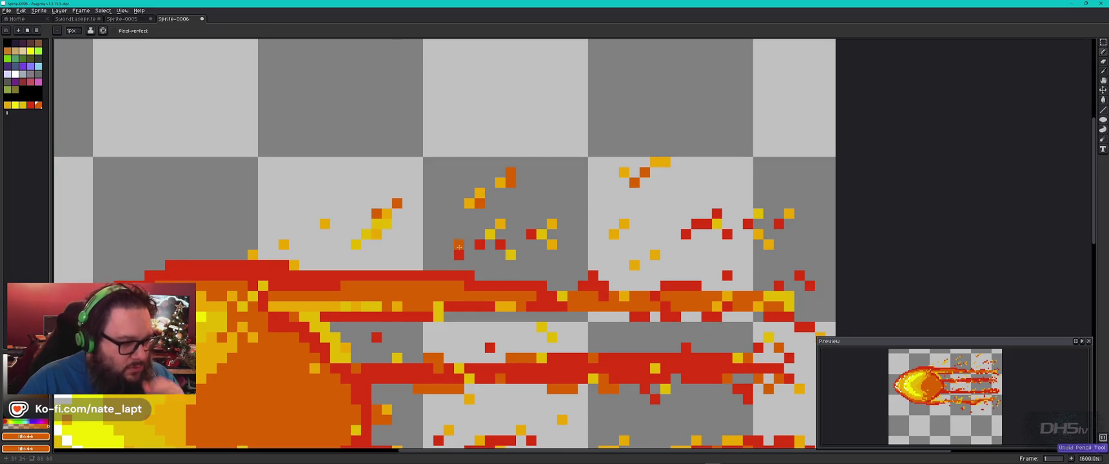
pyautogui.click(492, 234)
# - Scatter six dark-orange embers above the upper flame tail
pyautogui.click(707, 182)
pyautogui.click(697, 120)
pyautogui.click(594, 121)
pyautogui.click(562, 141)
pyautogui.click(572, 162)
pyautogui.click(583, 142)
# - Add four yellow embers among the dark-orange sparks above the flames
pyautogui.click(23, 106)
pyautogui.click(572, 131)
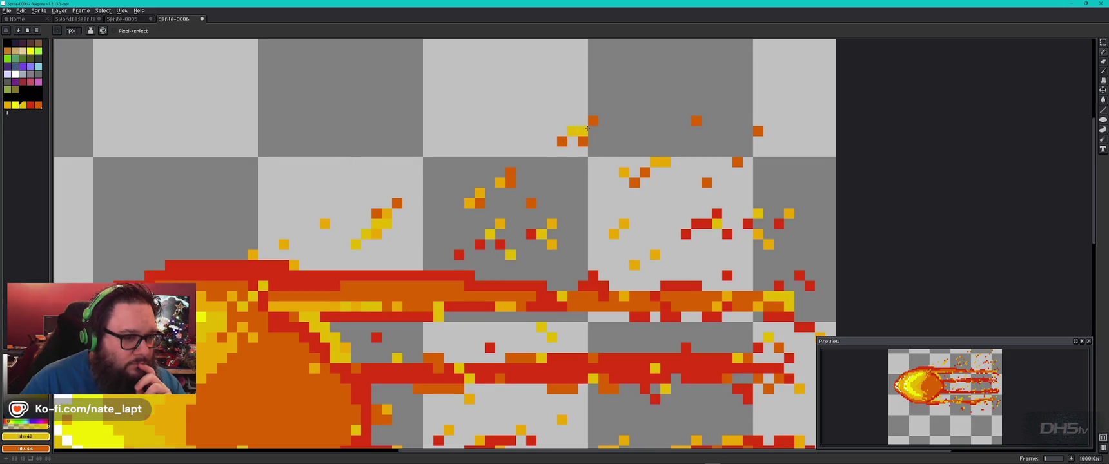
pyautogui.click(602, 110)
pyautogui.click(510, 131)
pyautogui.click(500, 141)
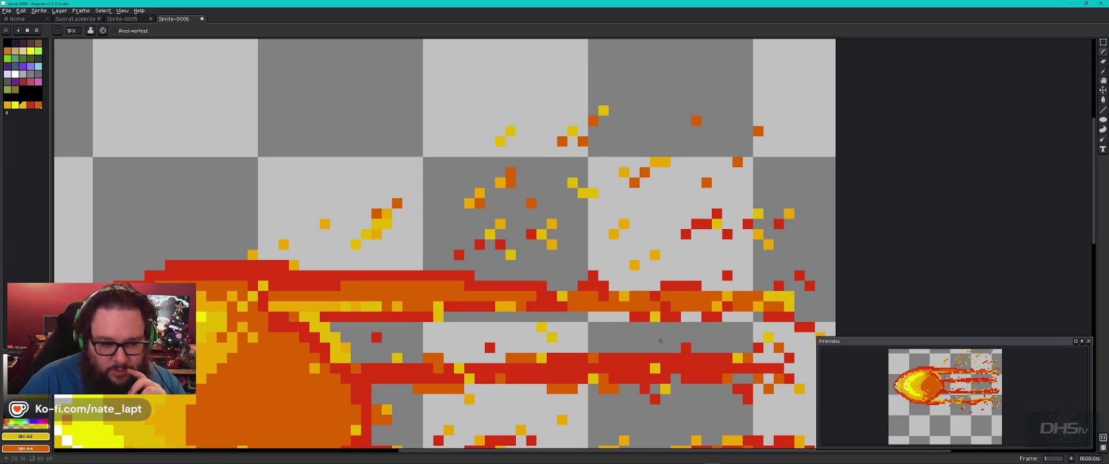
pyautogui.scroll(-3, 619, 271)
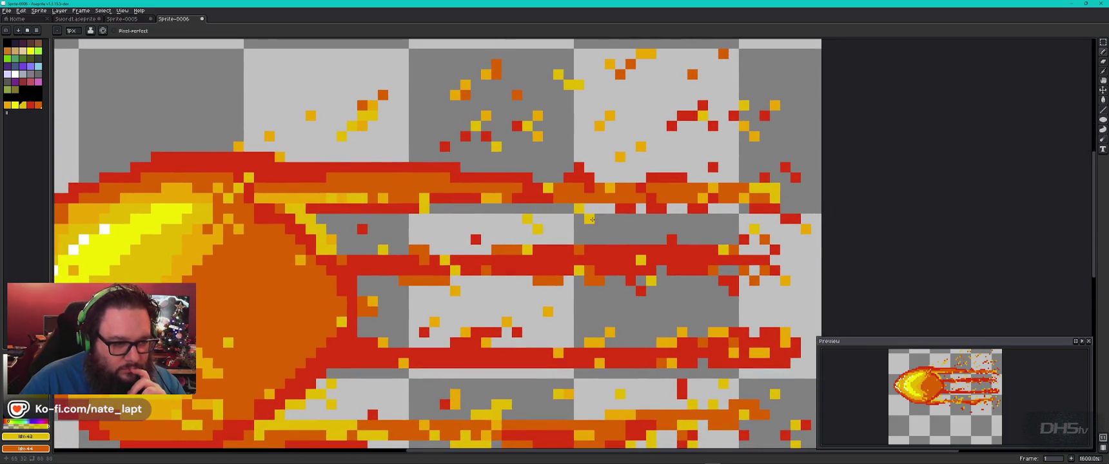
# - Place three yellow ember pixels just below the lower flame tail
pyautogui.scroll(-5, 563, 271)
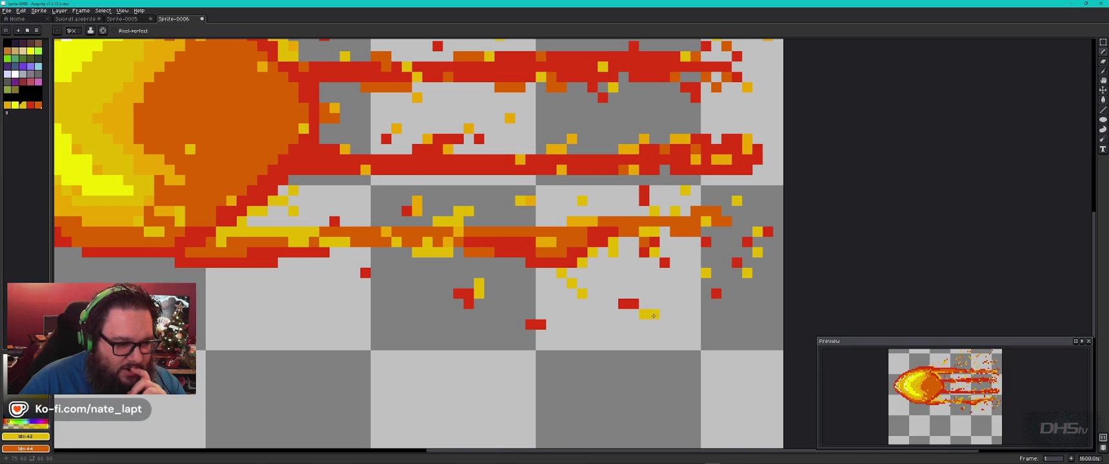
pyautogui.click(634, 314)
pyautogui.click(654, 325)
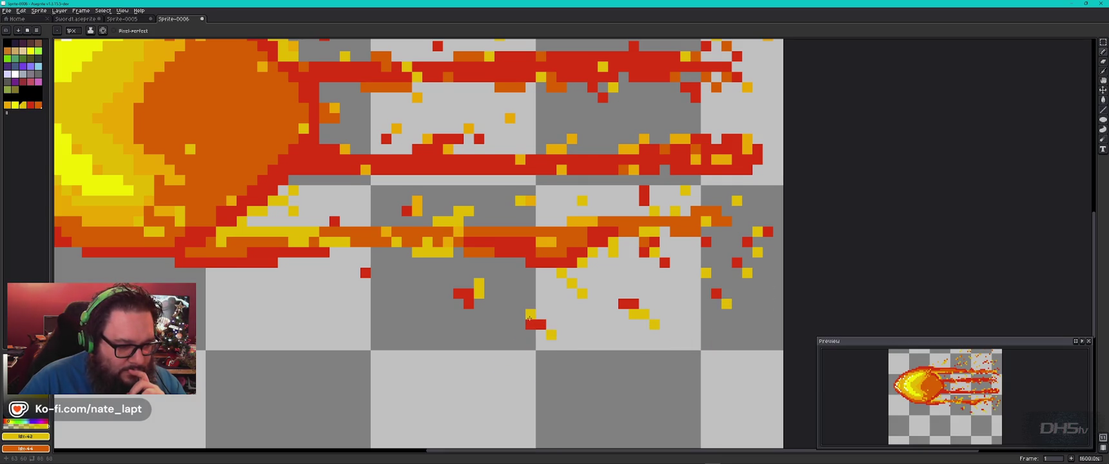
pyautogui.click(520, 314)
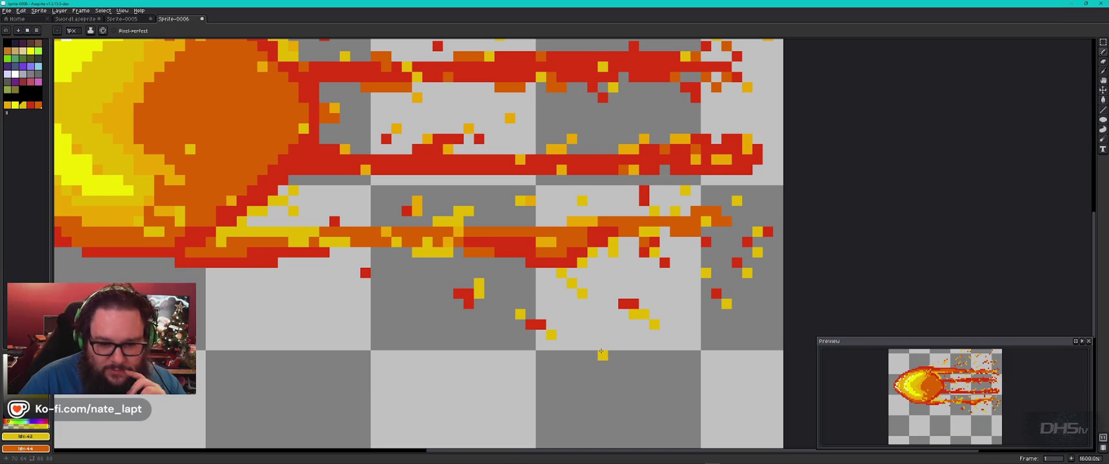
# - Add two yellow pixels and a few orange pixels into the red tail streak
pyautogui.scroll(-6, 534, 271)
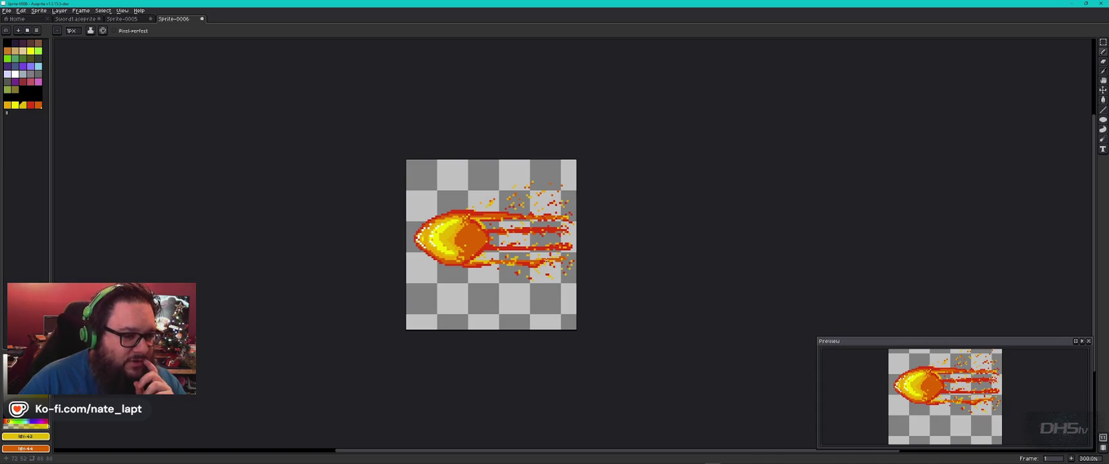
pyautogui.scroll(2, 502, 251)
pyautogui.scroll(7, 503, 250)
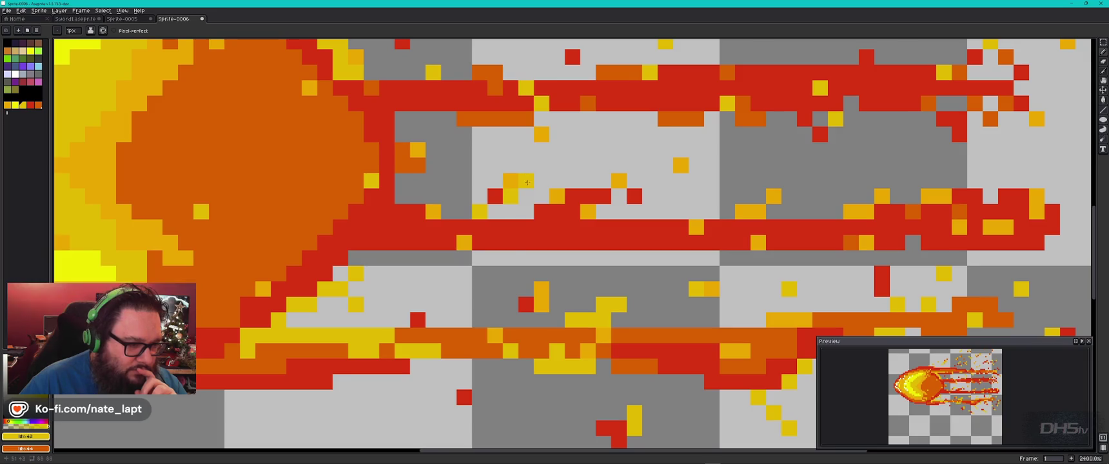
pyautogui.click(542, 242)
pyautogui.click(562, 257)
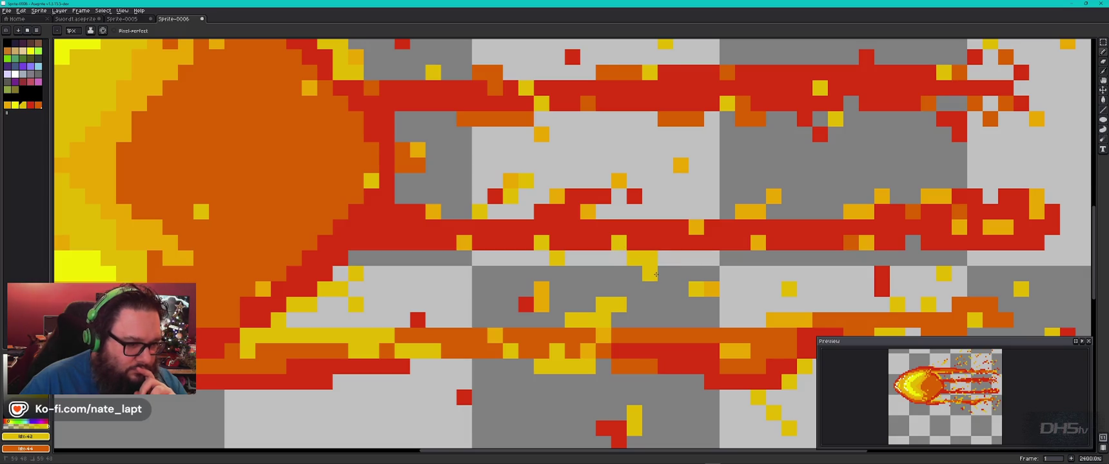
pyautogui.click(40, 106)
pyautogui.click(634, 275)
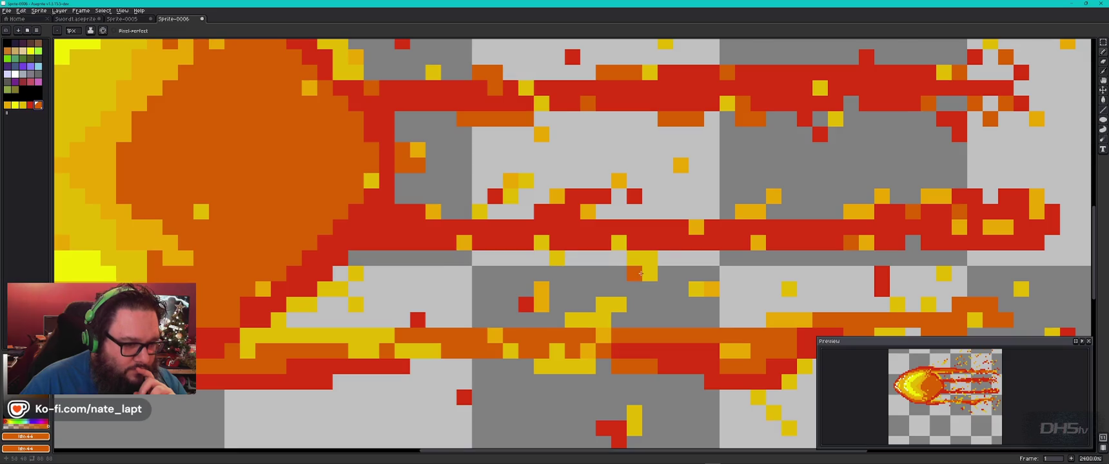
pyautogui.moveTo(666, 289)
pyautogui.mouseDown()
pyautogui.moveTo(680, 284)
pyautogui.moveTo(669, 274)
pyautogui.mouseUp()
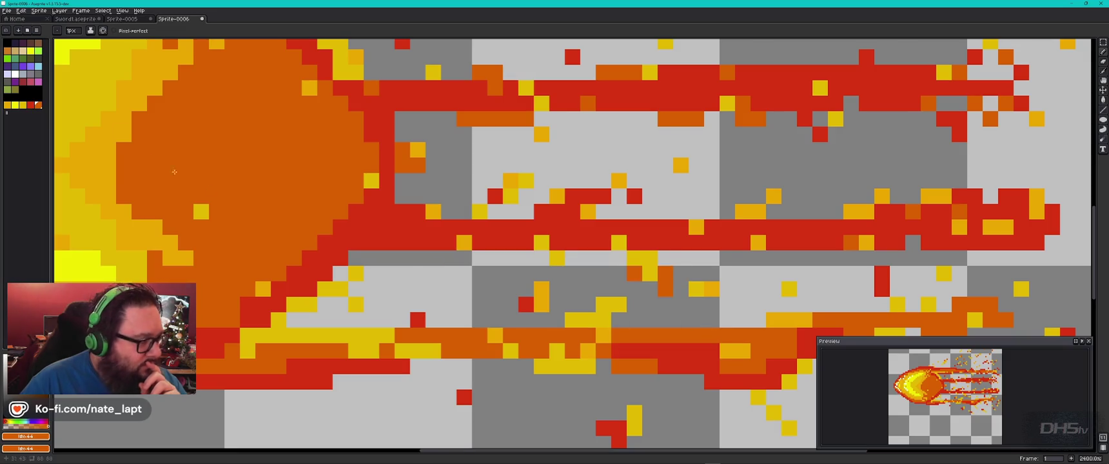
pyautogui.click(22, 105)
pyautogui.scroll(-3, 623, 347)
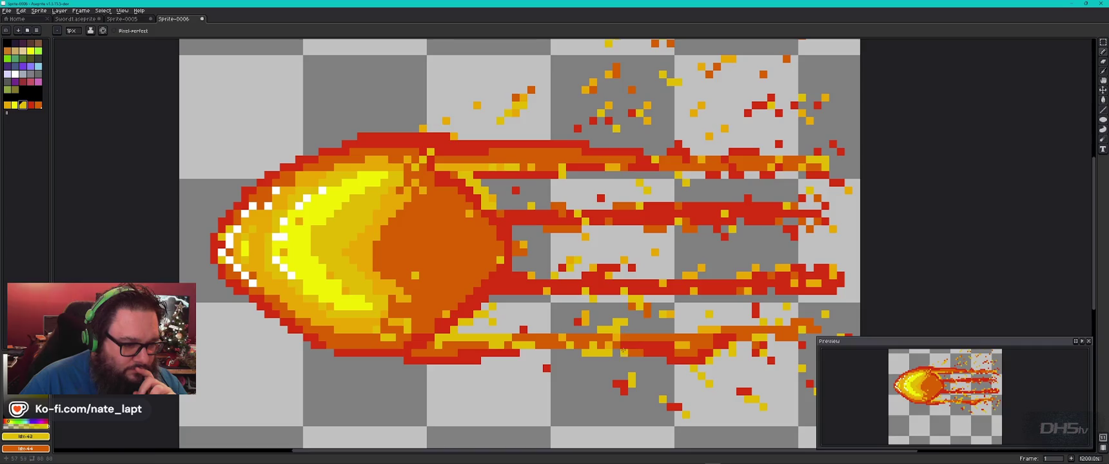
# - Add yellow embers and a short vertical yellow streak beneath the lower flame tail
pyautogui.moveTo(624, 347); pyautogui.dragTo(573, 201)
pyautogui.click(523, 242)
pyautogui.click(516, 234)
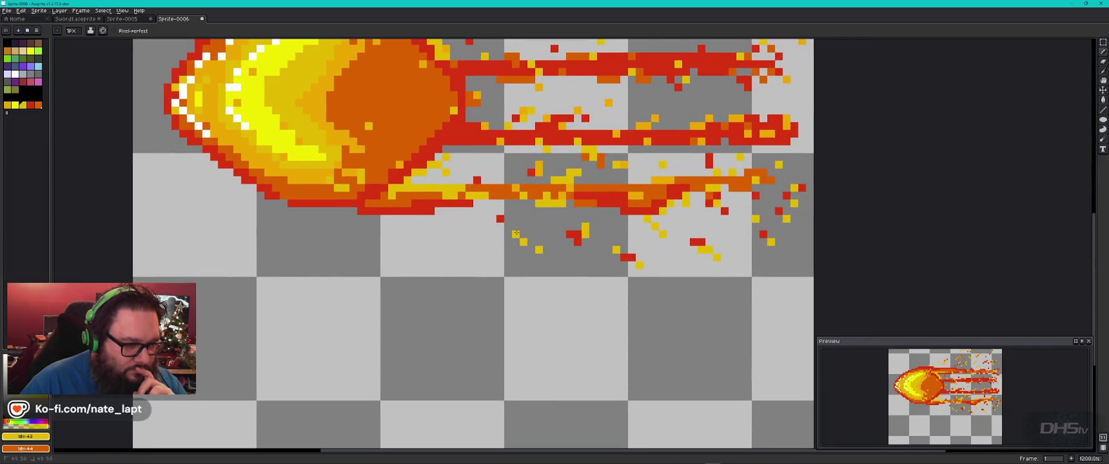
pyautogui.click(592, 227)
pyautogui.moveTo(591, 227); pyautogui.dragTo(582, 242)
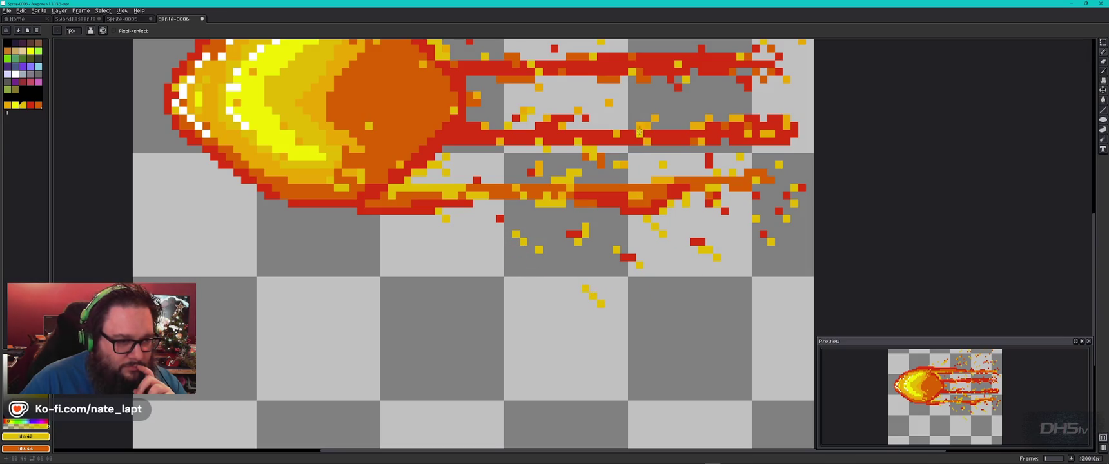
# - Paint a short diagonal run of embers above the flames with an orange ember beside it
pyautogui.scroll(5, 639, 132)
pyautogui.hscroll(2, 639, 132)
pyautogui.moveTo(387, 148); pyautogui.dragTo(411, 140)
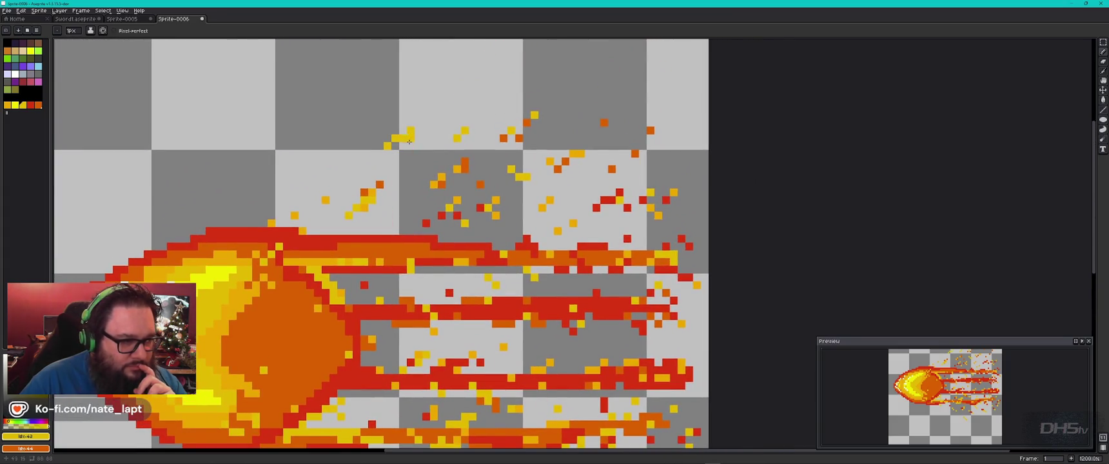
pyautogui.click(38, 105)
pyautogui.click(409, 138)
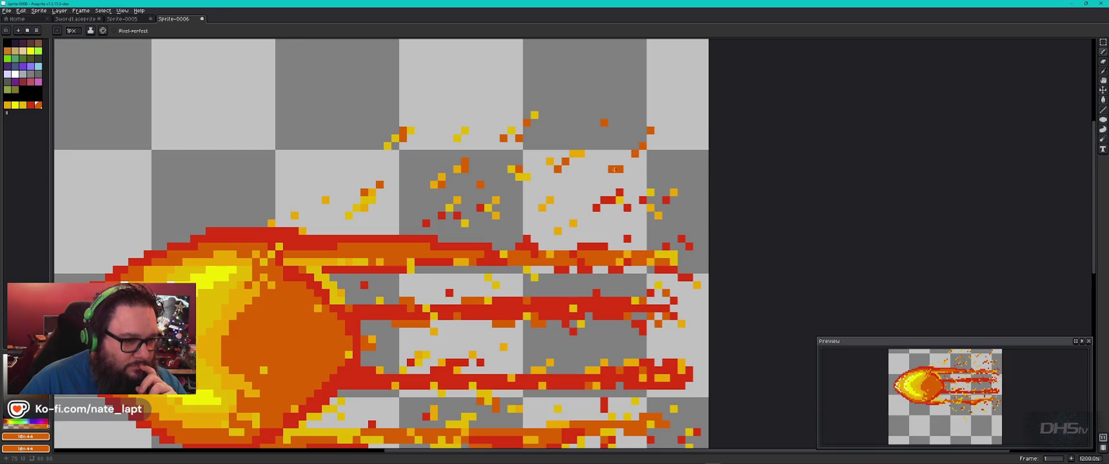
# - Add five more orange embers above the upper tail, including a vertical pair
pyautogui.click(612, 192)
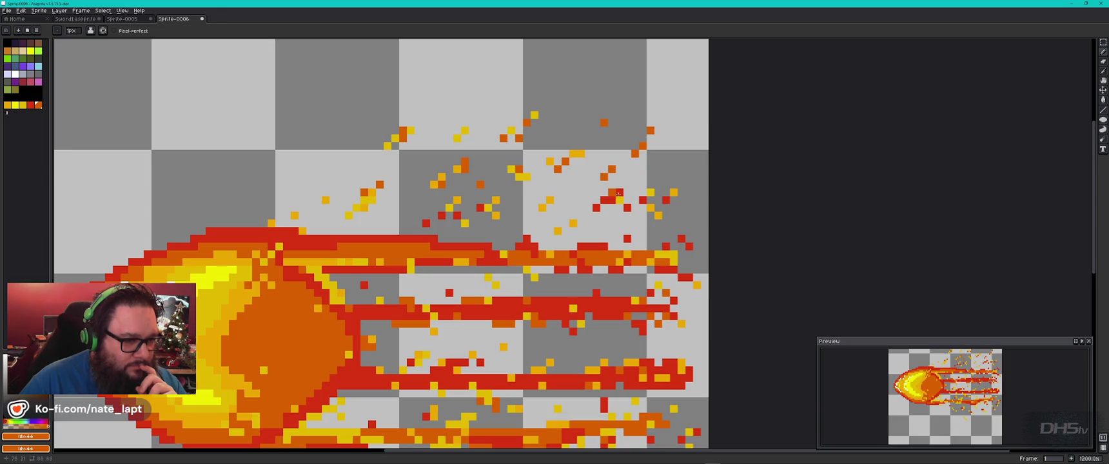
pyautogui.click(558, 192)
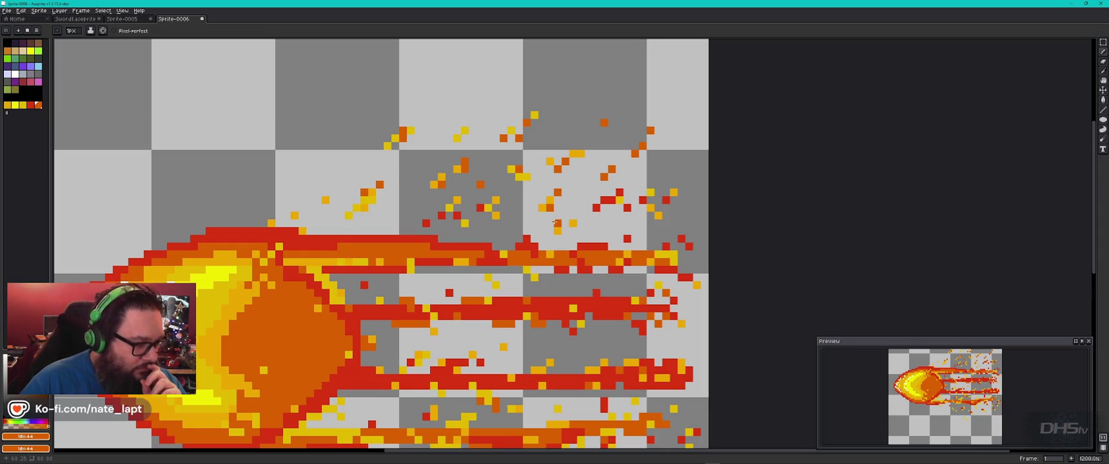
pyautogui.click(356, 216)
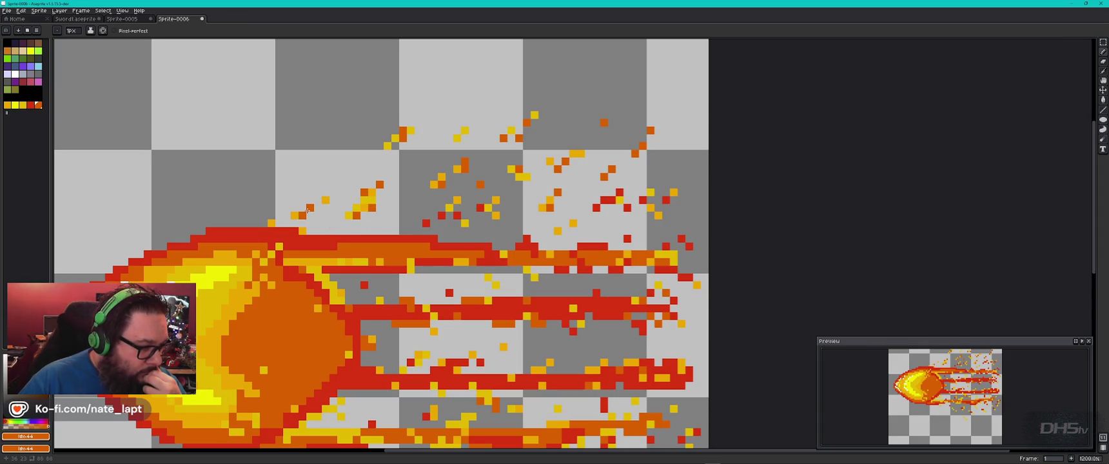
pyautogui.click(333, 192)
pyautogui.click(333, 200)
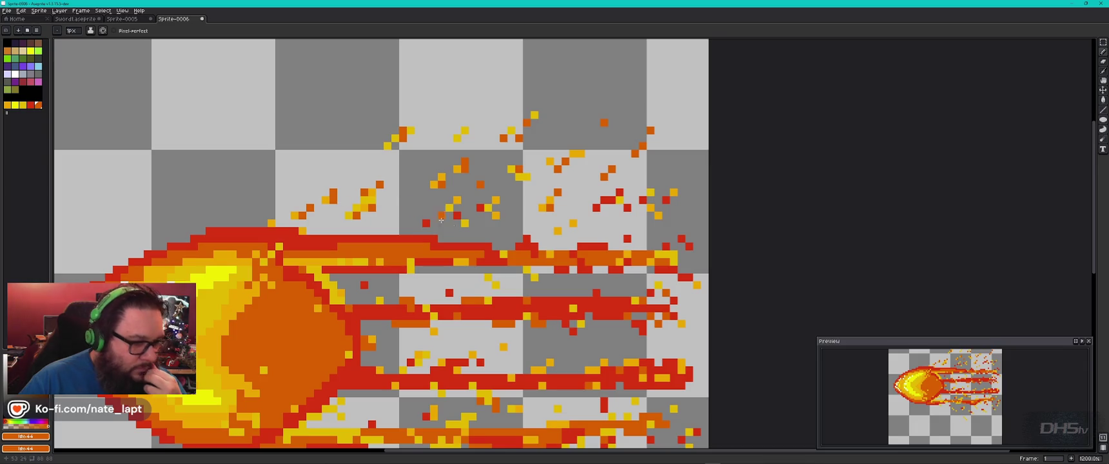
pyautogui.scroll(-2, 971, 398)
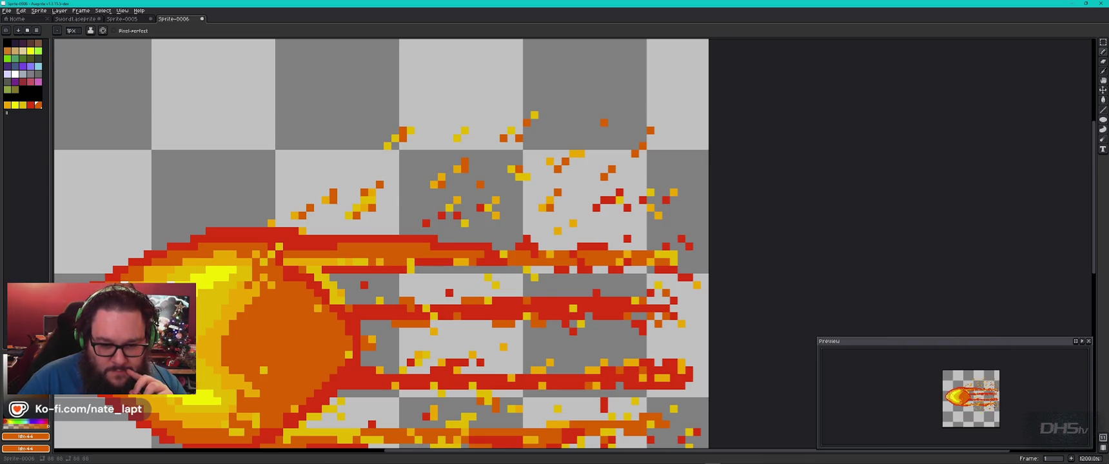
# - Dot one bright-yellow pixel and one red pixel onto the fireball head's orange core
pyautogui.moveTo(296, 356)
pyautogui.mouseDown()
pyautogui.moveTo(503, 252)
pyautogui.moveTo(454, 238)
pyautogui.mouseUp()
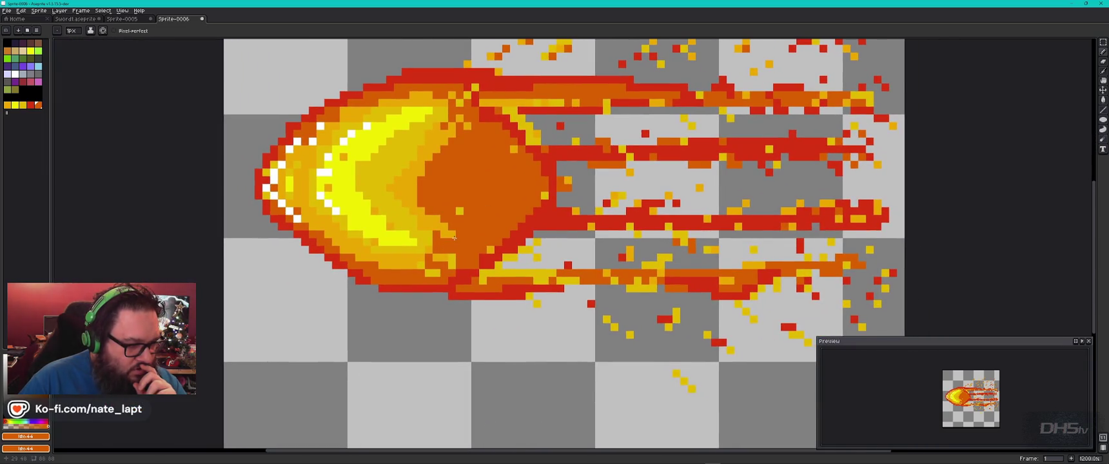
pyautogui.click(24, 108)
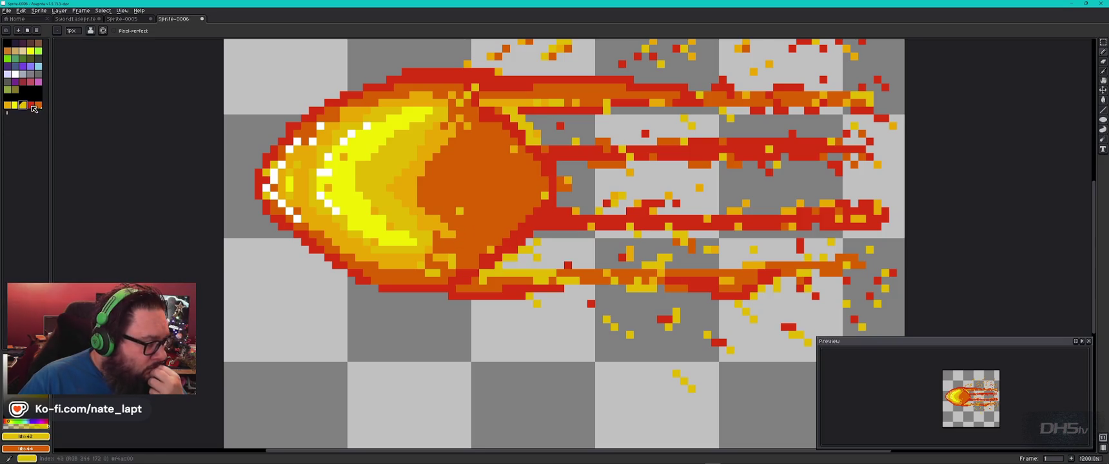
pyautogui.click(8, 106)
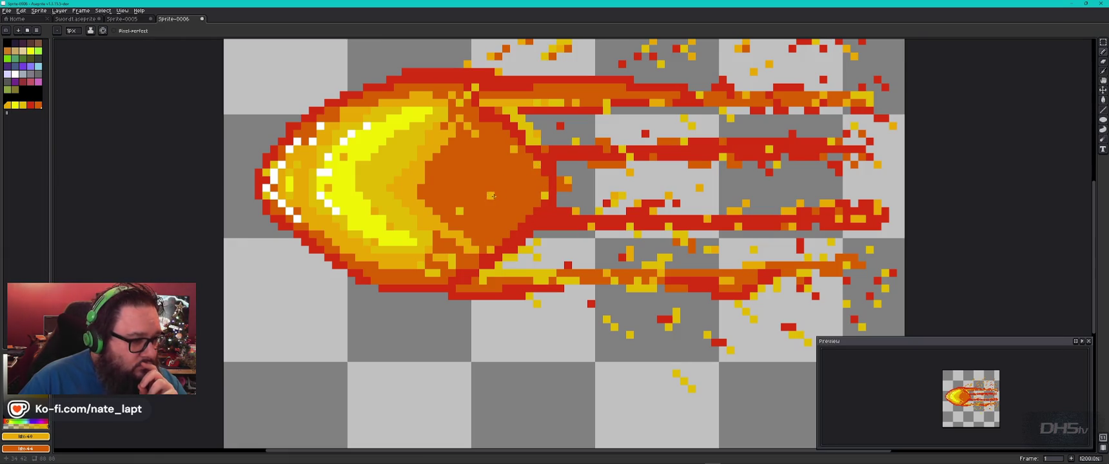
pyautogui.click(15, 105)
pyautogui.click(506, 180)
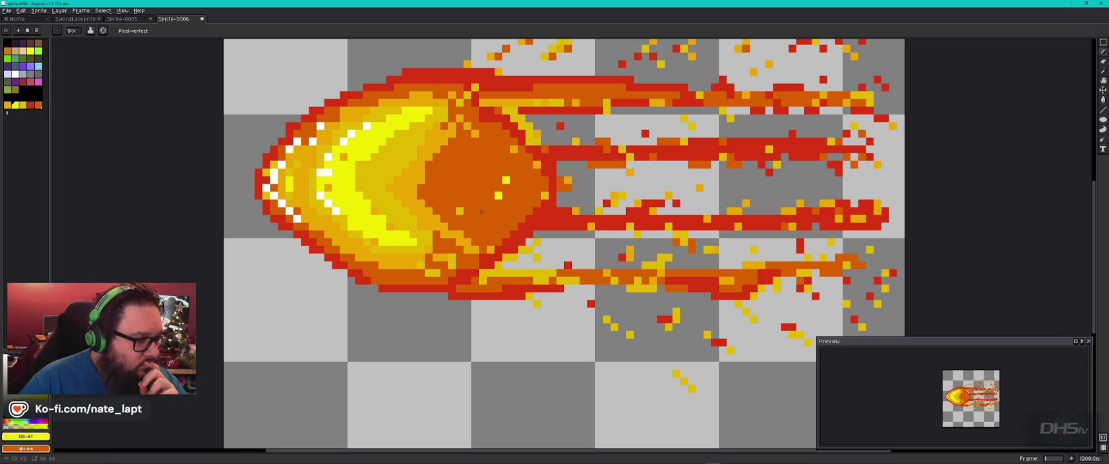
pyautogui.click(31, 105)
pyautogui.click(475, 173)
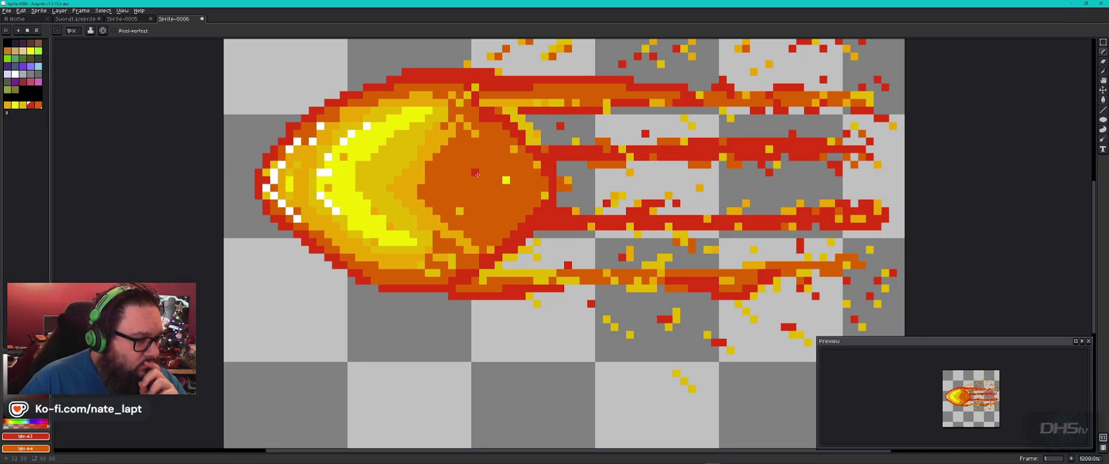
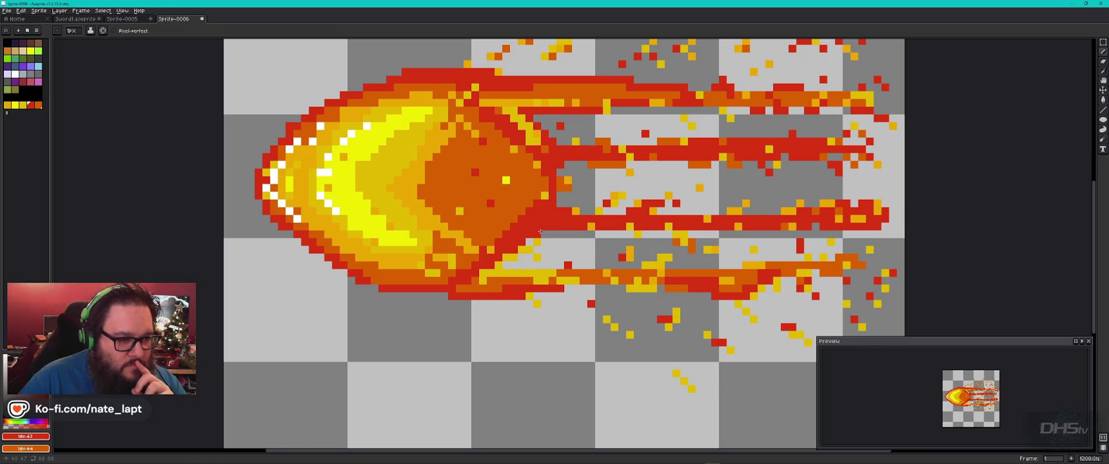
# - Add three red spark pixels along and below the lower flame trail
pyautogui.press('[')
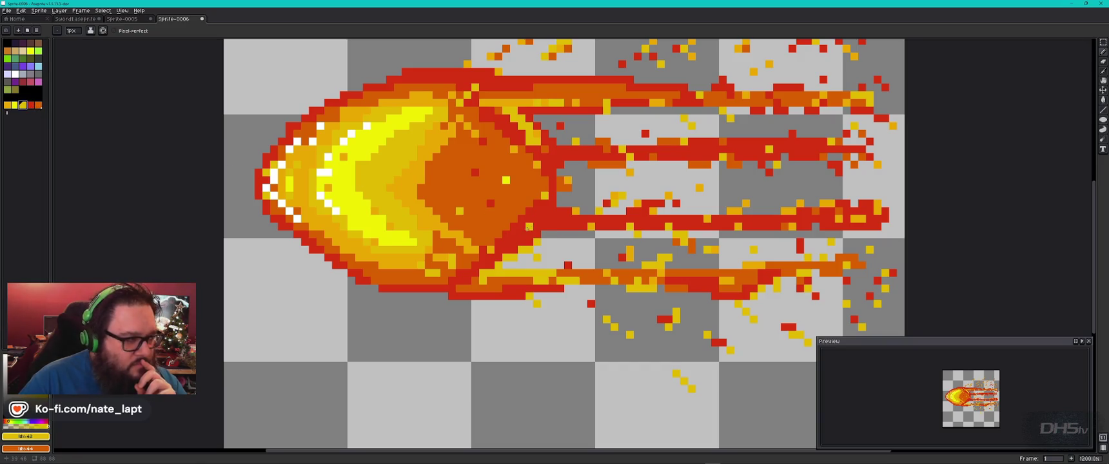
pyautogui.click(7, 104)
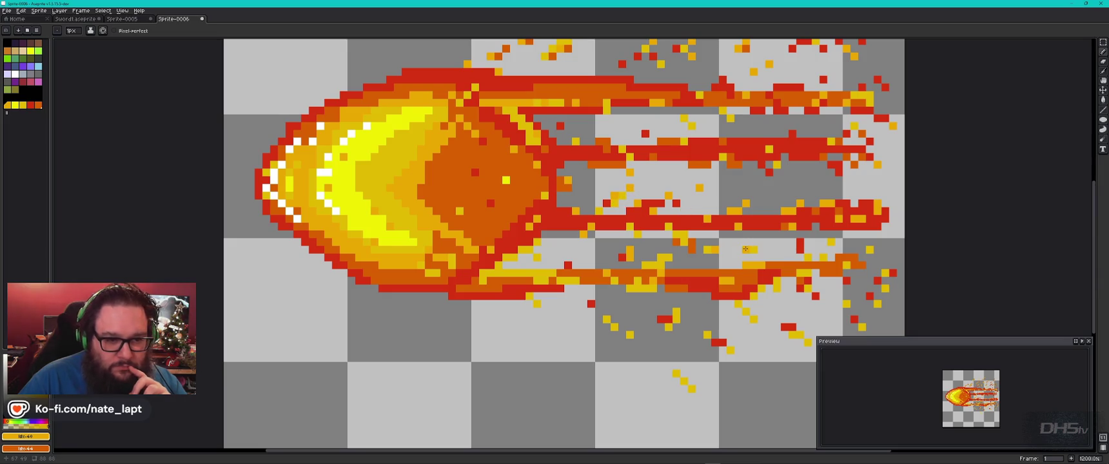
pyautogui.click(30, 104)
pyautogui.click(739, 203)
pyautogui.click(746, 195)
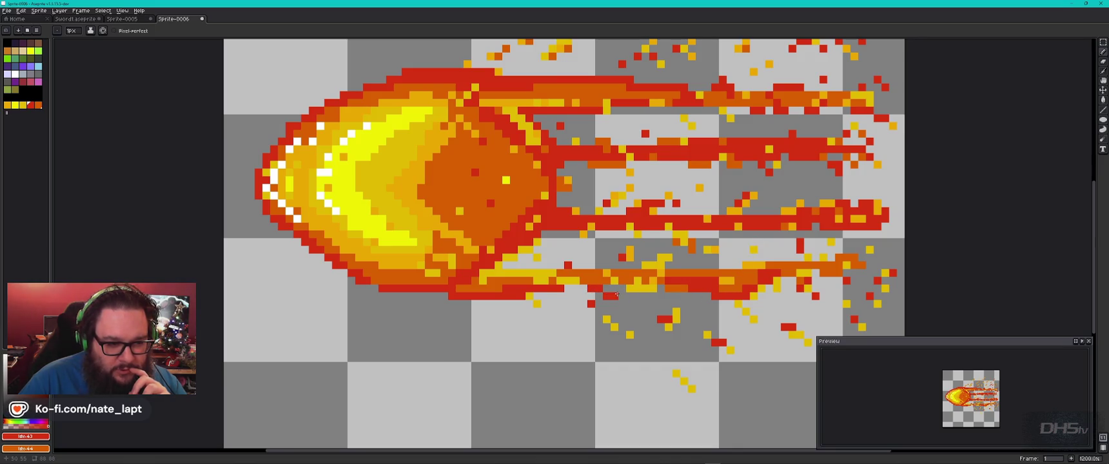
pyautogui.click(619, 303)
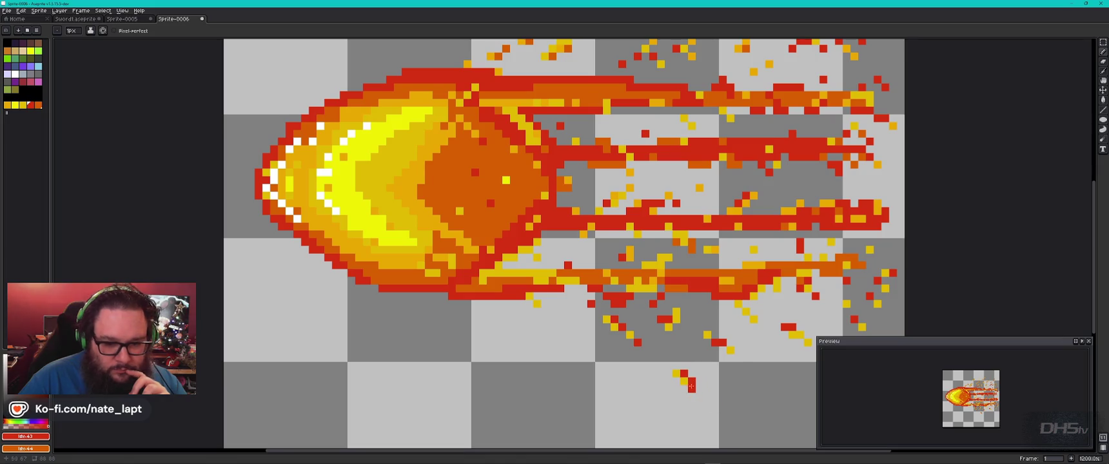
# - Add two orange spark pixels beside the lower spark cluster
pyautogui.moveTo(727, 373); pyautogui.dragTo(581, 279)
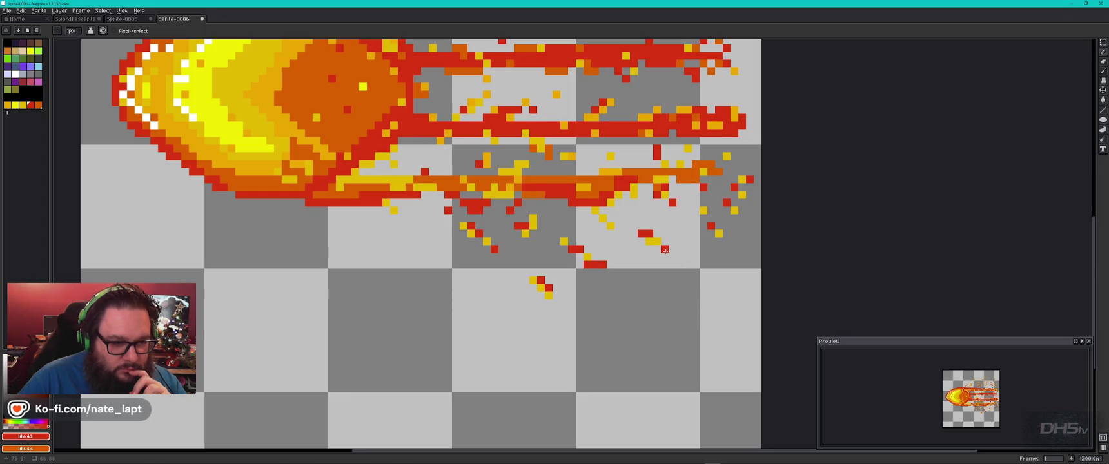
pyautogui.click(22, 105)
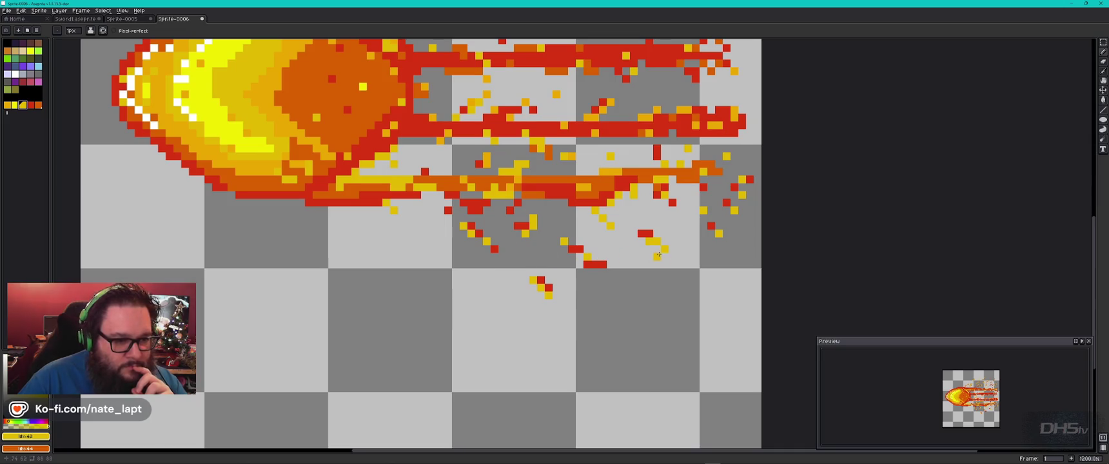
pyautogui.press(']')
pyautogui.press(']')
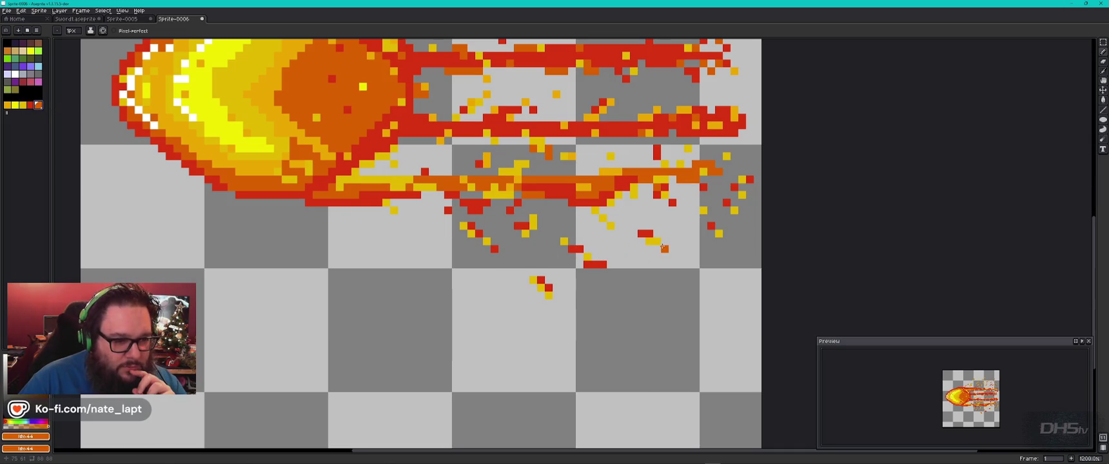
pyautogui.click(672, 257)
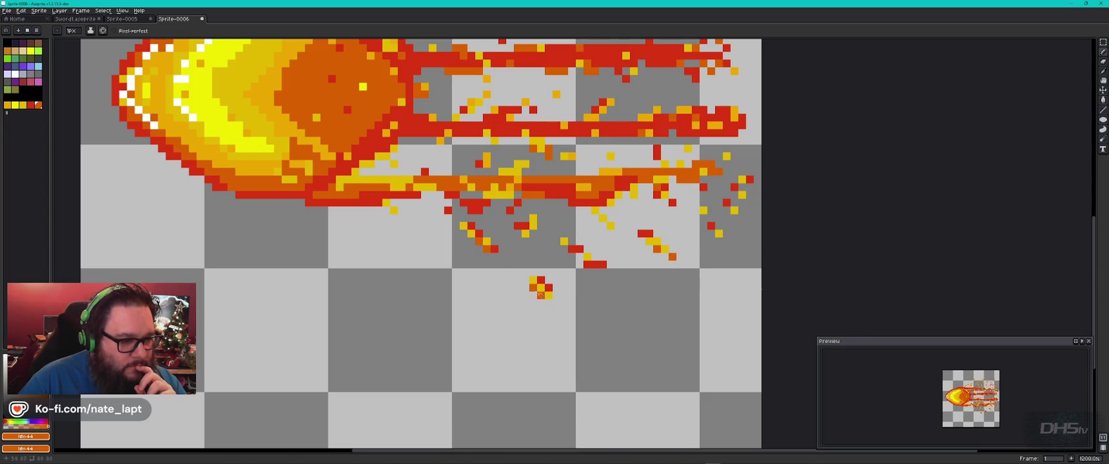
pyautogui.click(556, 303)
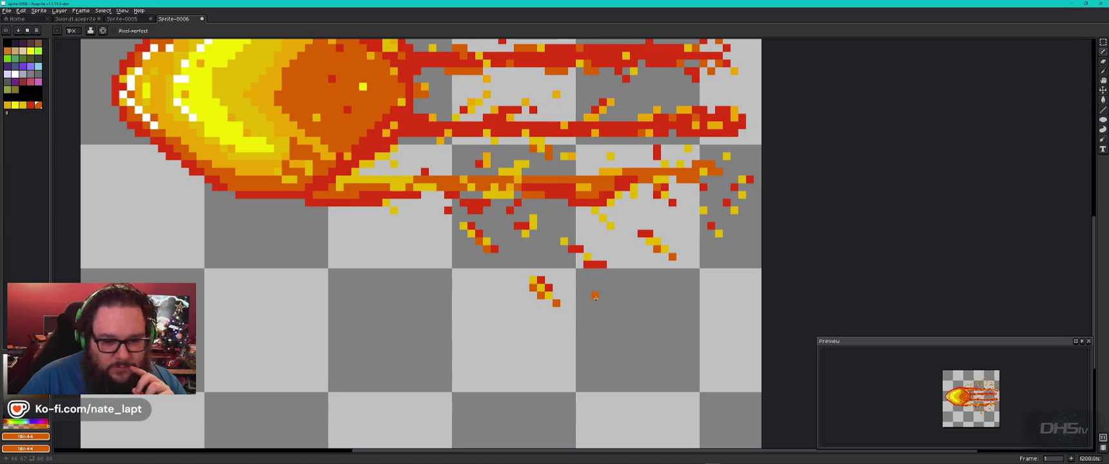
pyautogui.scroll(-5, 578, 244)
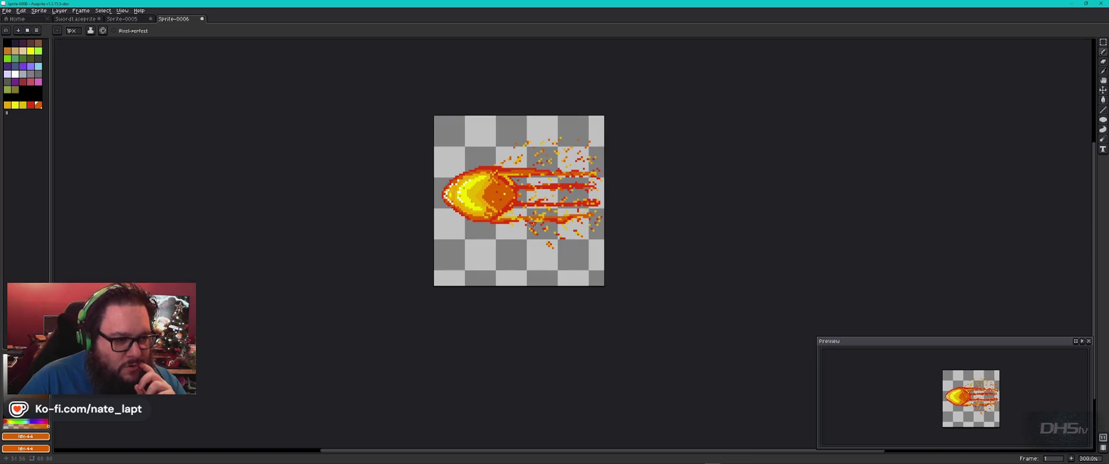
# - Recolour three white highlight pixels on the fireball head to bright yellow
pyautogui.scroll(5, 531, 178)
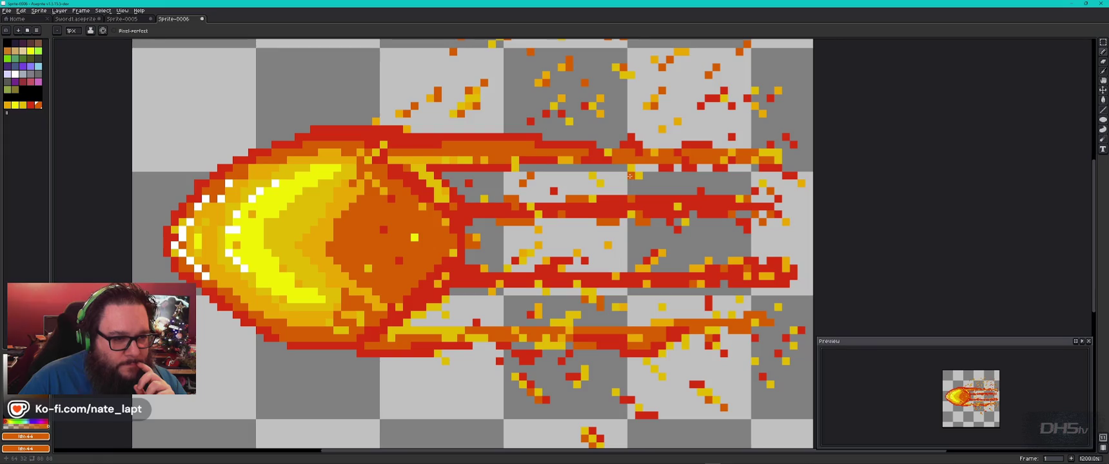
pyautogui.scroll(-4, 601, 191)
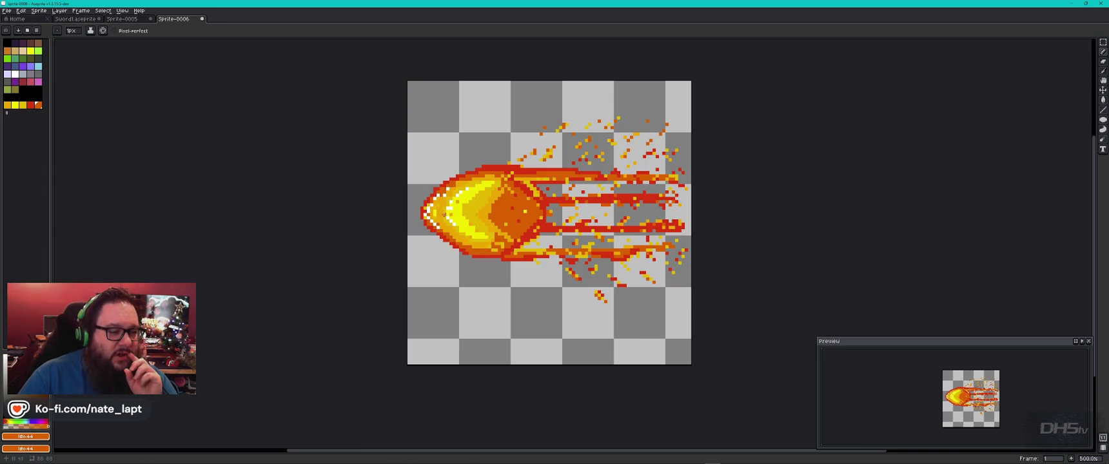
pyautogui.scroll(7, 444, 215)
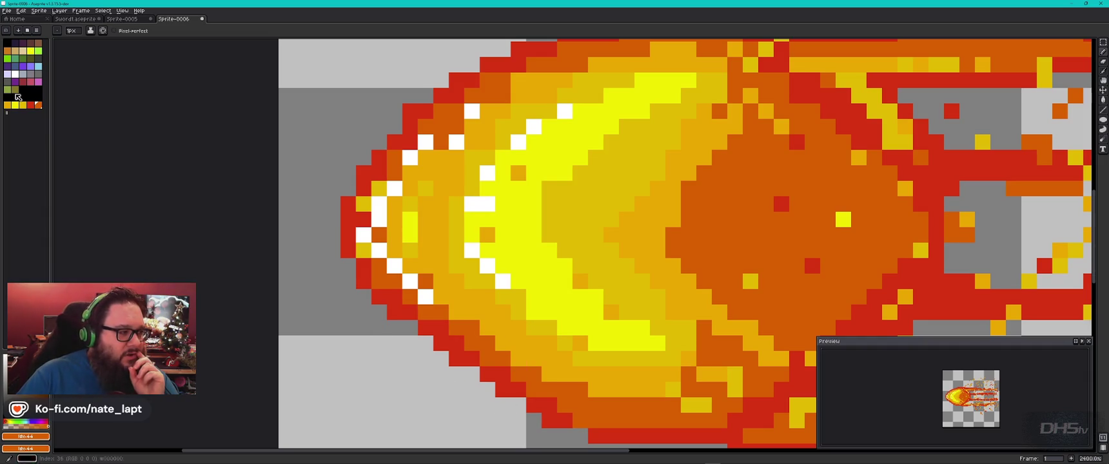
pyautogui.click(8, 105)
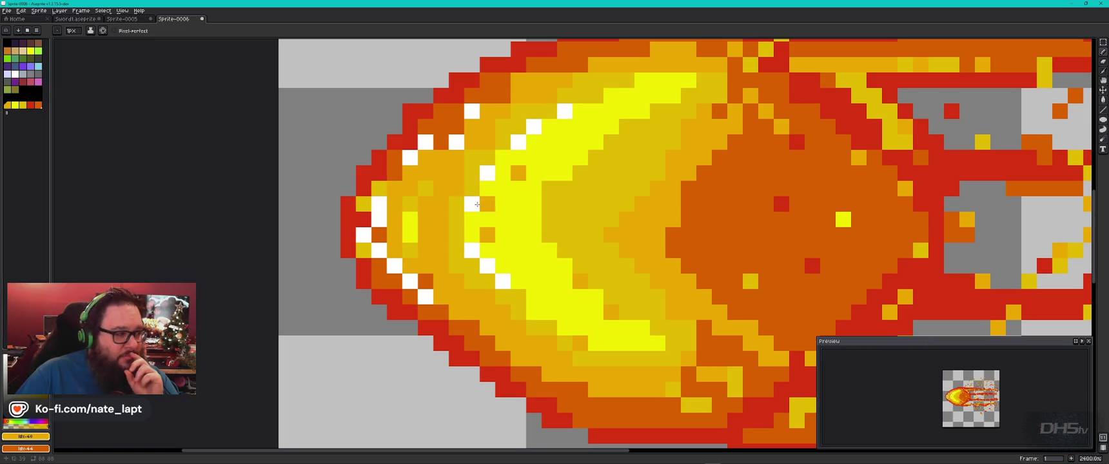
pyautogui.keyDown('alt'); pyautogui.click(488, 204); pyautogui.keyUp('alt')
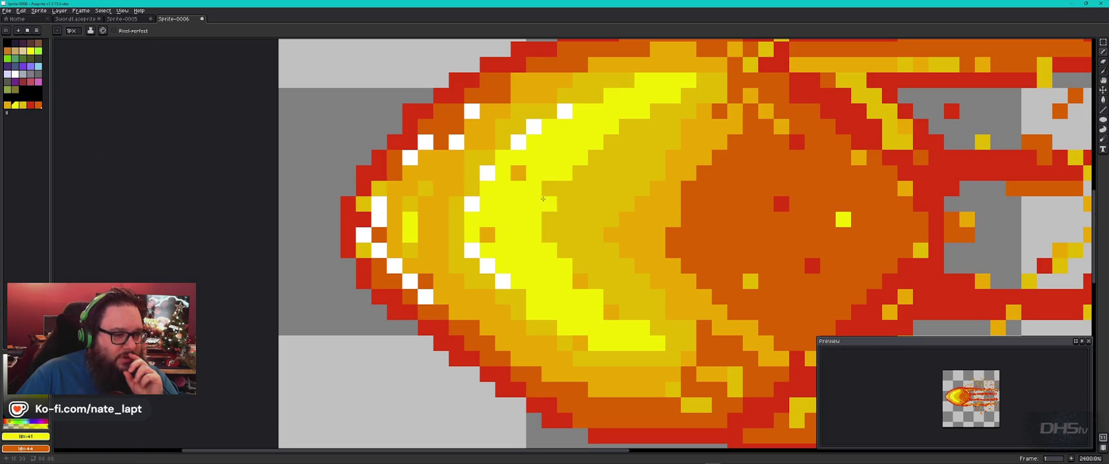
pyautogui.click(534, 127)
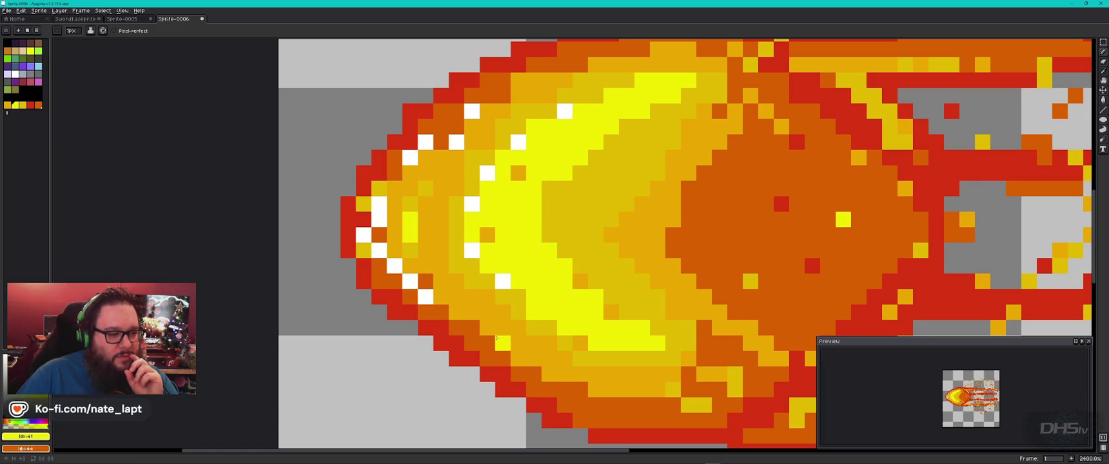
pyautogui.click(396, 271)
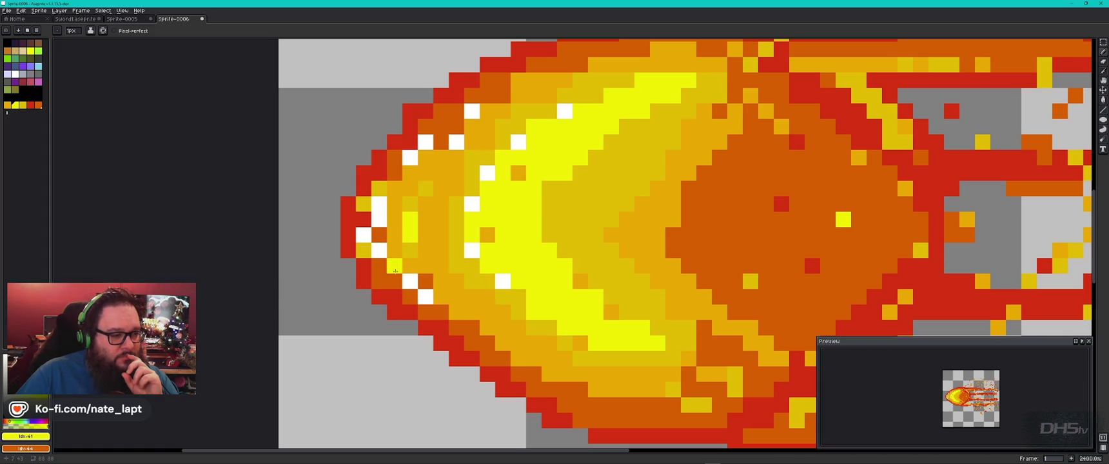
pyautogui.click(377, 217)
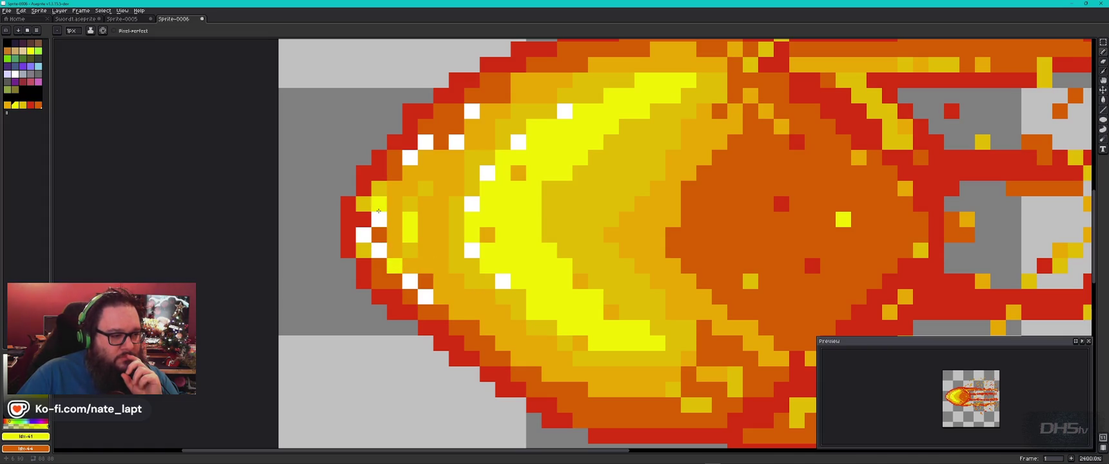
# - Paint two red pixels on the left edge and turn two white pixels dark orange
pyautogui.click(30, 104)
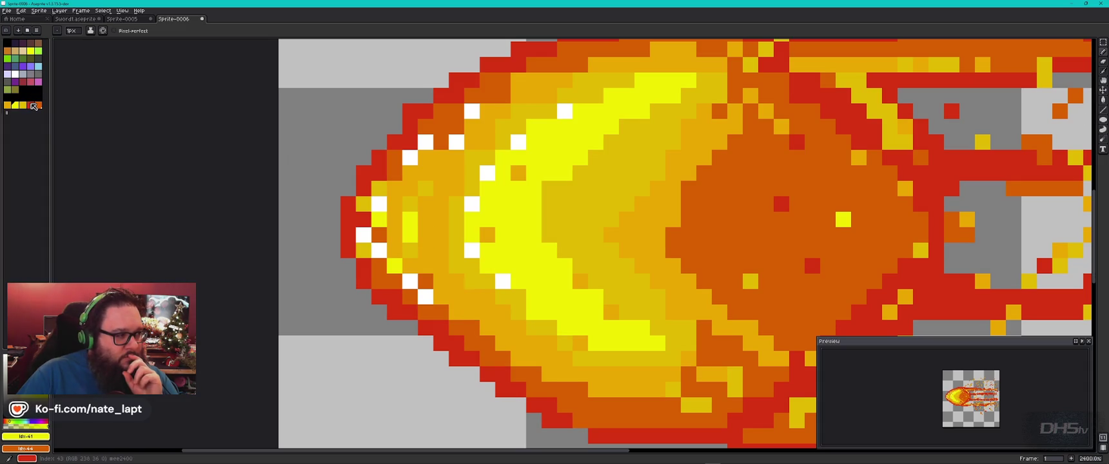
pyautogui.click(394, 235)
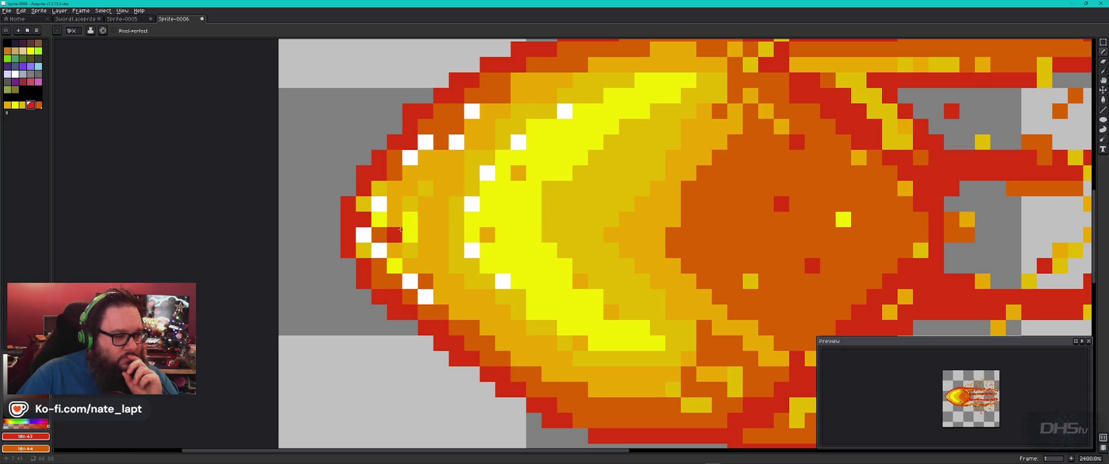
pyautogui.click(379, 235)
pyautogui.click(6, 104)
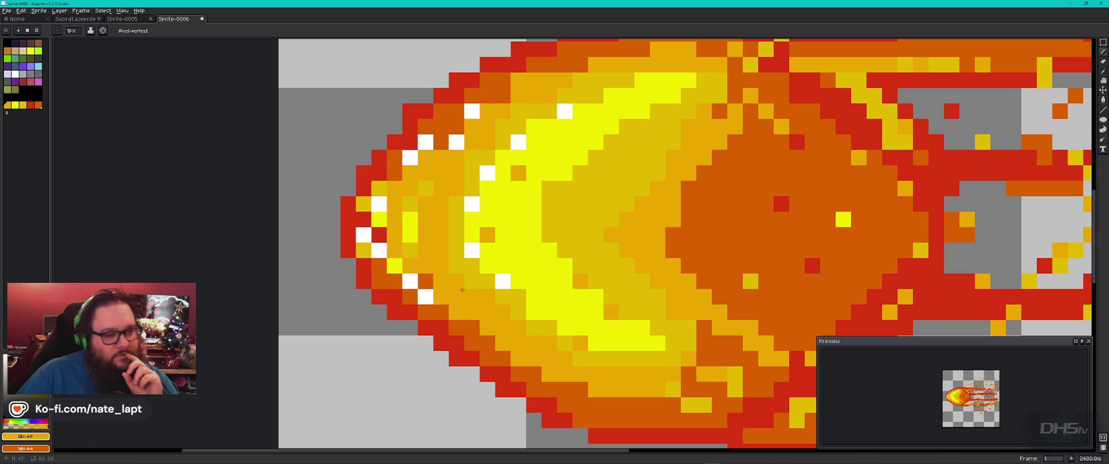
pyautogui.scroll(-6, 392, 238)
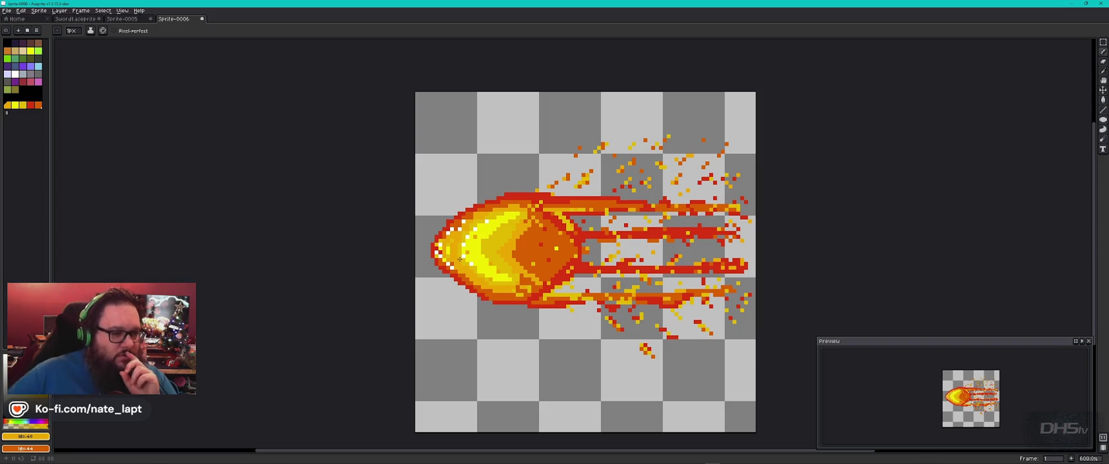
pyautogui.scroll(10, 475, 253)
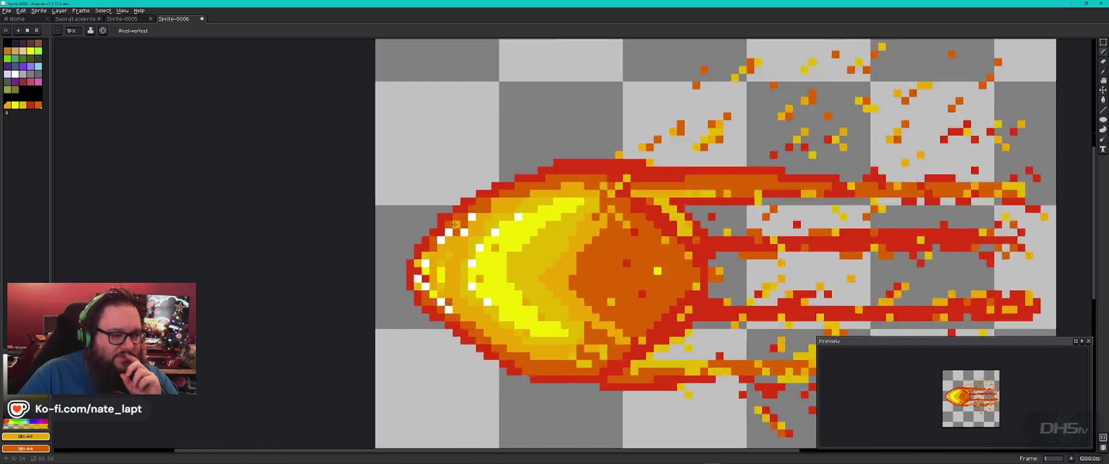
pyautogui.click(38, 106)
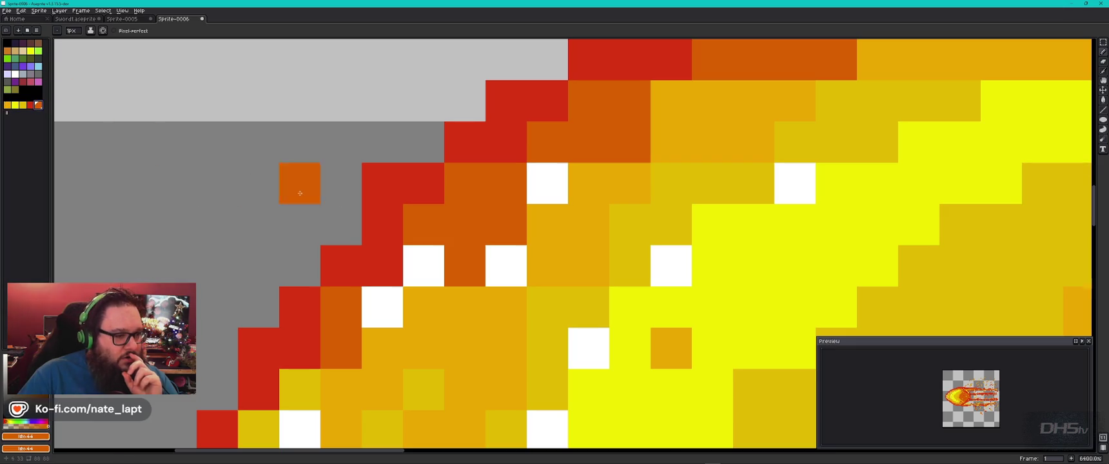
pyautogui.click(507, 266)
pyautogui.click(439, 267)
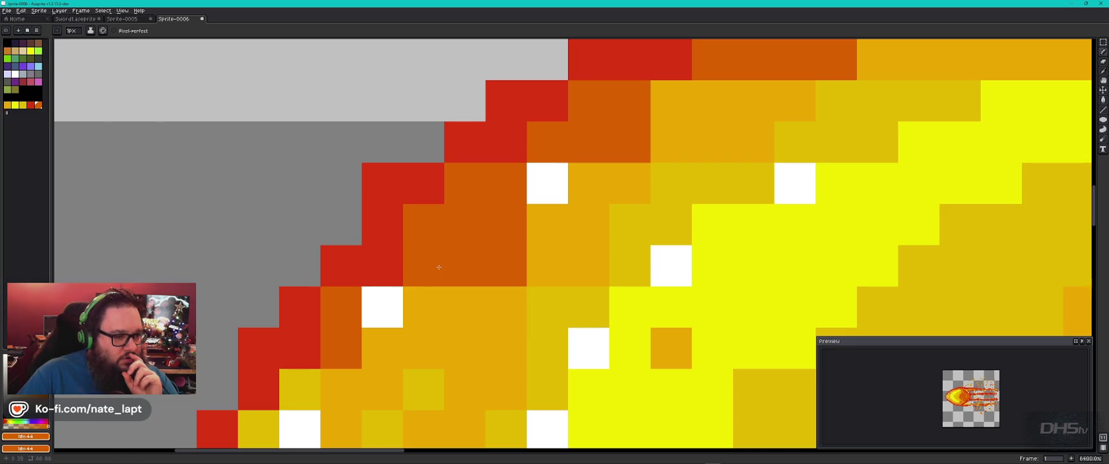
# - Paint one head pixel yellow and add three new white highlight pixels
pyautogui.click(22, 105)
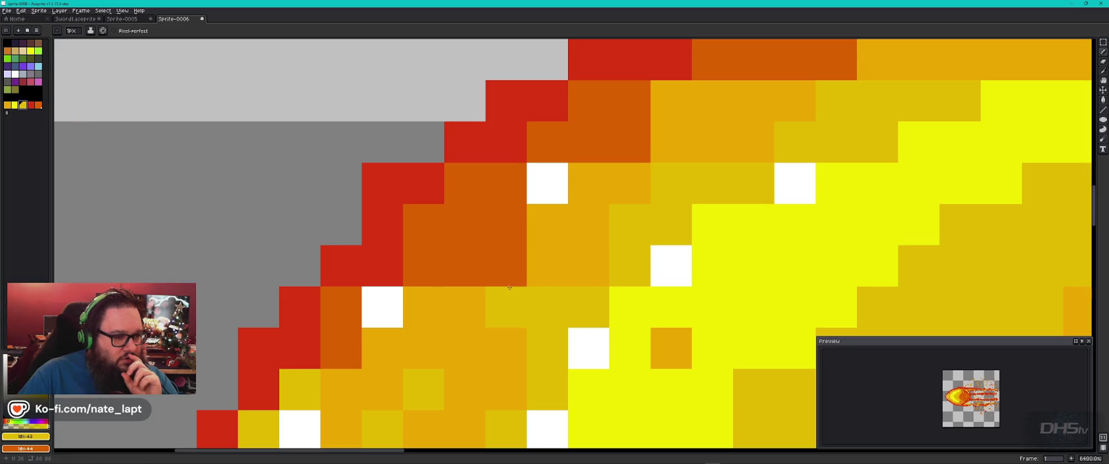
pyautogui.click(508, 265)
pyautogui.scroll(-4, 510, 261)
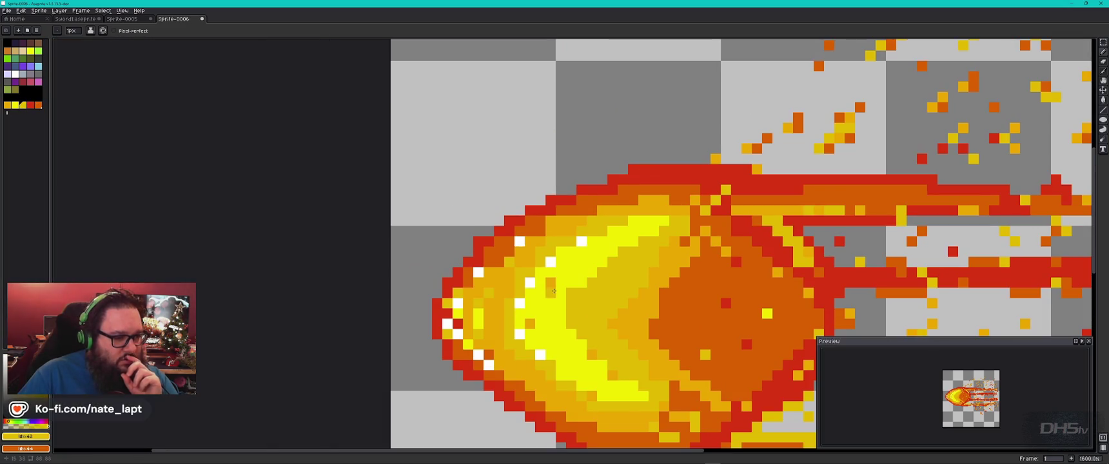
pyautogui.click(572, 263)
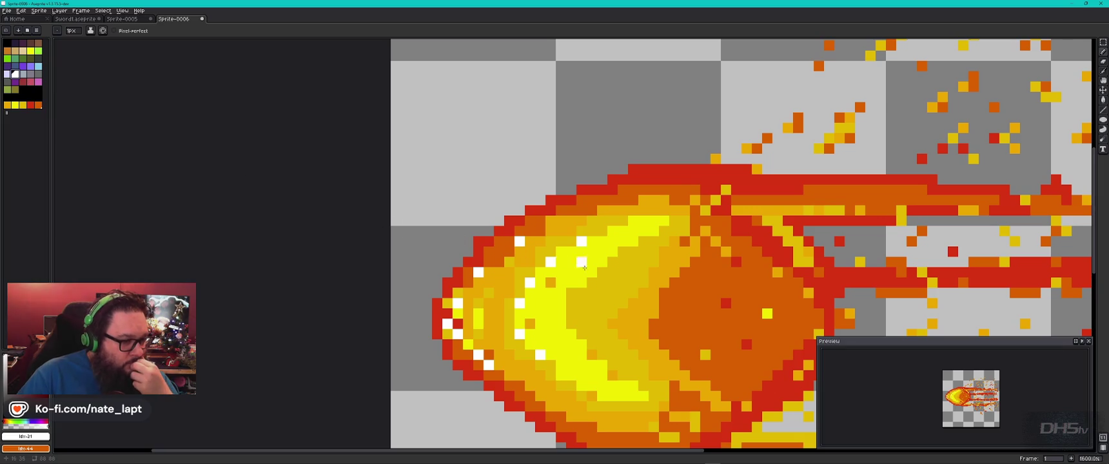
pyautogui.click(489, 252)
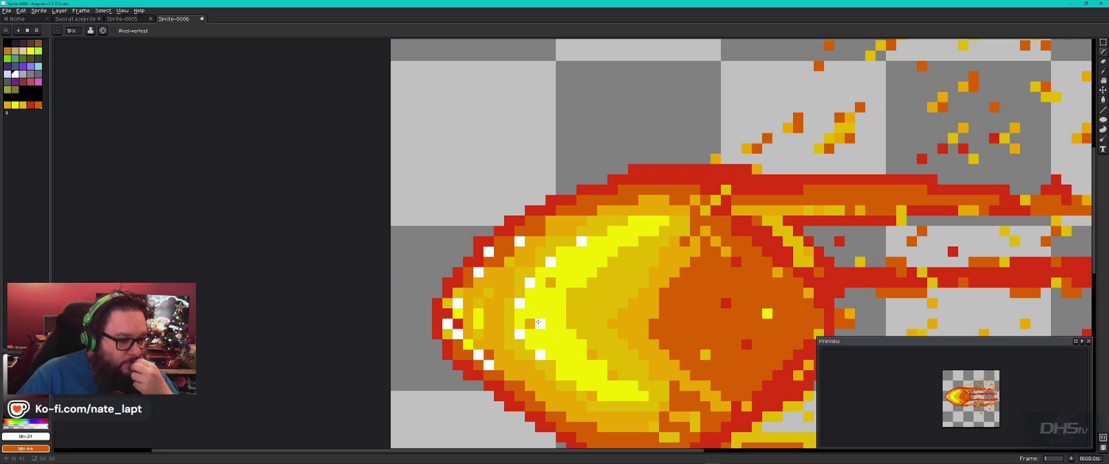
pyautogui.click(510, 323)
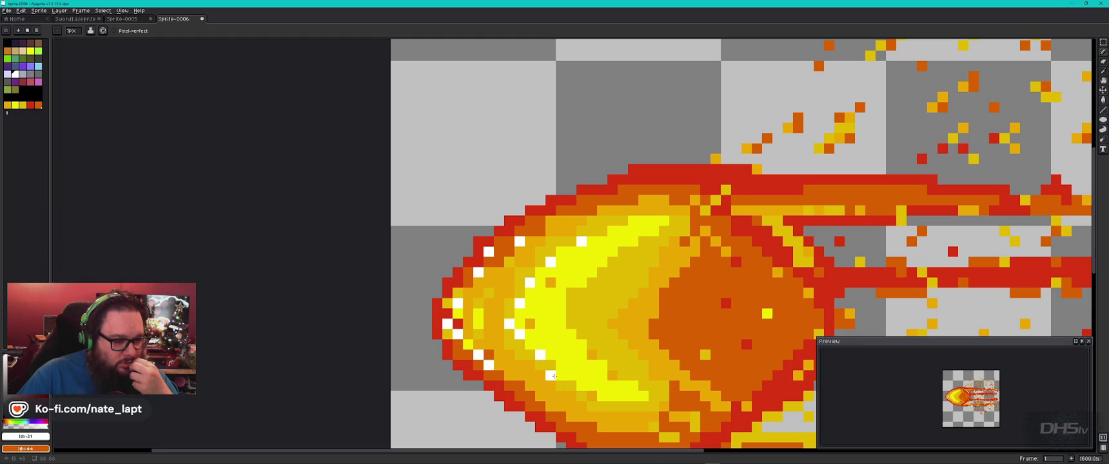
pyautogui.scroll(-3, 573, 325)
pyautogui.moveTo(572, 325)
pyautogui.mouseDown()
pyautogui.moveTo(538, 248)
pyautogui.moveTo(430, 237)
pyautogui.mouseUp()
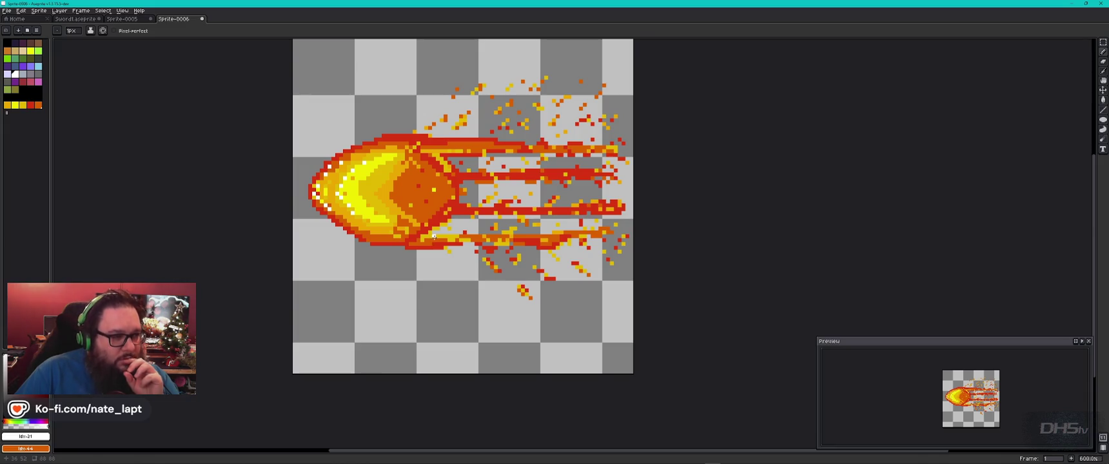
# - Save the sprite as Fireball.aseprite in the MetroRunner art folder
pyautogui.click(8, 11)
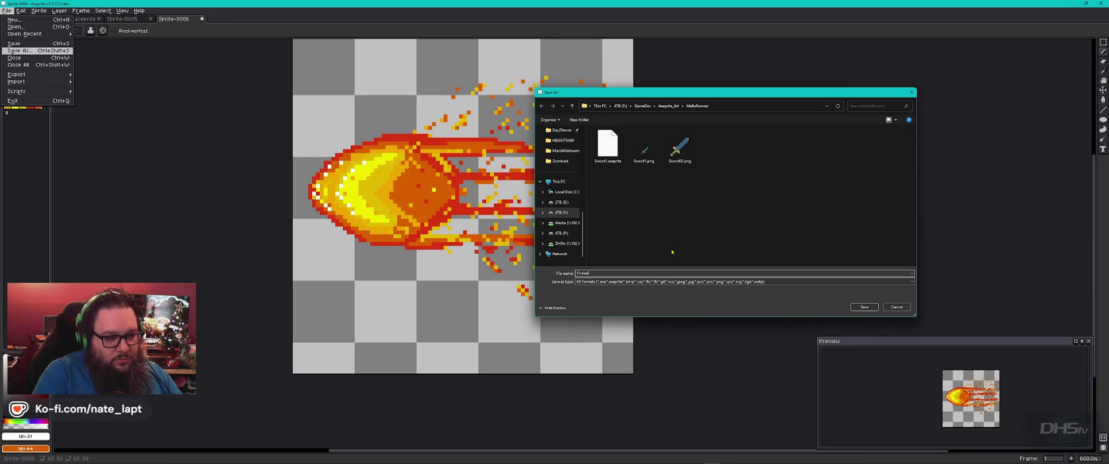
pyautogui.write('Fireball')
pyautogui.press('Return')
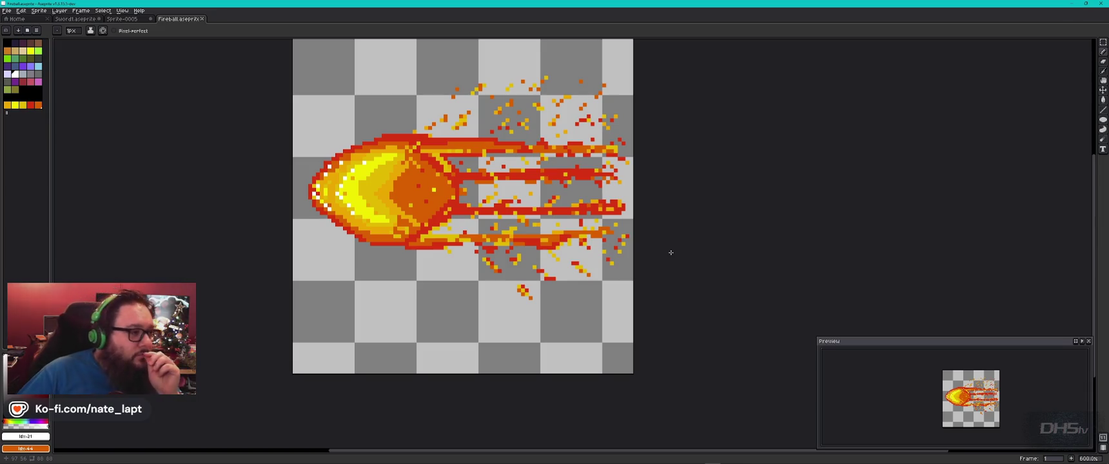
# - Add two new frames copying the fireball, trying and undoing a Move-tool nudge in between
pyautogui.click(82, 11)
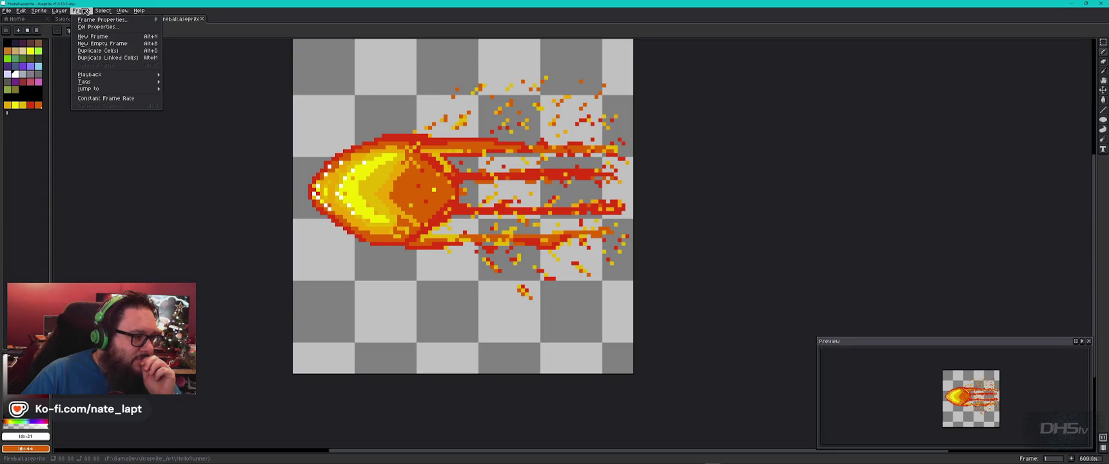
pyautogui.click(101, 37)
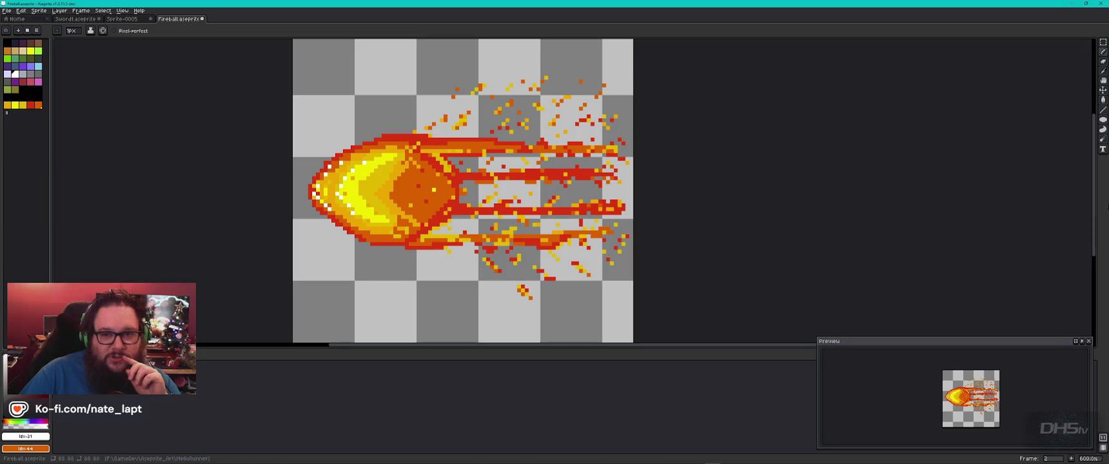
pyautogui.click(1103, 95)
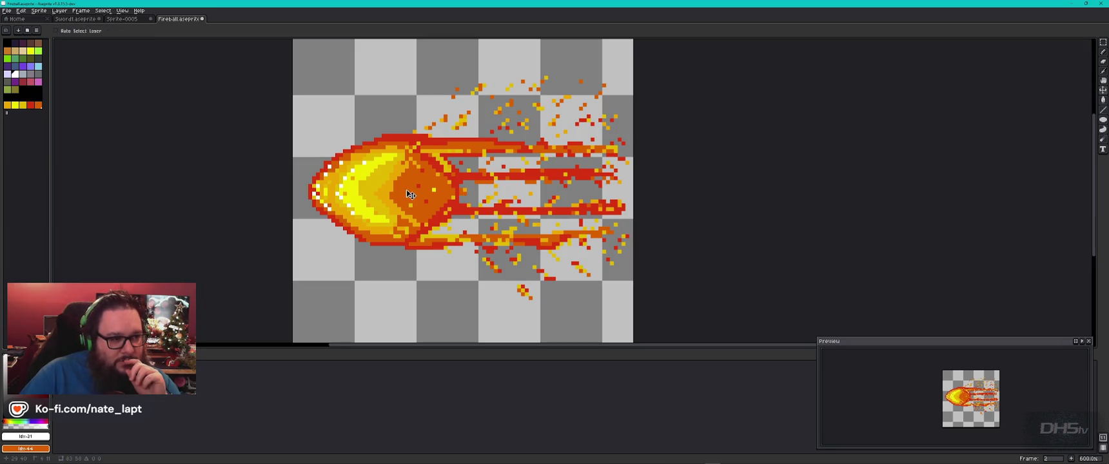
pyautogui.press('Return')
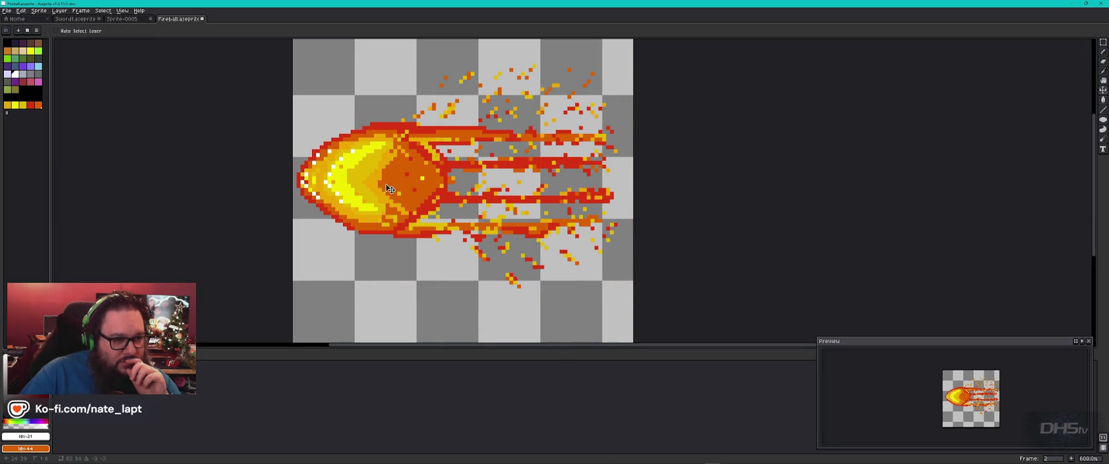
pyautogui.hotkey('ctrl', 'z')
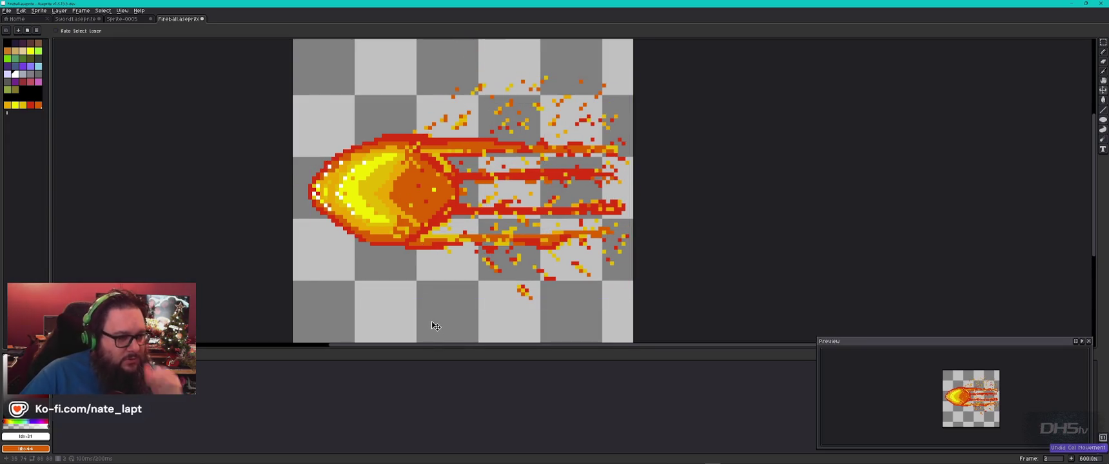
pyautogui.click(81, 10)
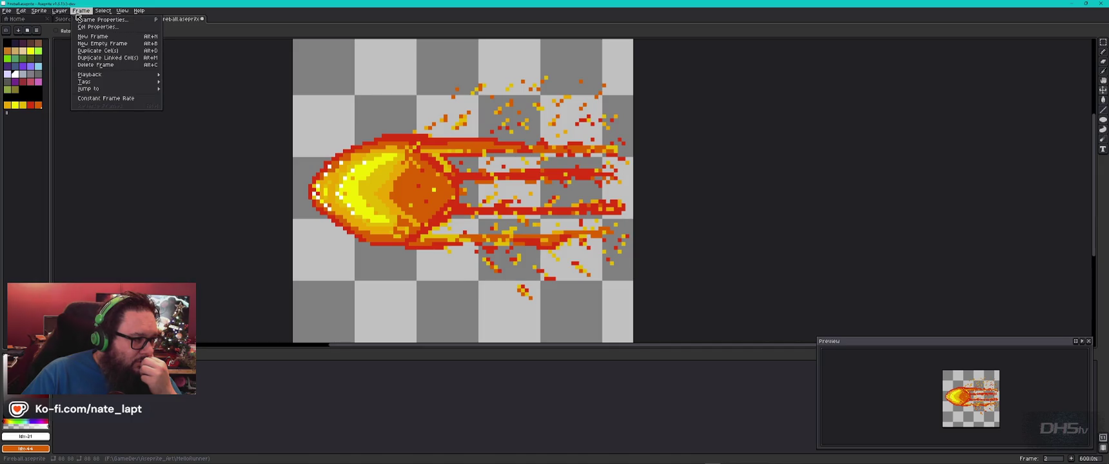
pyautogui.click(107, 37)
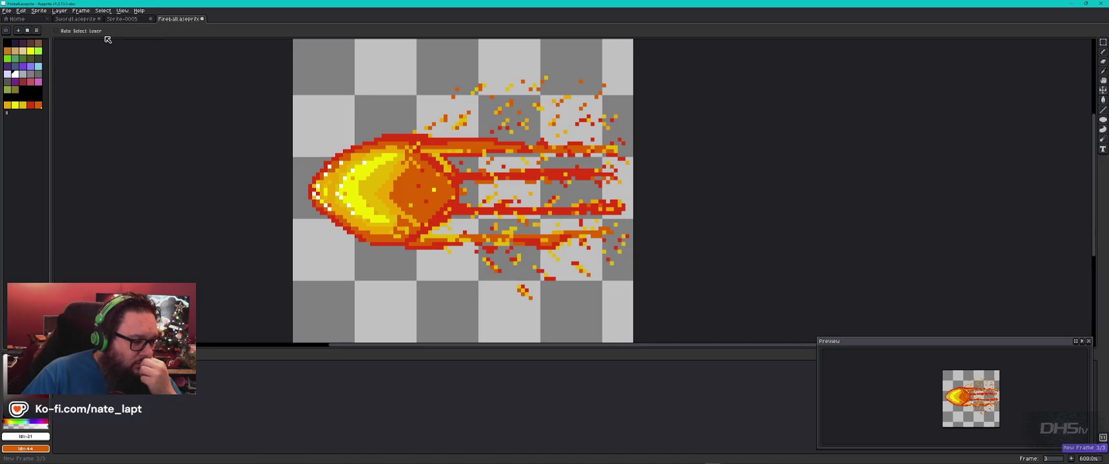
# - Flip back and forth between the three frames to compare the fireball's motion
pyautogui.press(',')
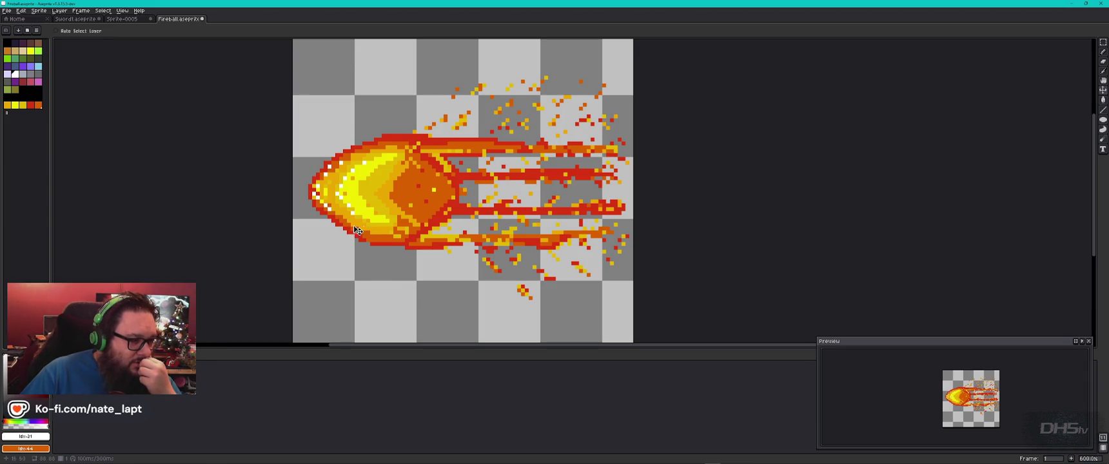
pyautogui.press('.')
pyautogui.press(',')
pyautogui.press('.')
pyautogui.press('.')
pyautogui.press(',')
pyautogui.press('.')
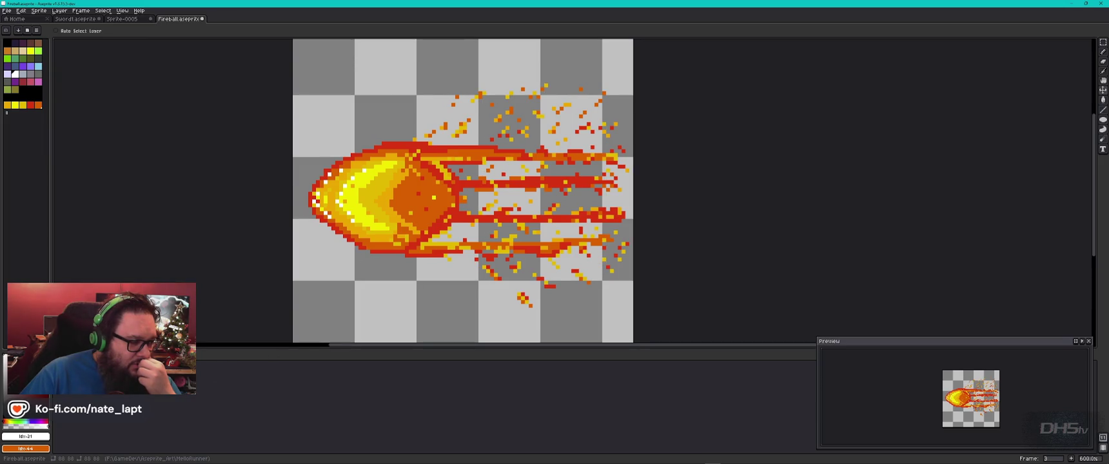
pyautogui.press(',')
pyautogui.press('.')
pyautogui.press(',')
pyautogui.press(',')
pyautogui.press(',')
pyautogui.press(',')
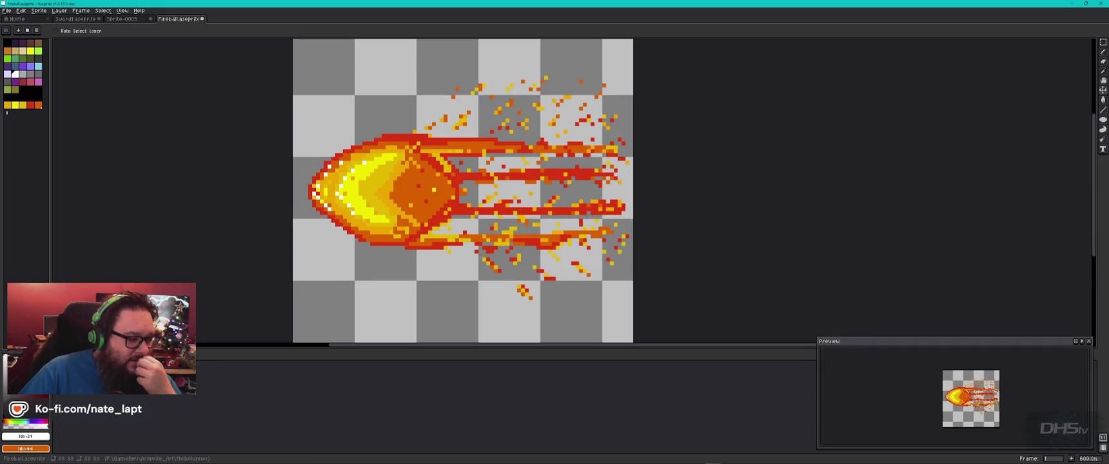
pyautogui.press(',')
pyautogui.press('.')
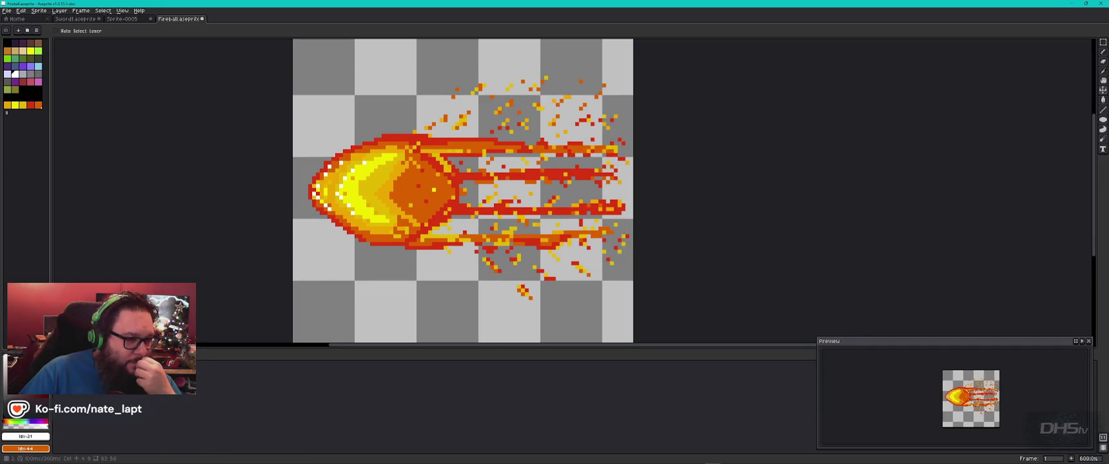
pyautogui.press(',')
pyautogui.press(',')
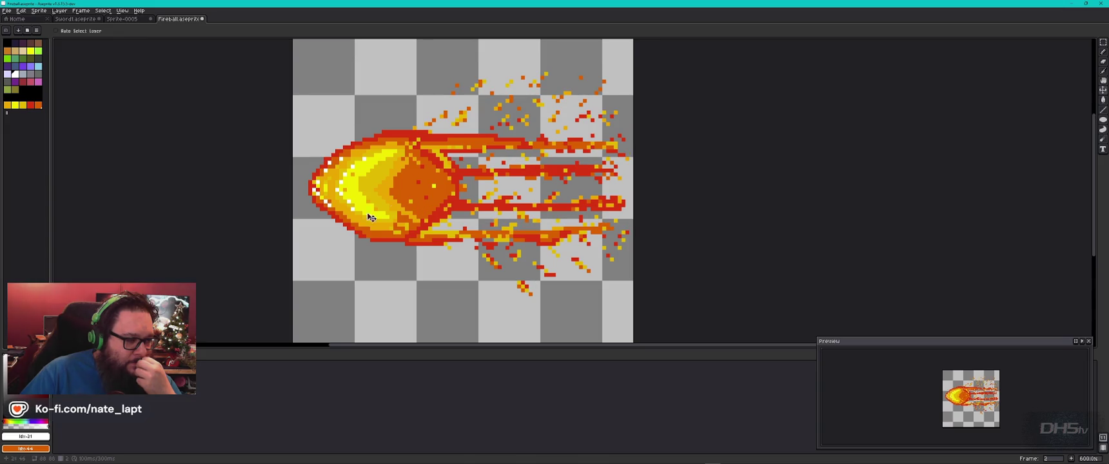
pyautogui.press('.')
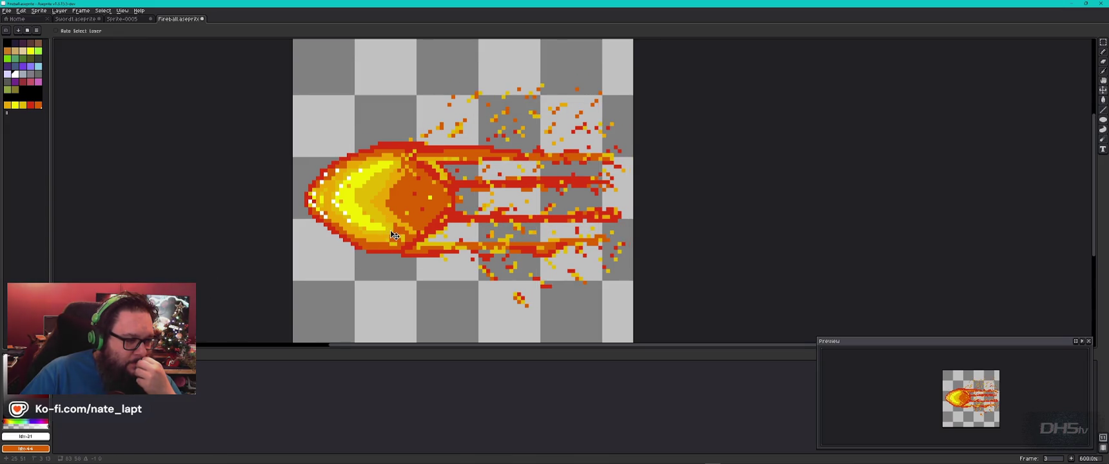
pyautogui.press('.')
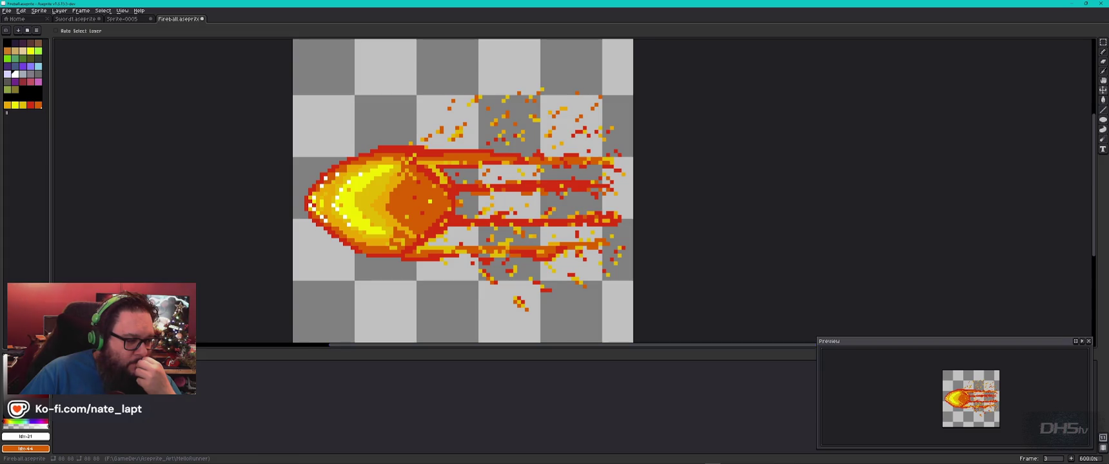
pyautogui.press('.')
pyautogui.press('.')
pyautogui.press('.')
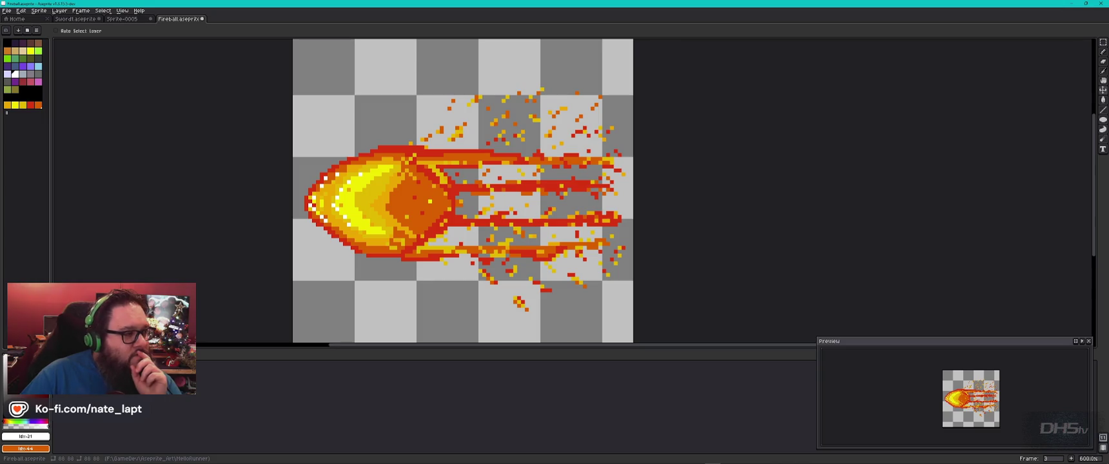
# - Play the three-frame fireball animation from Frame > Playback, then stop it on frame 1
pyautogui.click(84, 12)
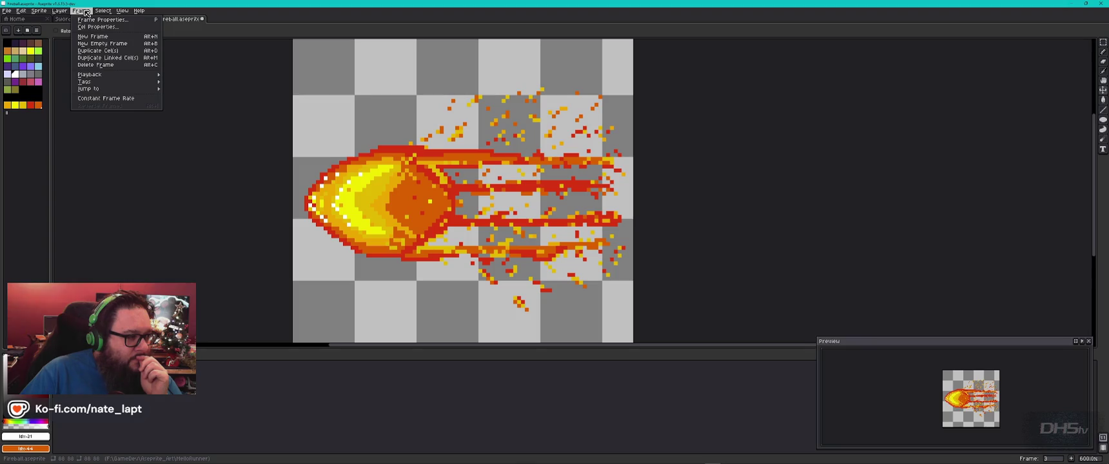
pyautogui.moveTo(124, 79)
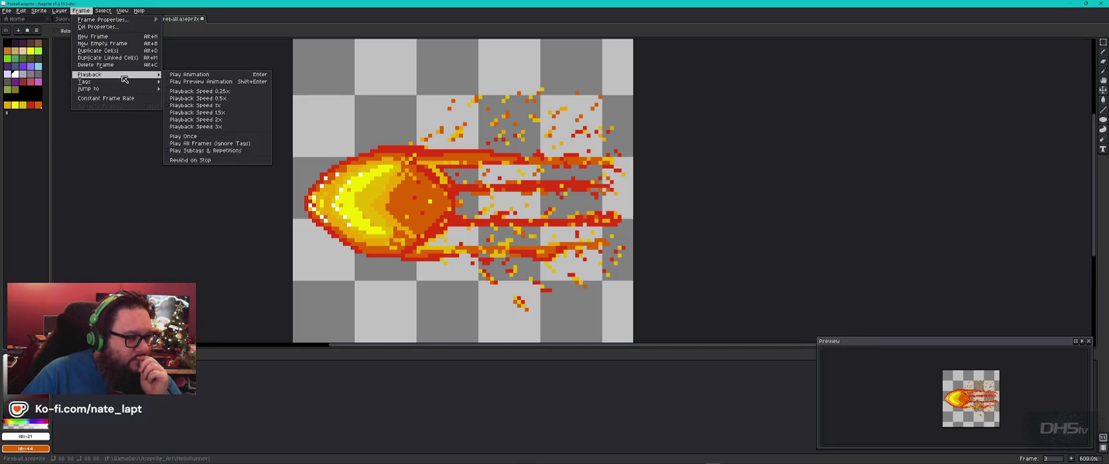
pyautogui.click(225, 104)
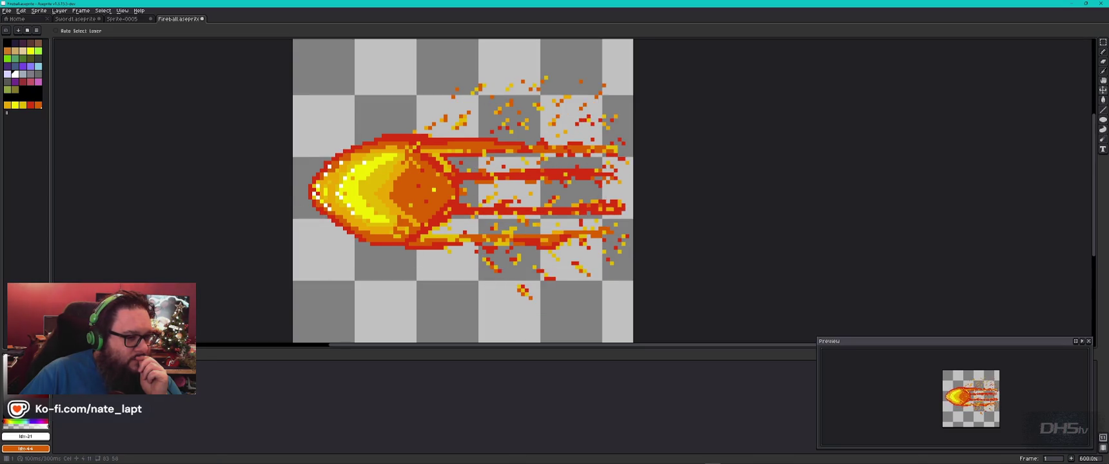
pyautogui.click(133, 148)
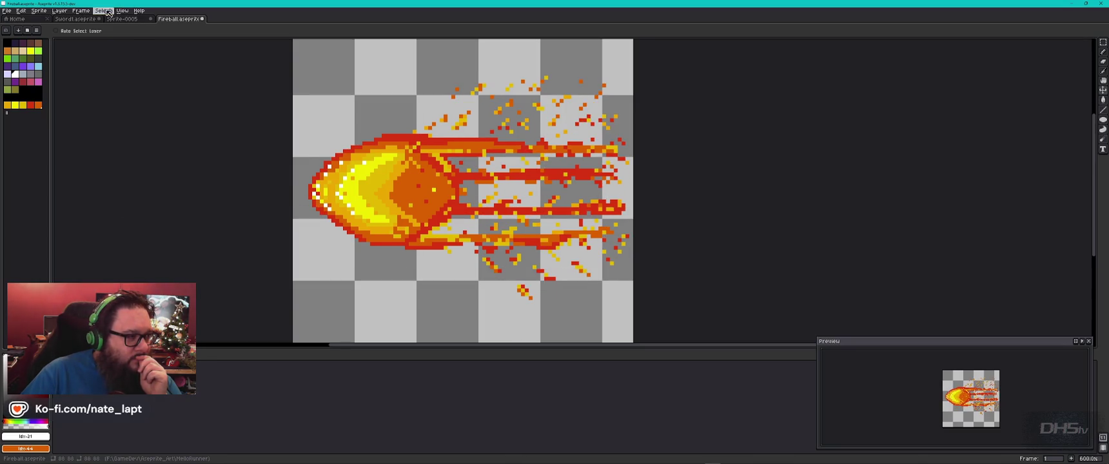
pyautogui.click(82, 11)
pyautogui.moveTo(90, 81)
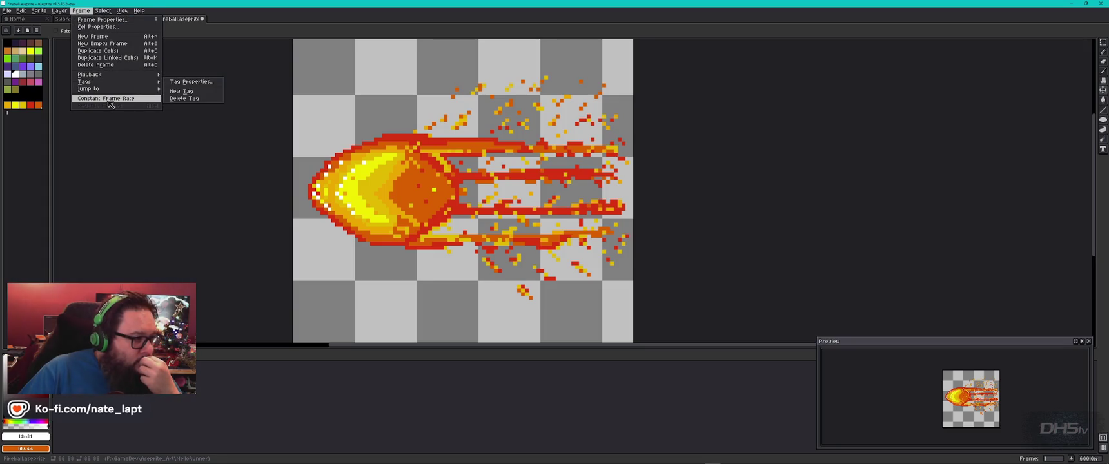
# - Open the Export Sprite Sheet dialog and move it off the sheet preview
pyautogui.moveTo(7, 11)
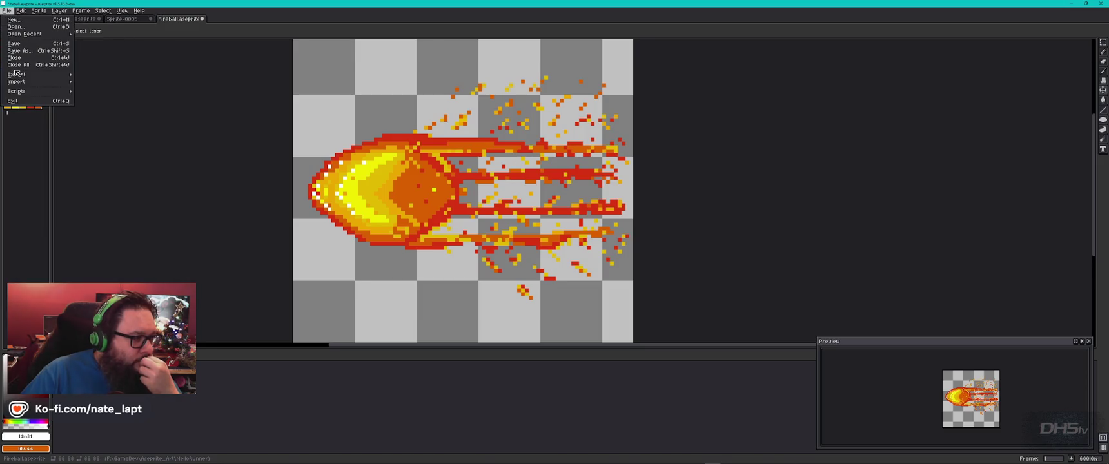
pyautogui.moveTo(19, 74)
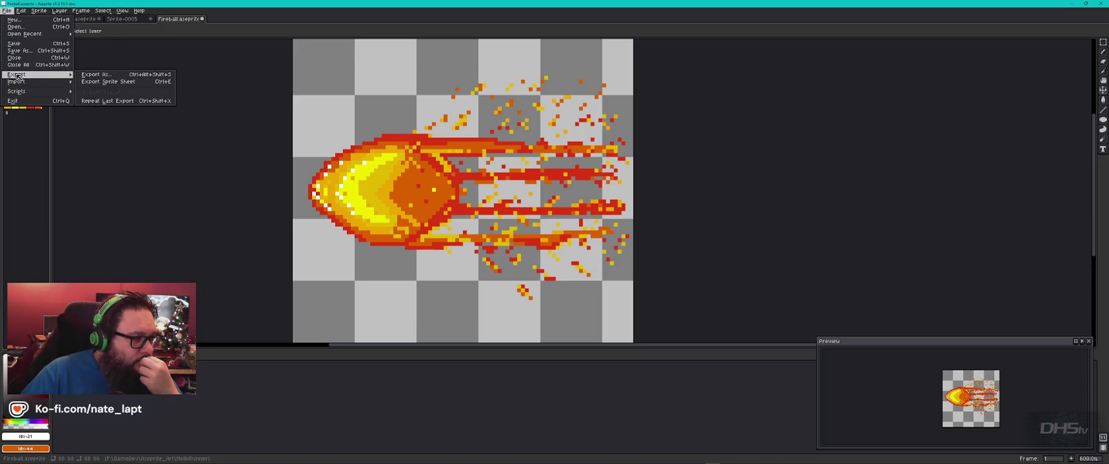
pyautogui.click(107, 81)
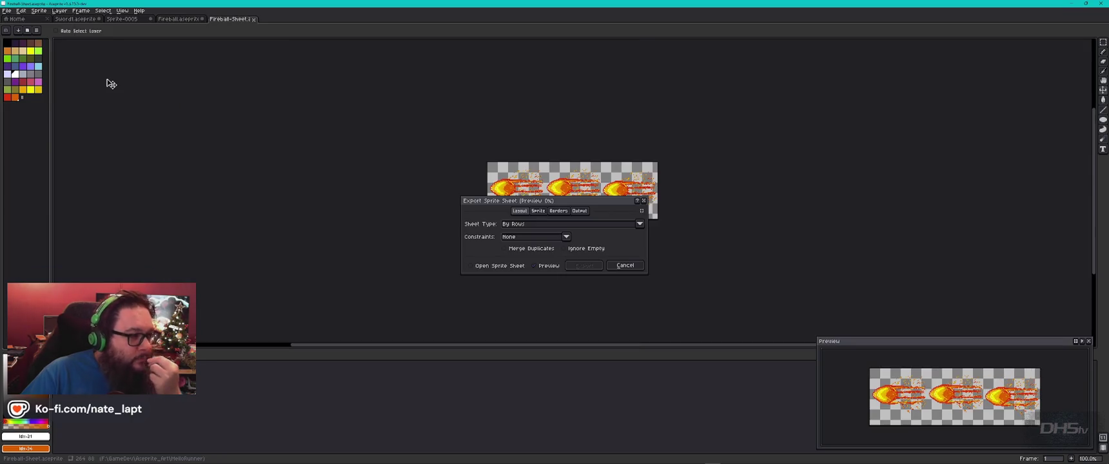
pyautogui.moveTo(576, 207)
pyautogui.mouseDown()
pyautogui.moveTo(311, 216)
pyautogui.moveTo(306, 162)
pyautogui.moveTo(319, 185)
pyautogui.mouseUp()
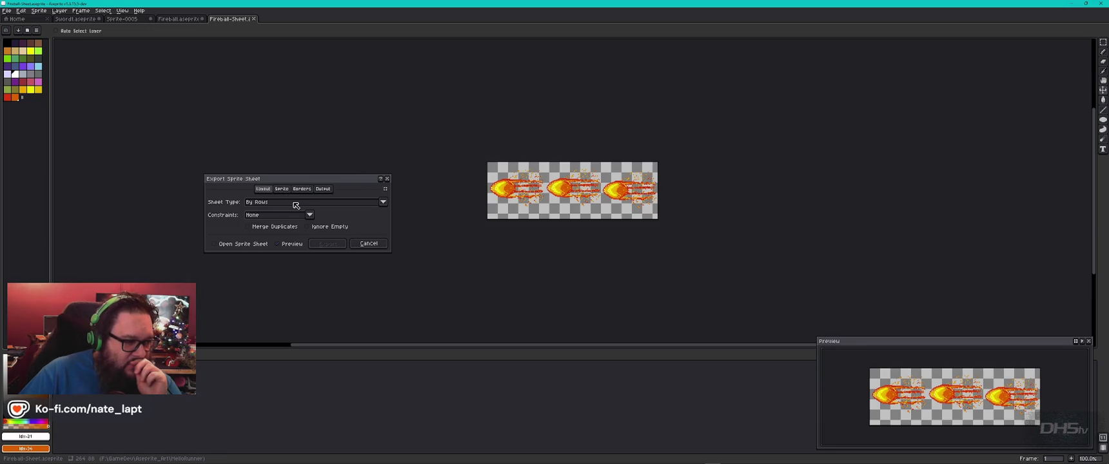
# - Keep the By Rows layout with no size constraint and export the sheet
pyautogui.click(296, 205)
pyautogui.click(296, 205)
pyautogui.click(273, 216)
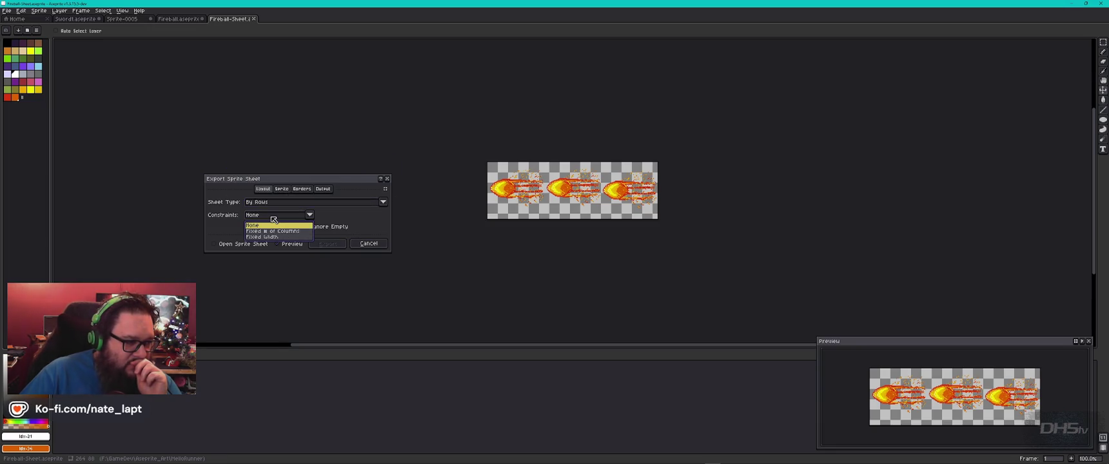
pyautogui.click(273, 220)
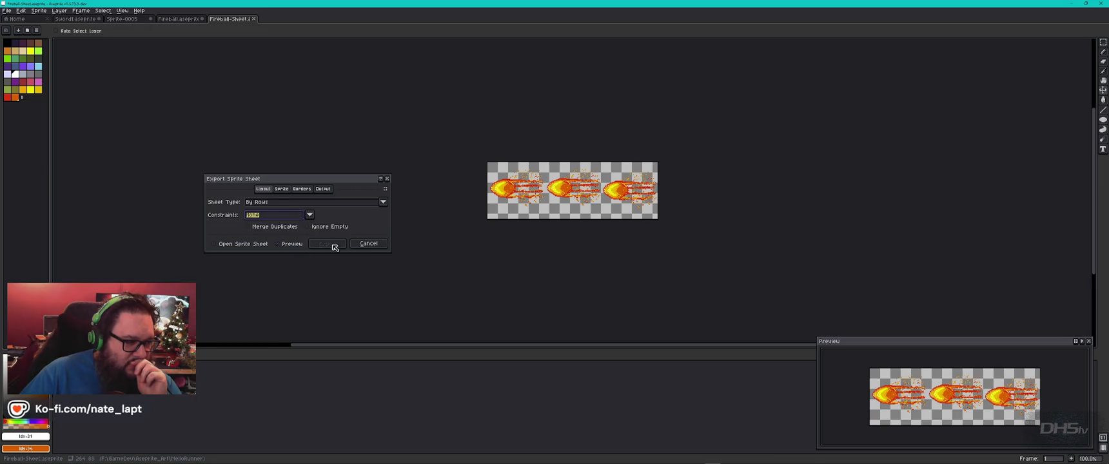
pyautogui.click(387, 204)
pyautogui.click(387, 205)
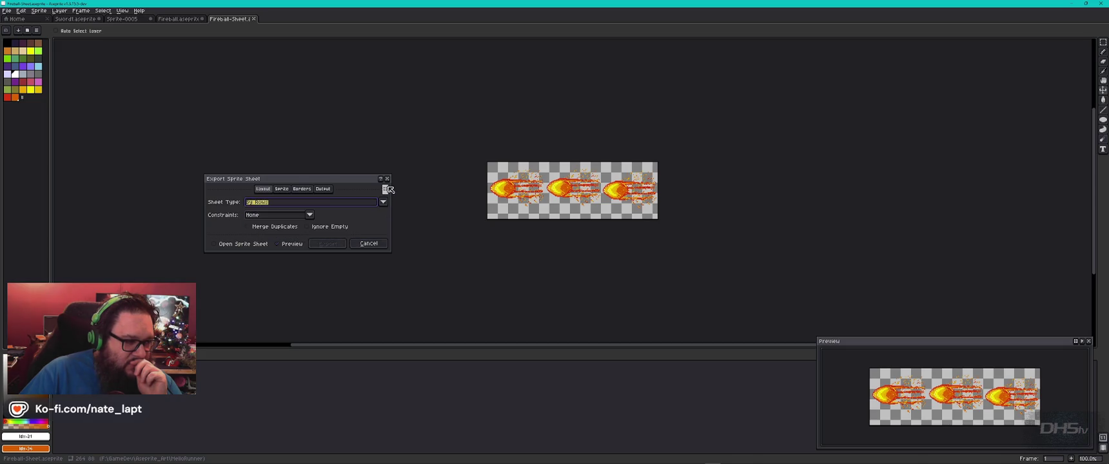
pyautogui.click(282, 189)
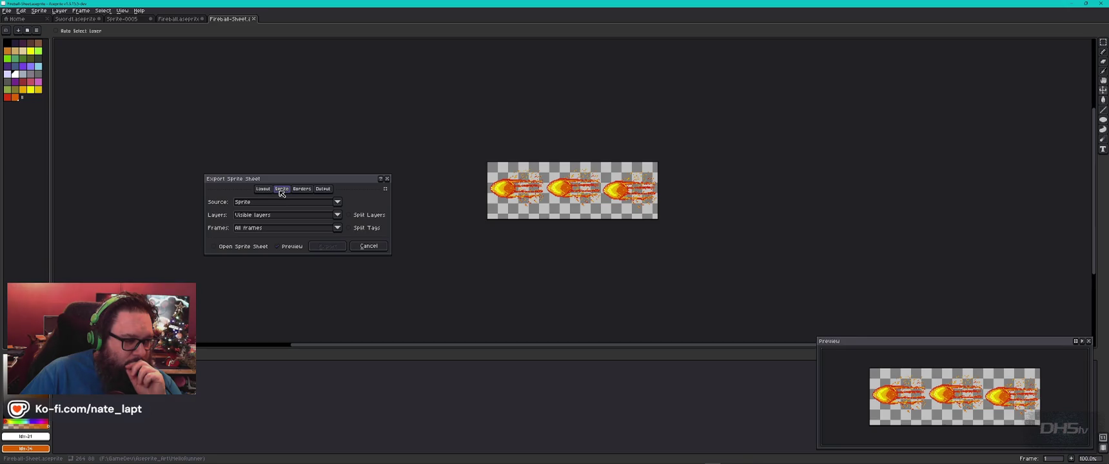
pyautogui.click(264, 189)
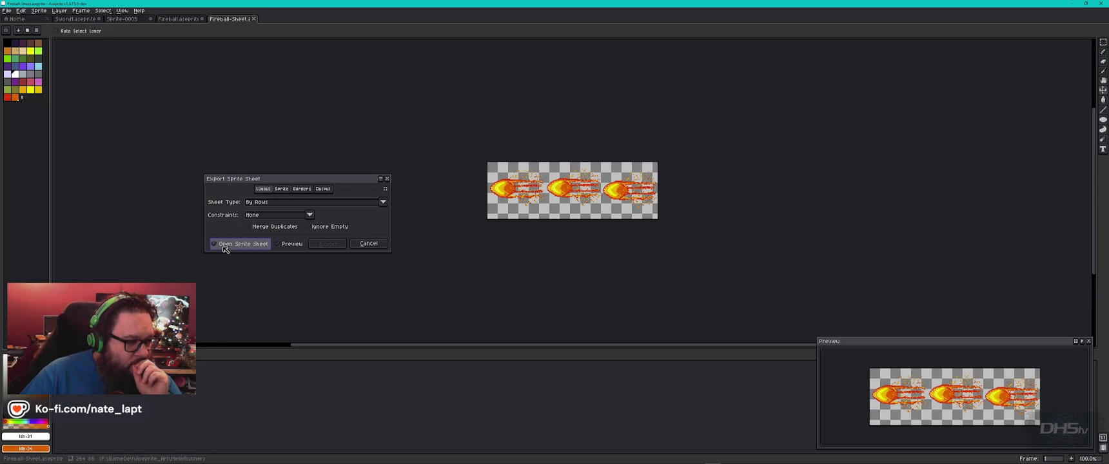
pyautogui.click(326, 244)
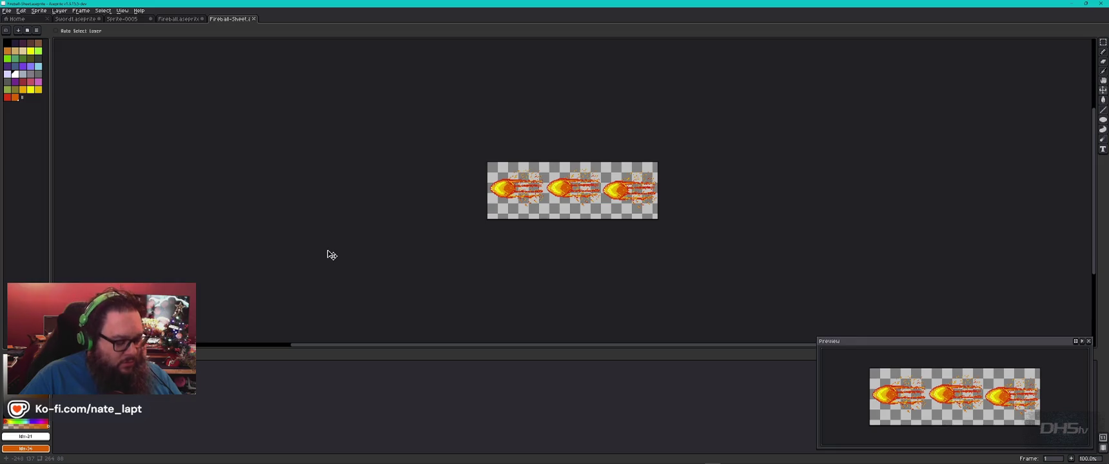
# - Browse File Explorer to DHStv (W:) > Graphic Projects, then return to Aseprite
pyautogui.press('super+e')
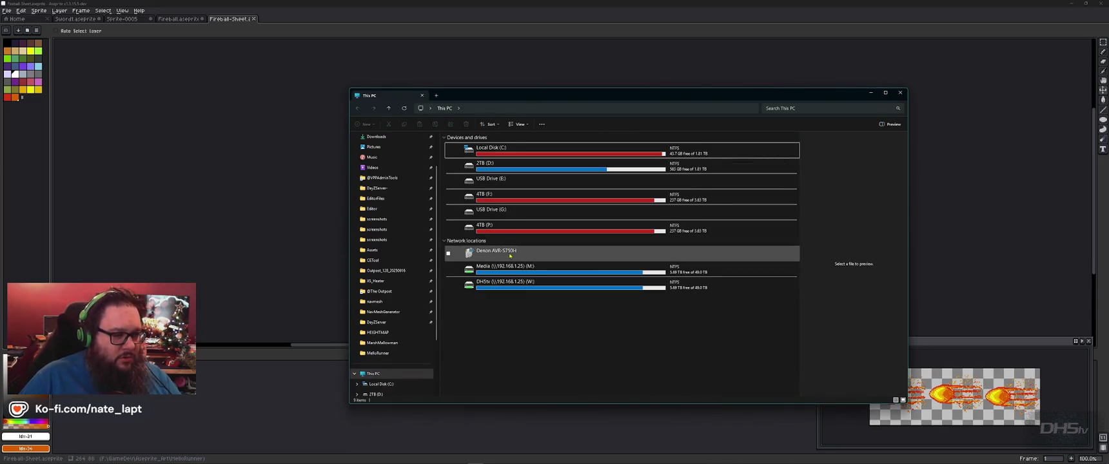
pyautogui.doubleClick(518, 231)
pyautogui.write('as')
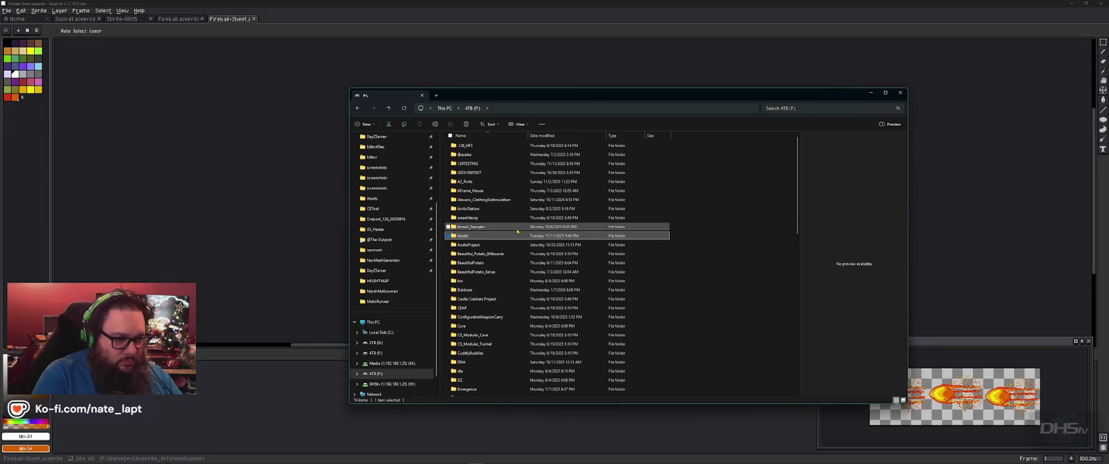
pyautogui.press('BackSpace')
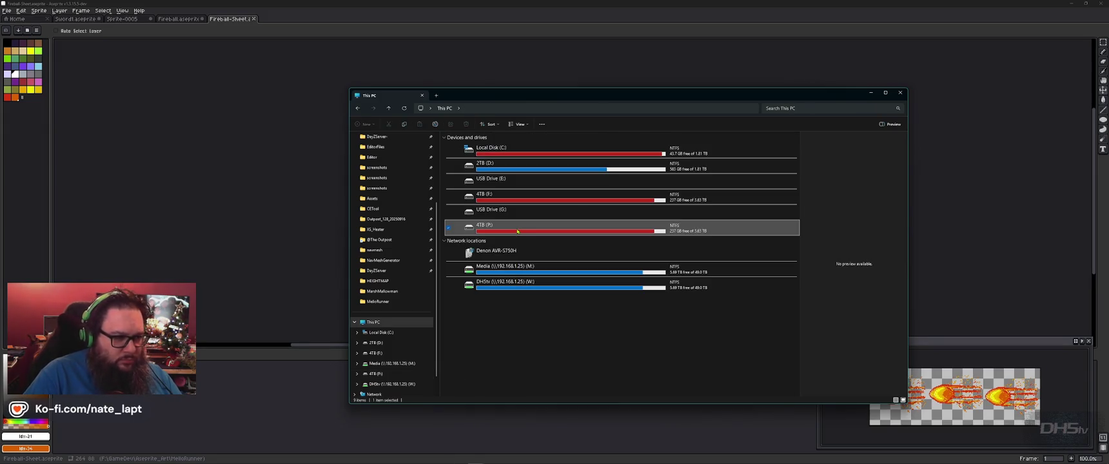
pyautogui.press('Down')
pyautogui.press('Down')
pyautogui.press('Down')
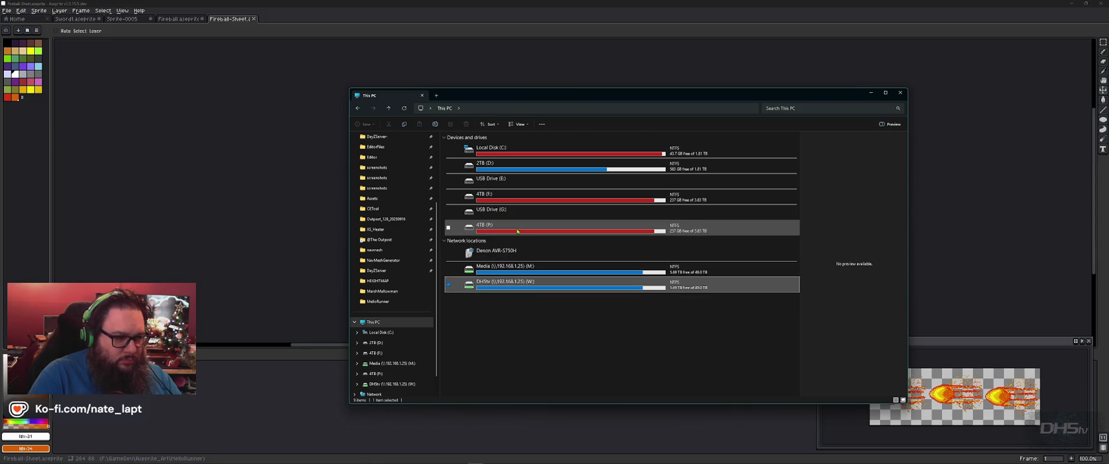
pyautogui.press('Return')
pyautogui.press('a')
pyautogui.press('Down')
pyautogui.press('Down')
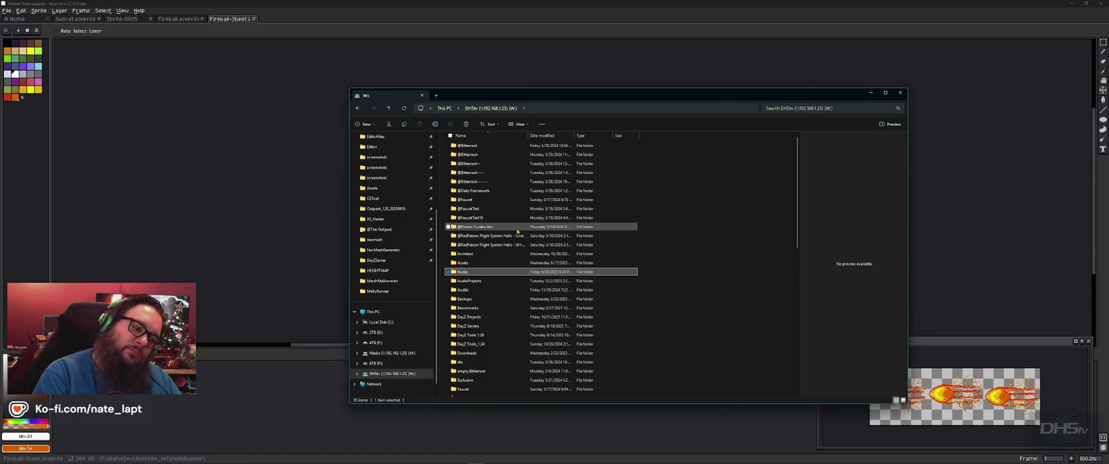
pyautogui.press('g')
pyautogui.press('Return')
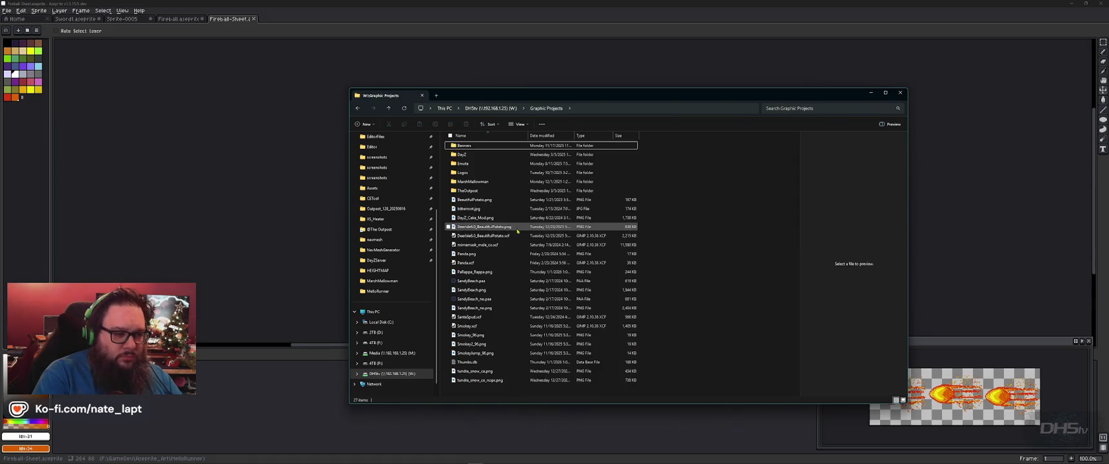
pyautogui.click(10, 15)
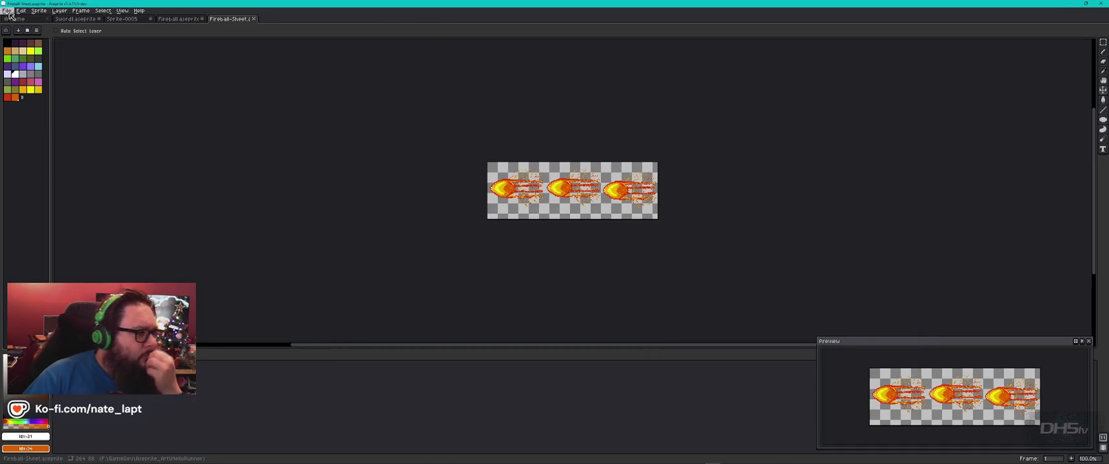
# - Export the sprite sheet again, producing a Fireball-Sheet-Sheet document
pyautogui.click(9, 11)
pyautogui.moveTo(32, 75)
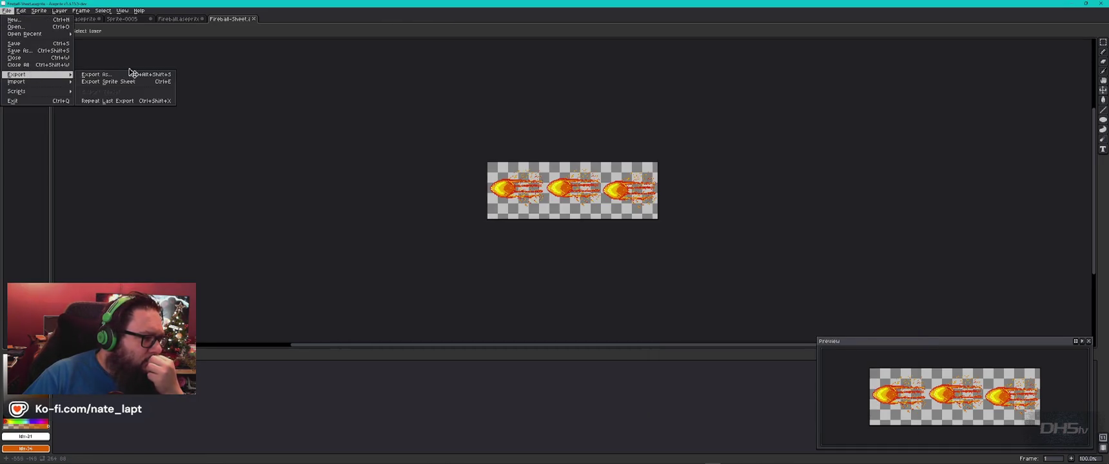
pyautogui.click(129, 82)
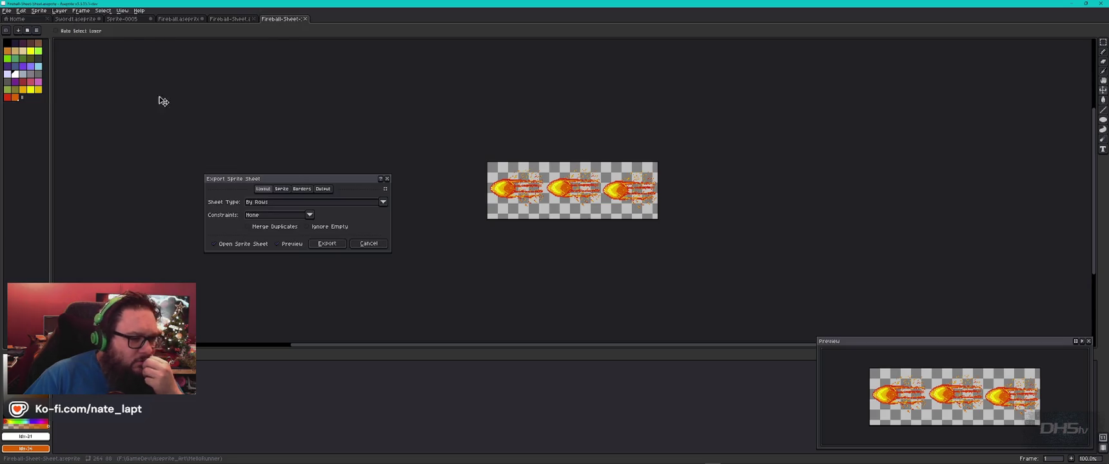
pyautogui.click(336, 245)
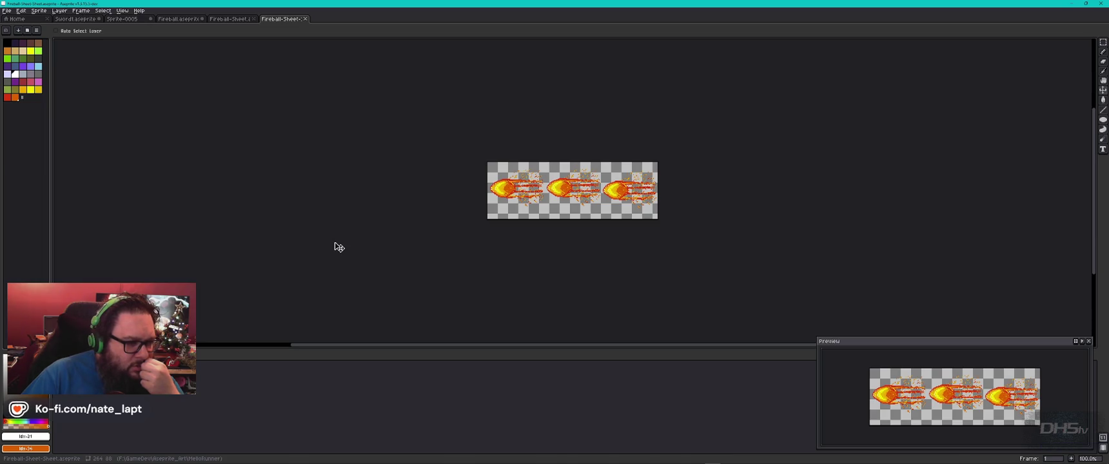
# - Open Save As for the new sheet, cancel it, and switch to File Explorer
pyautogui.click(7, 10)
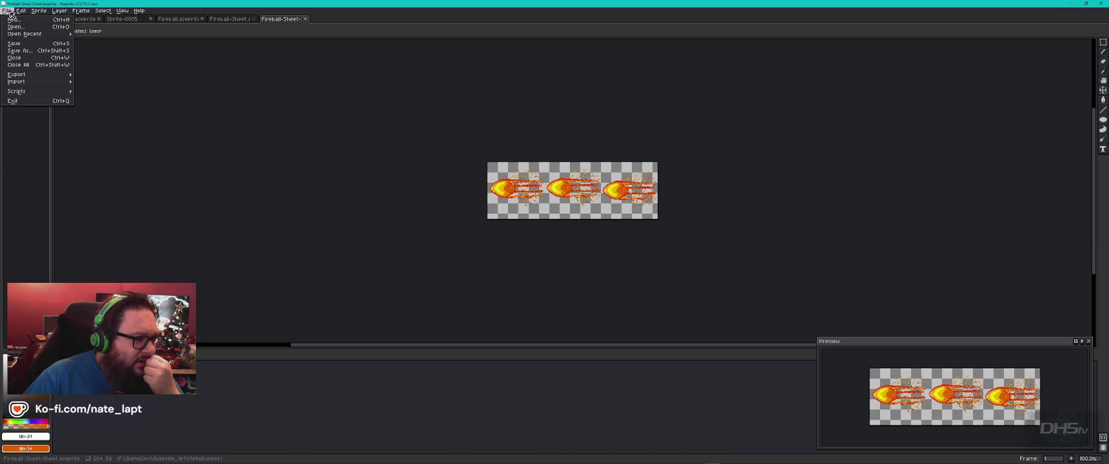
pyautogui.click(21, 52)
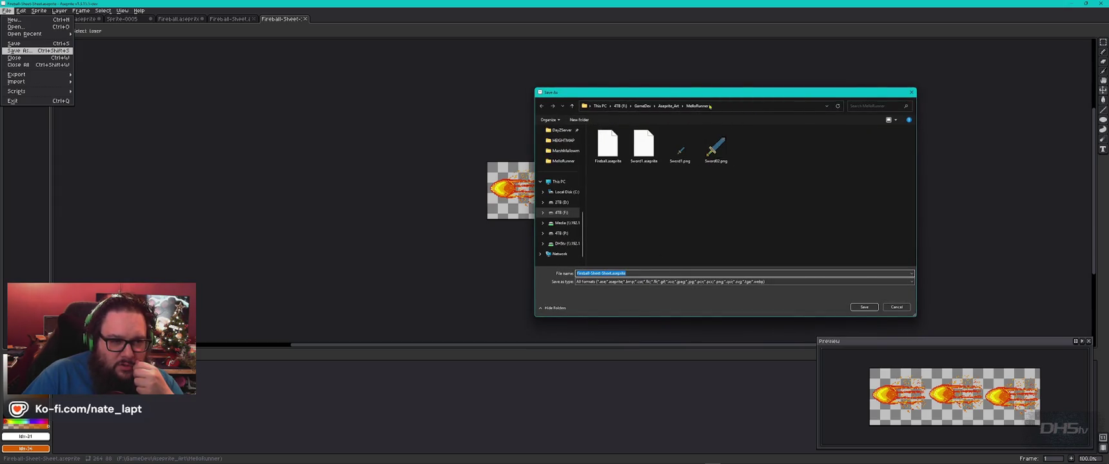
pyautogui.press('Escape')
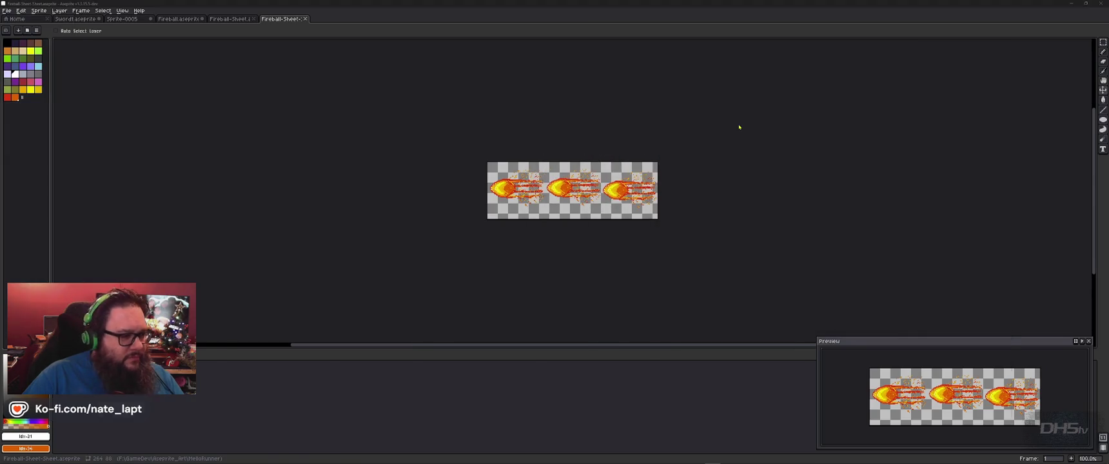
pyautogui.hotkey('alt', 'Tab')
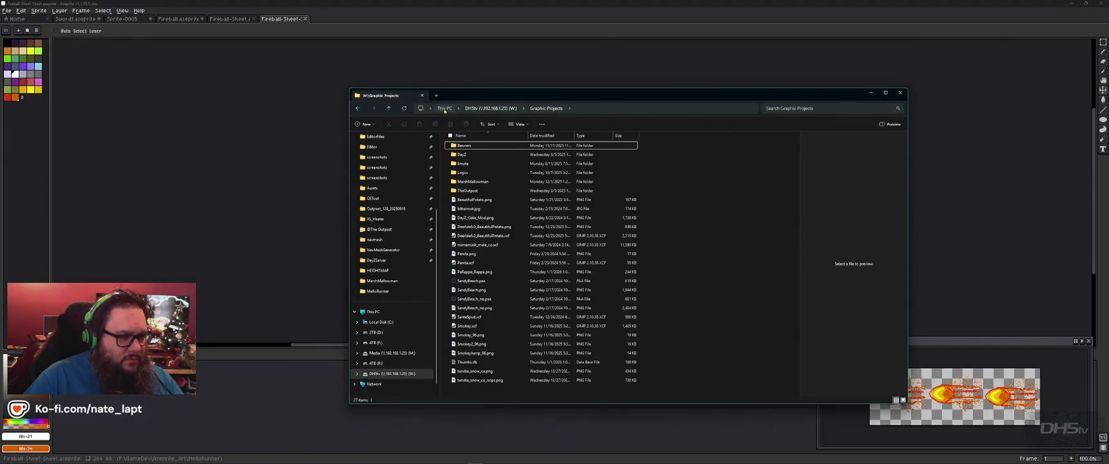
# - Go to 4TB (F:) > GameDev, peek into EXPORTS, then open Aseprite_Art
pyautogui.click(445, 108)
pyautogui.doubleClick(568, 203)
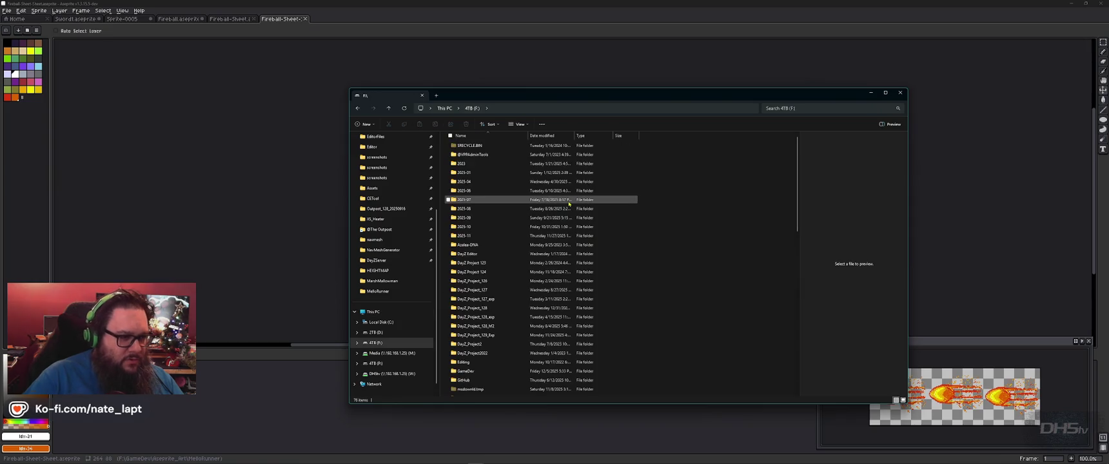
pyautogui.write('g')
pyautogui.press('Return')
pyautogui.write('e')
pyautogui.press('Return')
pyautogui.hotkey('alt', 'Up')
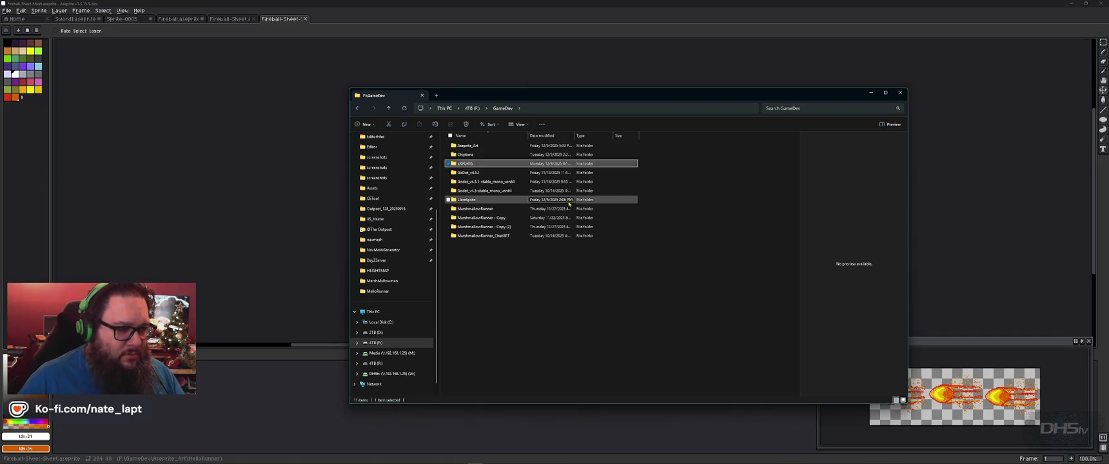
pyautogui.press('Up')
pyautogui.press('Up')
pyautogui.press('Return')
pyautogui.press('Return')
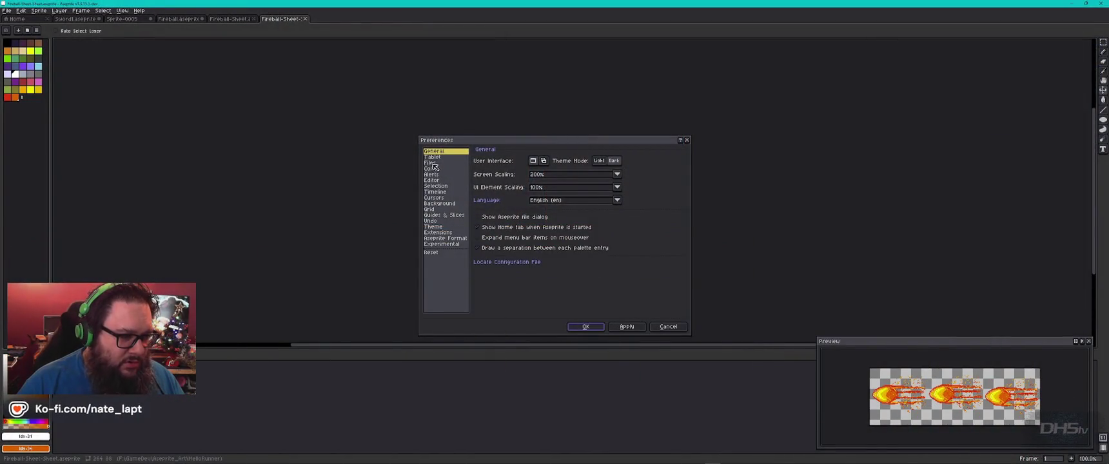
# - Check the Files and Aseprite Format preferences, then locate aseprite.ini from General
pyautogui.click(433, 166)
pyautogui.click(430, 162)
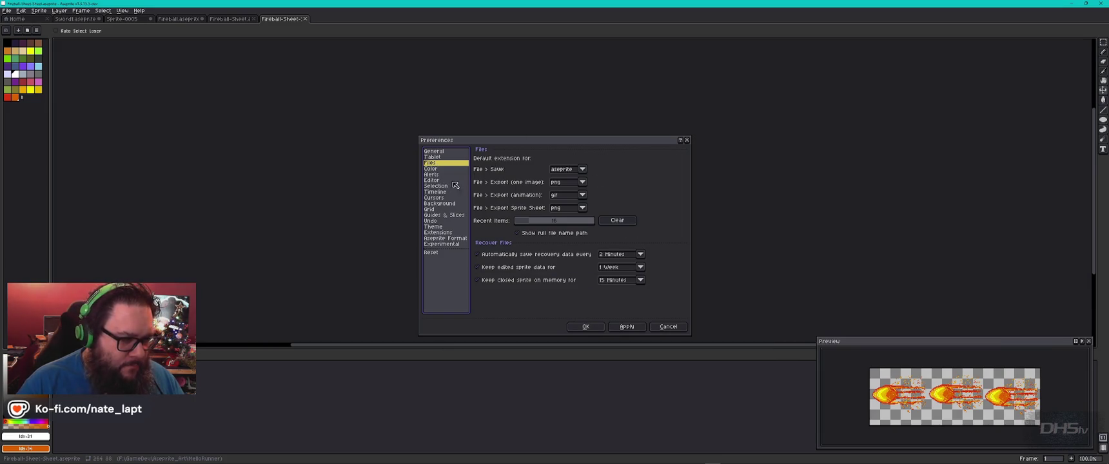
pyautogui.click(444, 239)
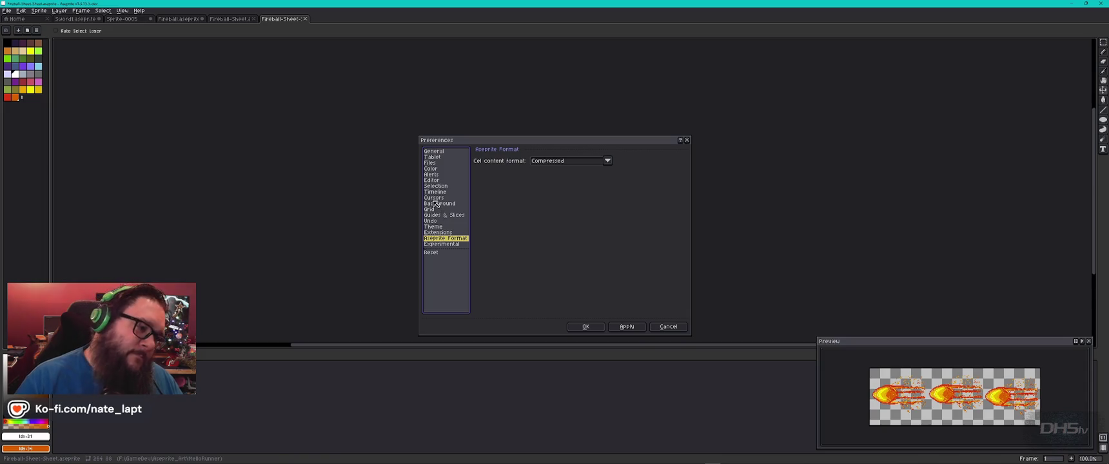
pyautogui.click(438, 152)
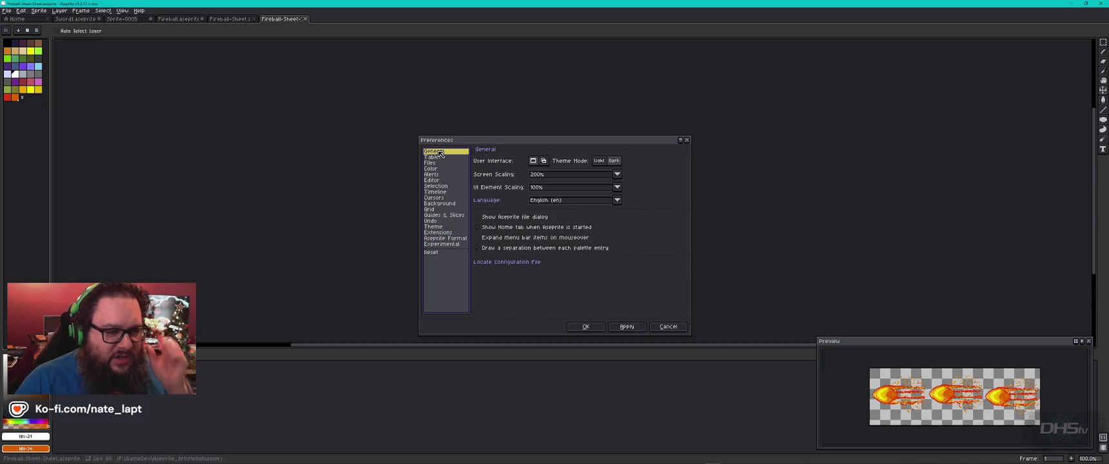
pyautogui.click(517, 262)
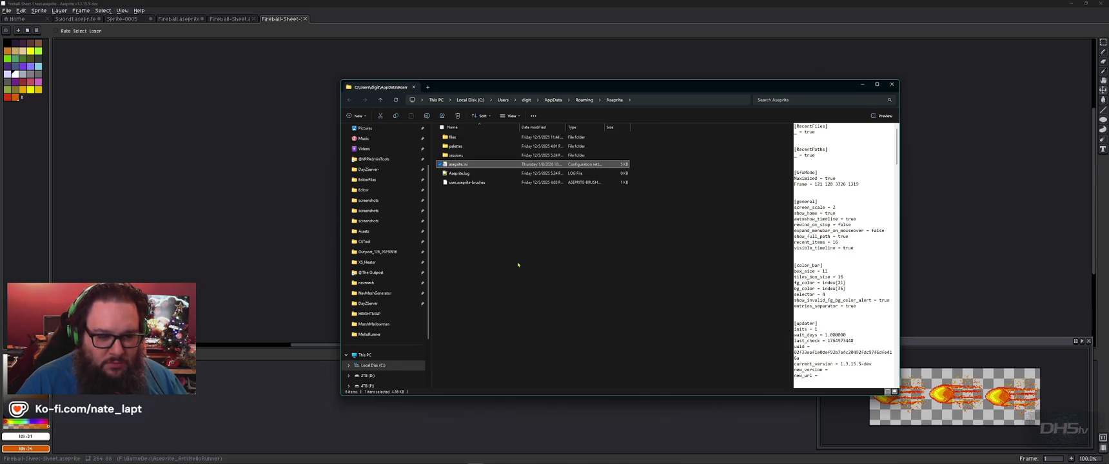
# - Browse the files, sessions and palettes subfolders of the Aseprite config folder
pyautogui.scroll(-10, 837, 241)
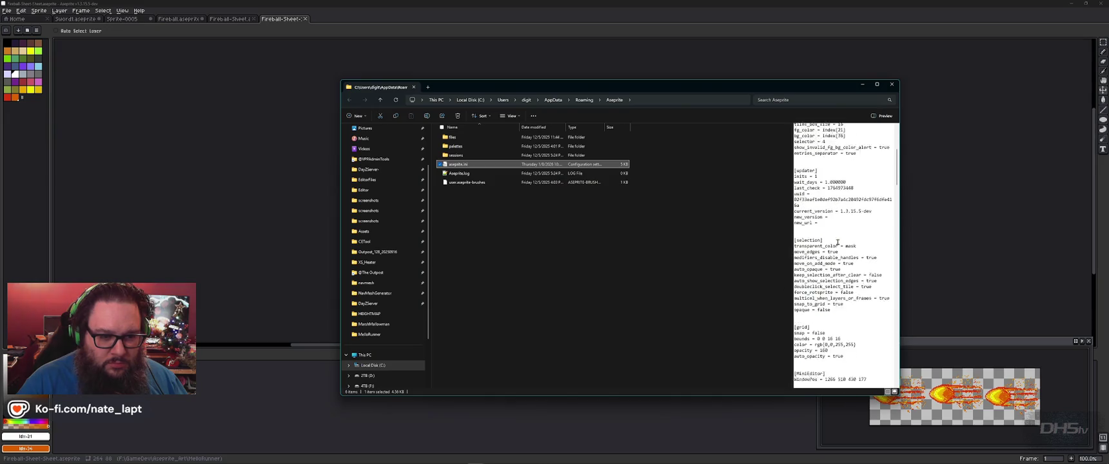
pyautogui.scroll(-5, 838, 242)
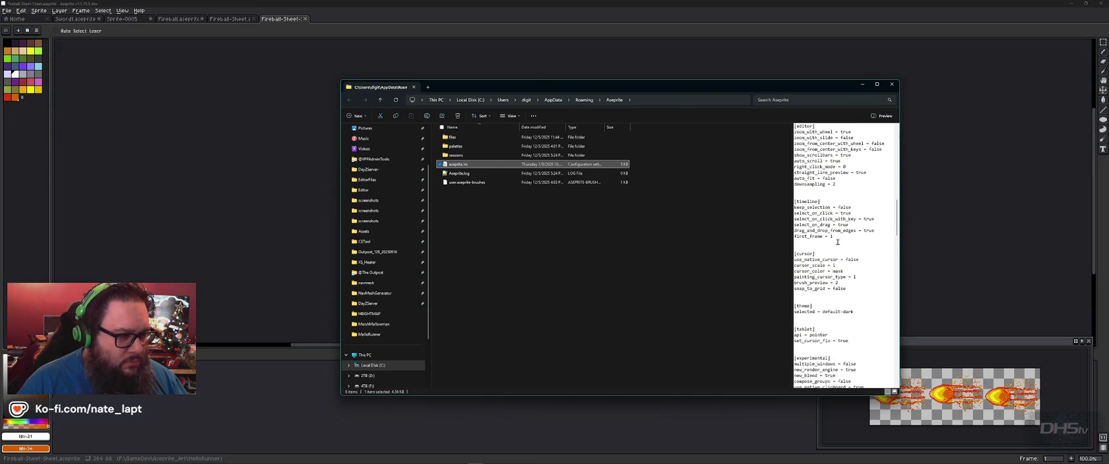
pyautogui.doubleClick(454, 137)
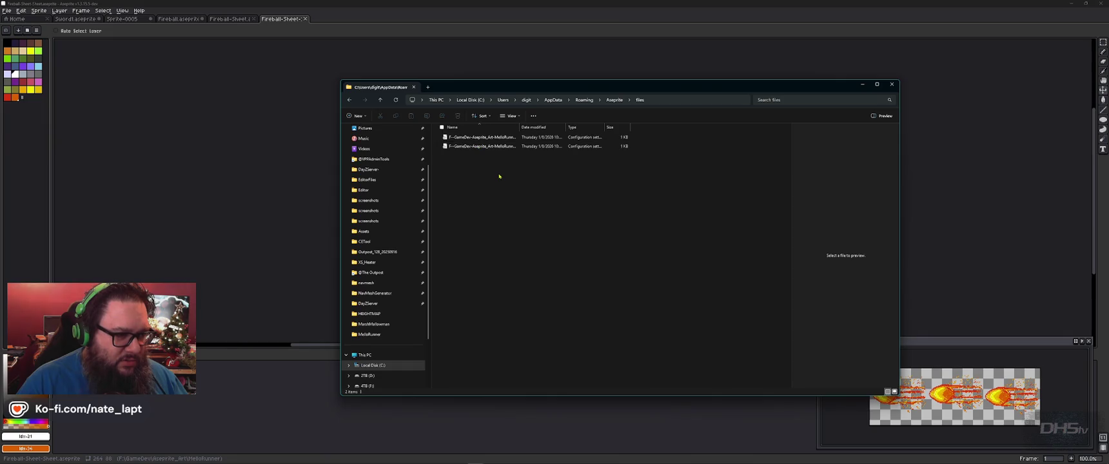
pyautogui.hotkey('alt', 'Left')
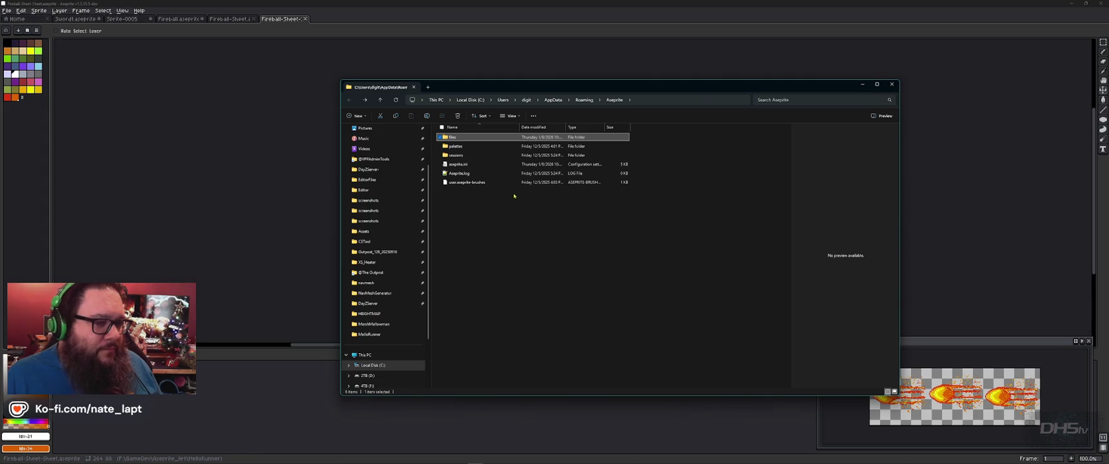
pyautogui.doubleClick(456, 154)
pyautogui.doubleClick(476, 137)
pyautogui.hotkey('alt', 'Left')
pyautogui.hotkey('alt', 'Left')
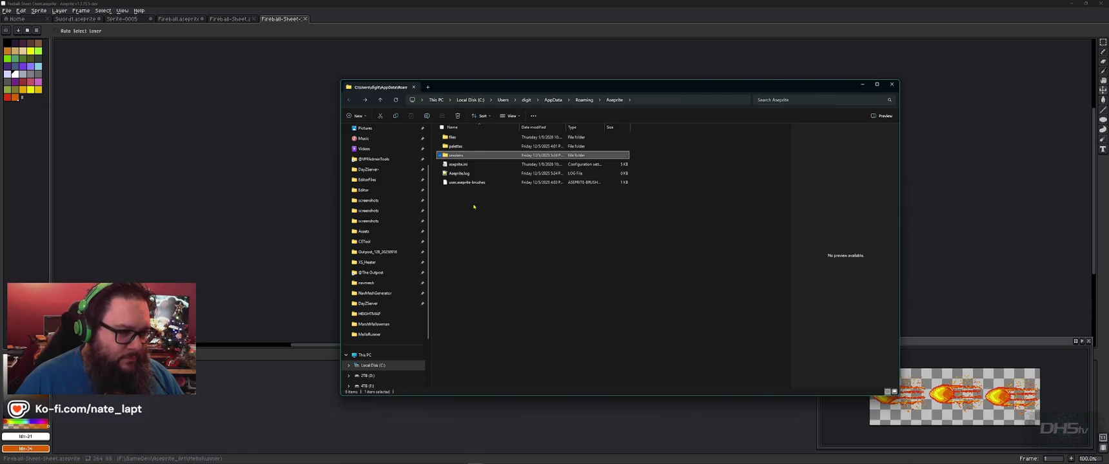
pyautogui.doubleClick(485, 146)
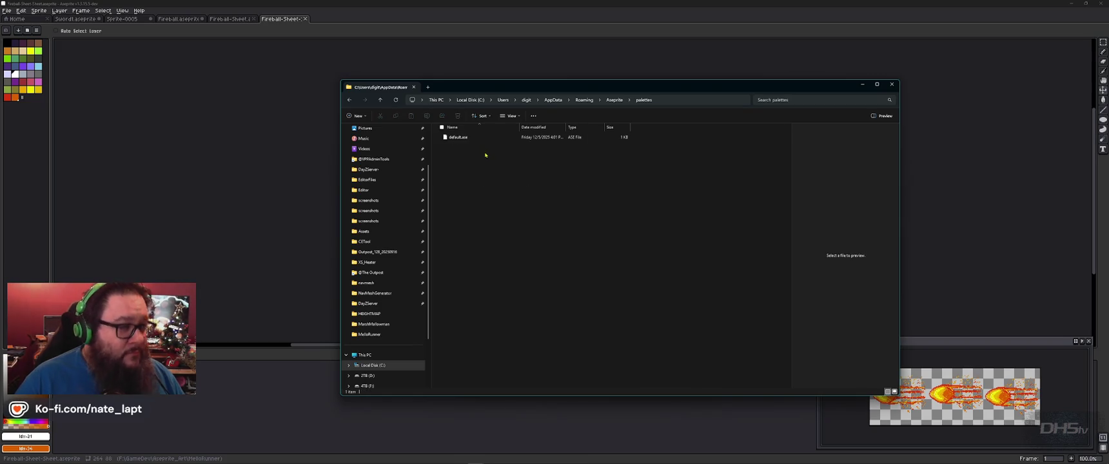
pyautogui.hotkey('alt', 'Left')
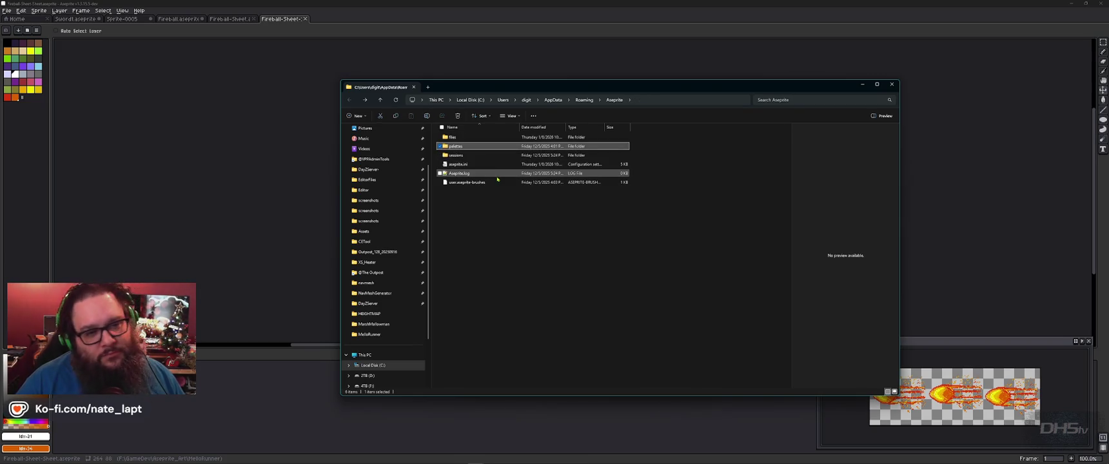
# - Deselect cw_enum.c in the game scripts folder window and close that window
pyautogui.click(862, 85)
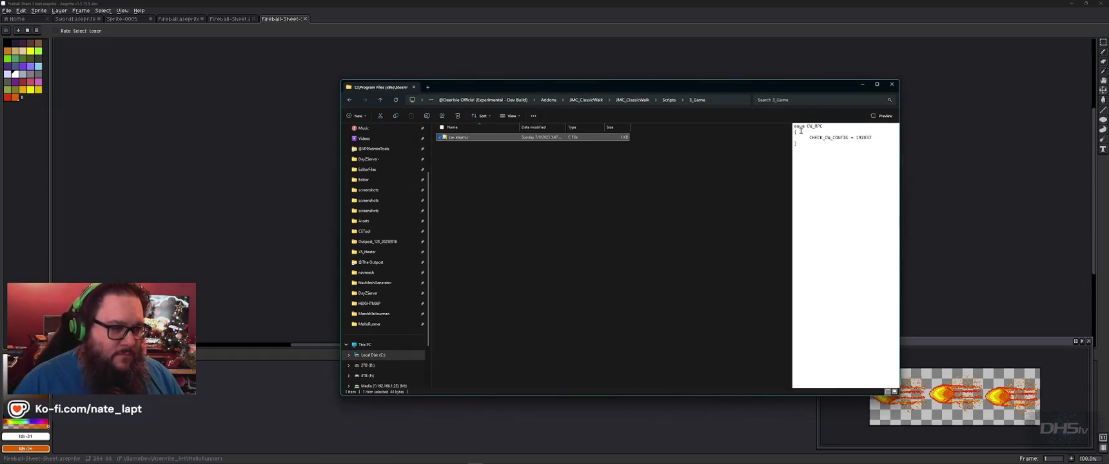
pyautogui.click(685, 162)
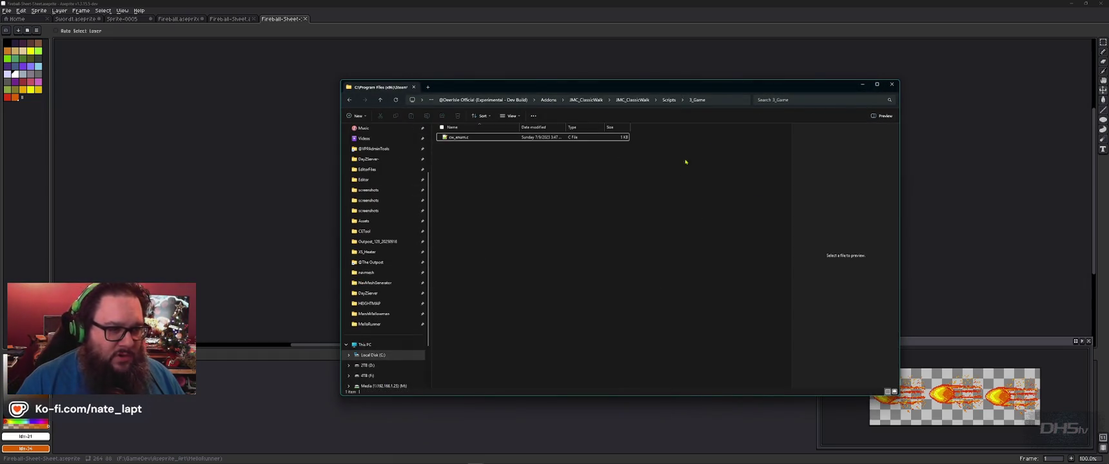
pyautogui.click(862, 84)
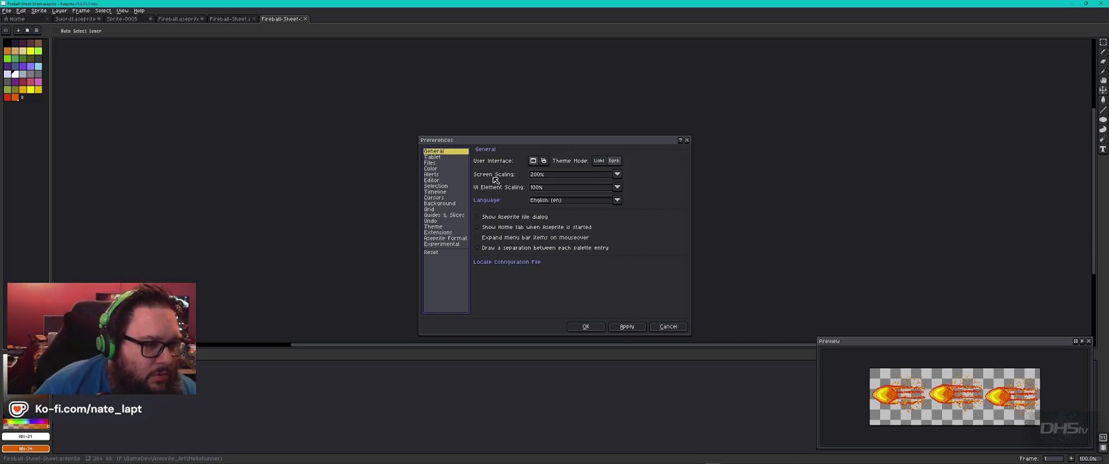
# - Check the Editor and General preferences, then Google 'aseprite export location' in Chrome
pyautogui.click(448, 181)
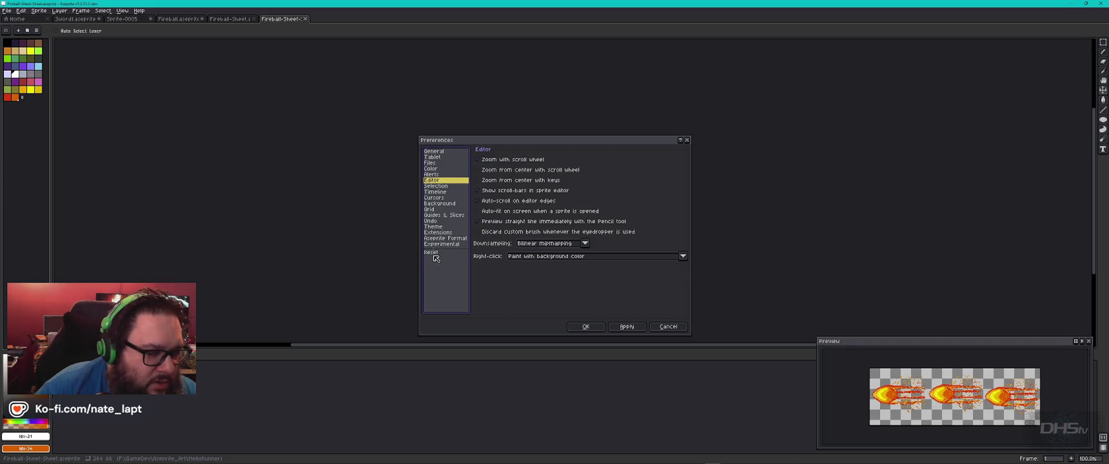
pyautogui.click(436, 153)
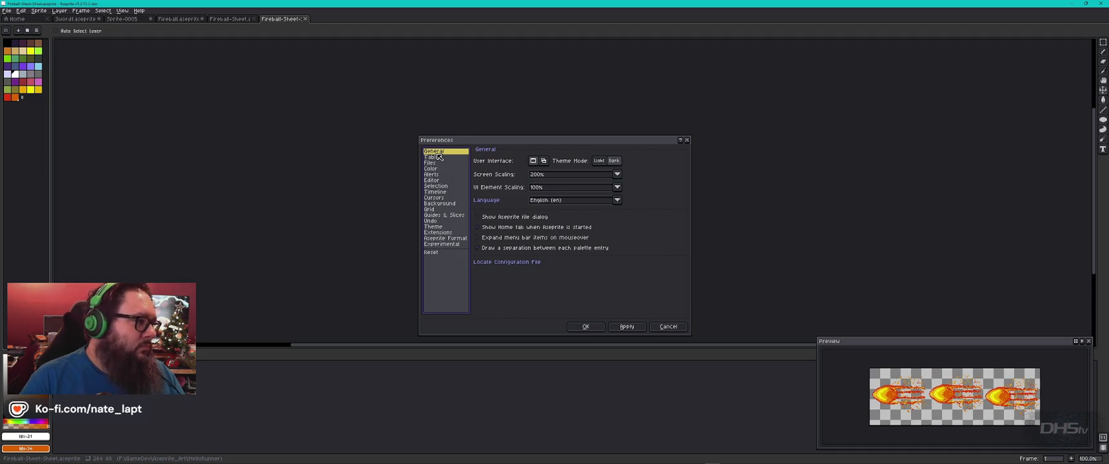
pyautogui.hotkey('alt', 'Tab')
pyautogui.hotkey('alt', 'Tab')
pyautogui.hotkey('alt', 'Tab')
pyautogui.hotkey('alt', 'Tab')
pyautogui.hotkey('ctrl', 't')
pyautogui.write('aseprite expor')
pyautogui.write(' location')
pyautogui.press('Return')
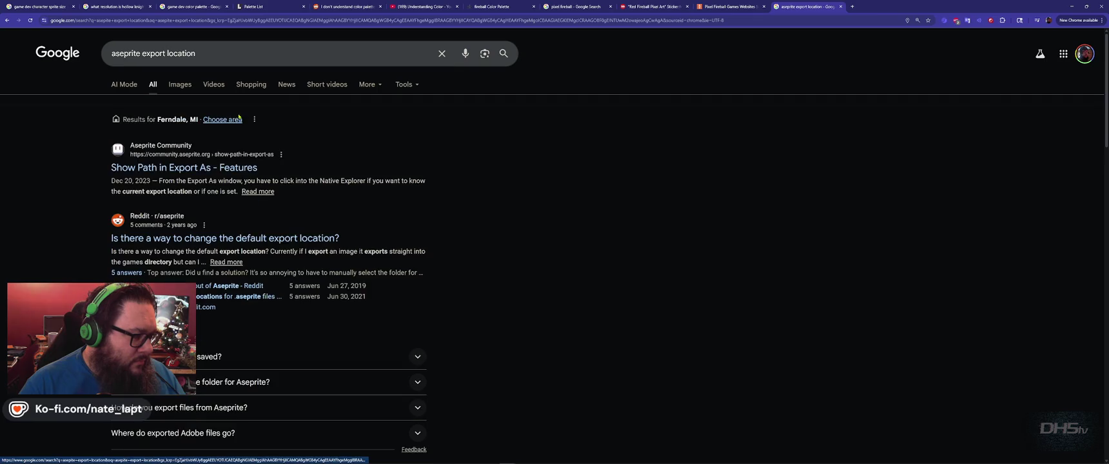
# - Read the Reddit r/aseprite thread on the default export location, then return to Aseprite
pyautogui.click(294, 240)
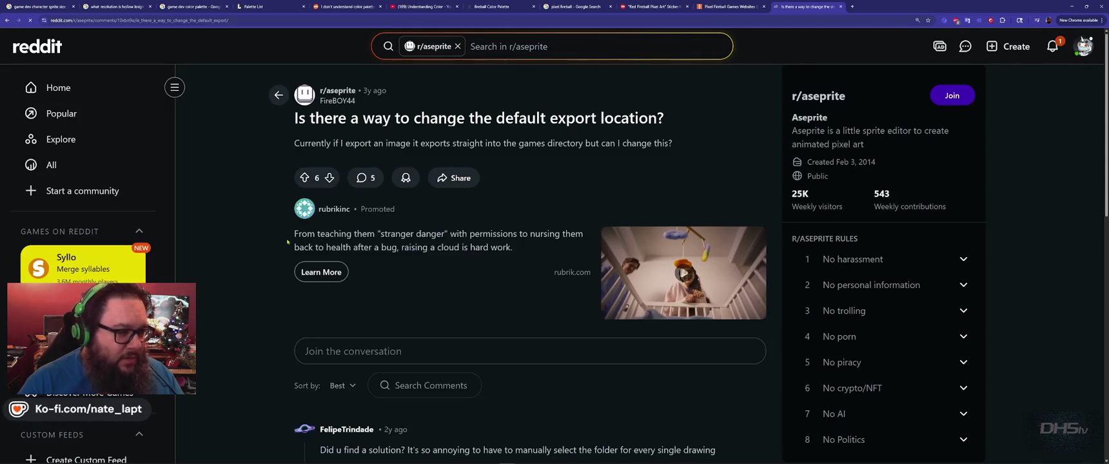
pyautogui.scroll(-5, 291, 298)
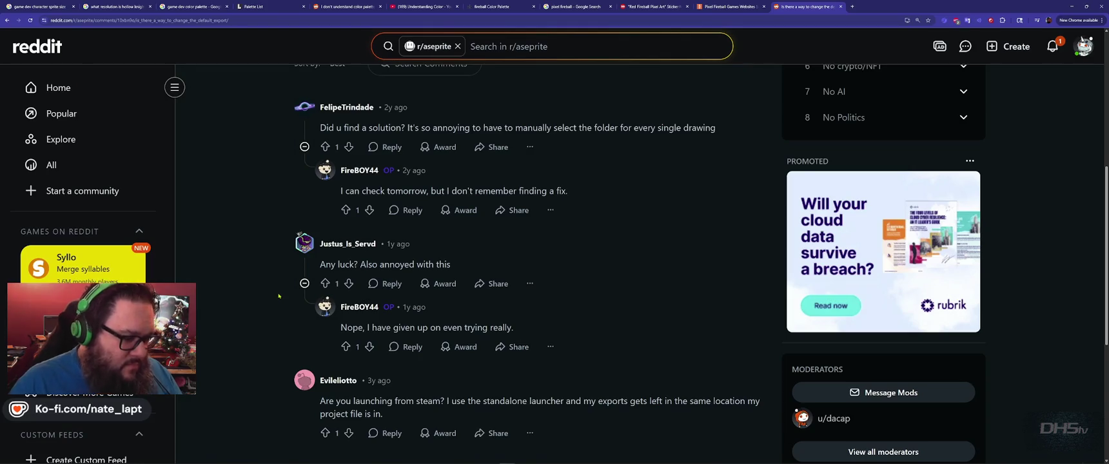
pyautogui.scroll(-4, 278, 296)
pyautogui.hotkey('alt', 'Tab')
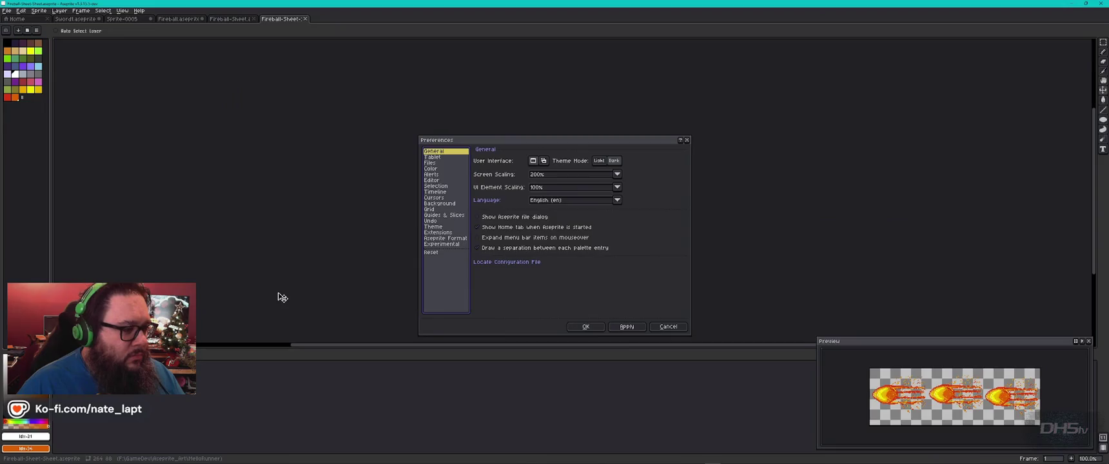
# - Export the fireball sheet as Fireball-Sheet-Sheet.png with relative path and visible layers
pyautogui.press('Escape')
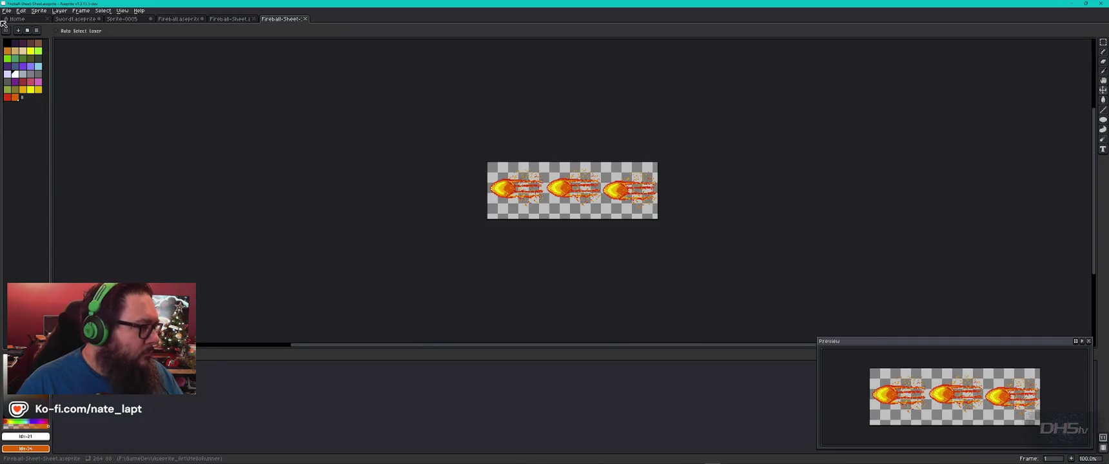
pyautogui.click(6, 11)
pyautogui.moveTo(30, 76)
pyautogui.click(100, 78)
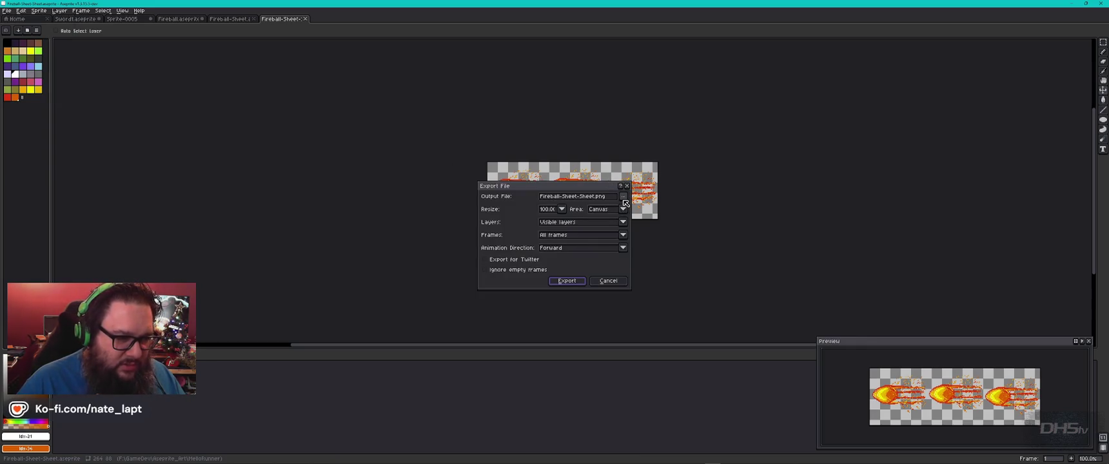
pyautogui.click(623, 196)
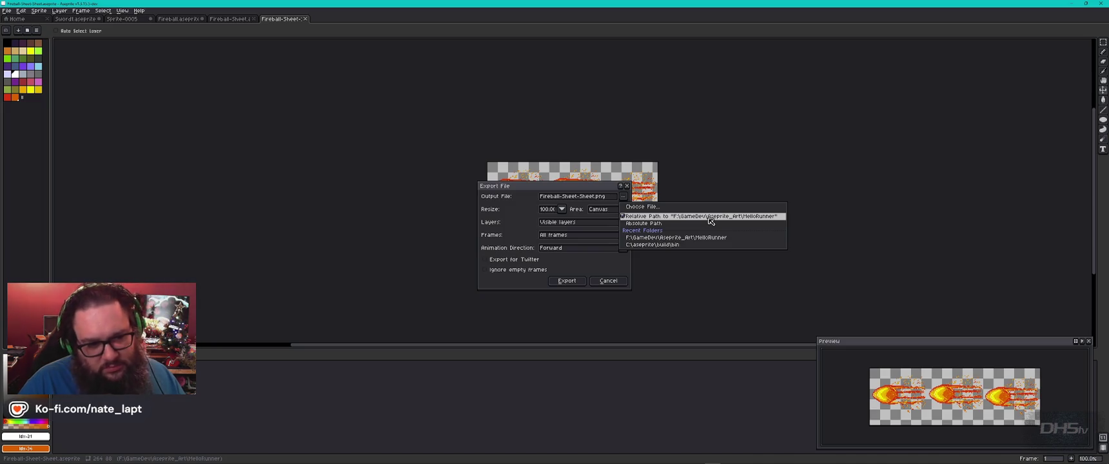
pyautogui.click(710, 221)
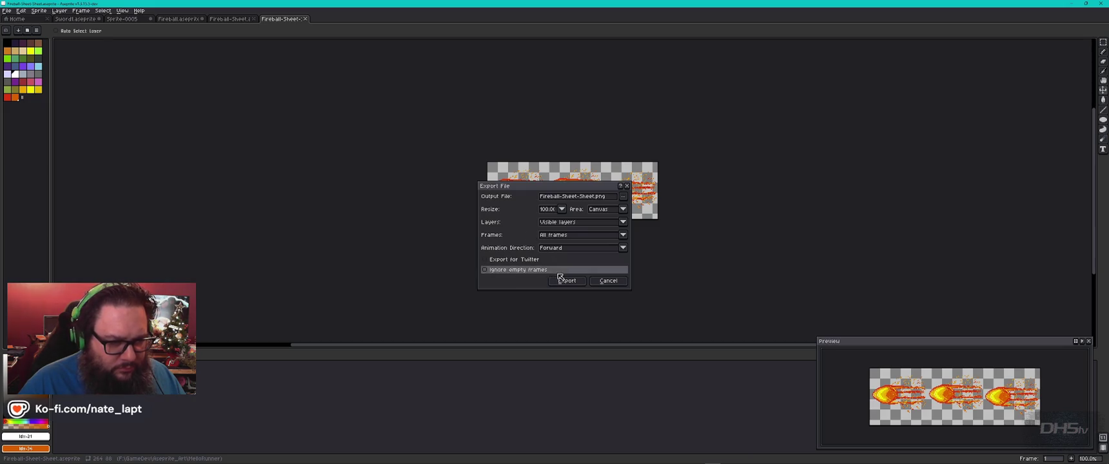
pyautogui.click(585, 223)
pyautogui.click(581, 232)
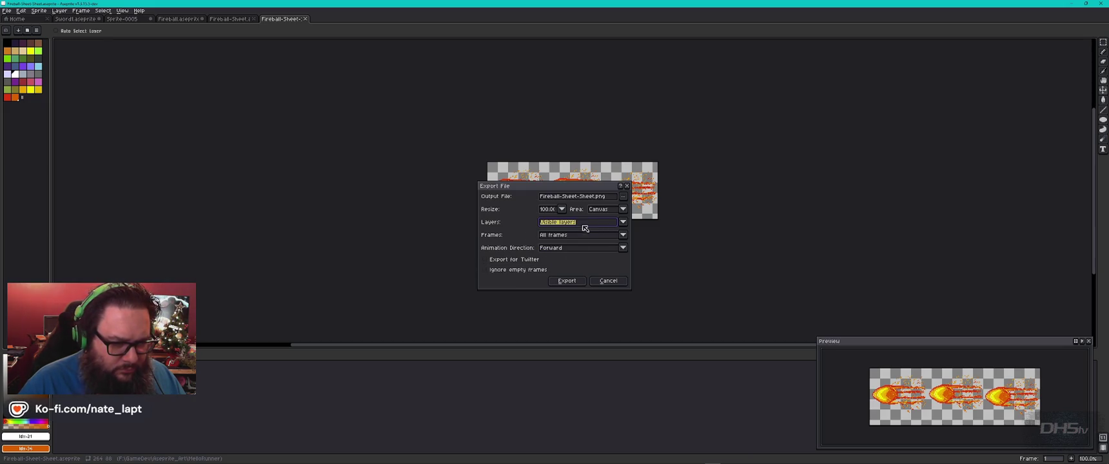
pyautogui.click(567, 281)
# - Switch to File Explorer and open the MetroRunner art folder
pyautogui.hotkey('alt', 'Tab')
pyautogui.press('Tab')
pyautogui.press('Tab')
pyautogui.hotkey('alt', 'Tab')
pyautogui.click(608, 89)
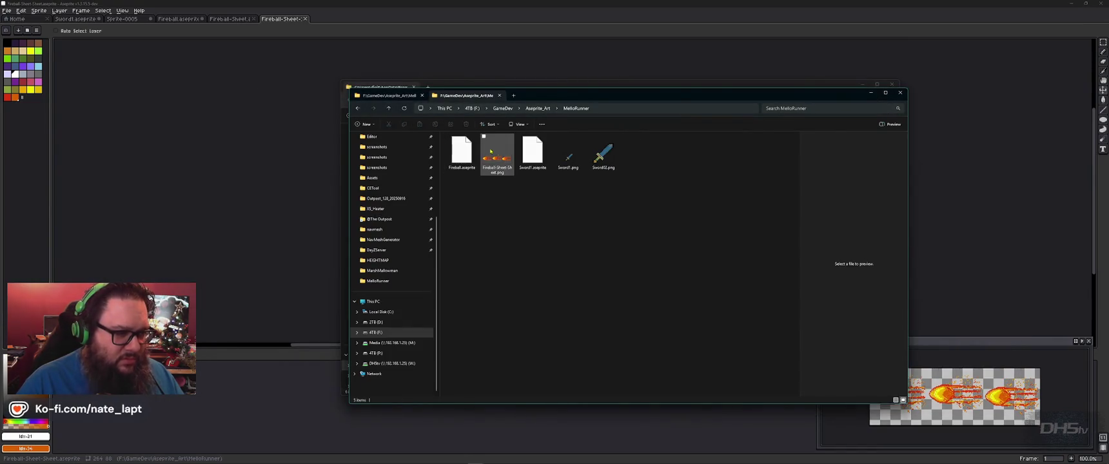
# - View Fireball-Sheet-Sheet.png zoomed in Photos, close it, and return to Godot
pyautogui.click(497, 157)
pyautogui.doubleClick(501, 159)
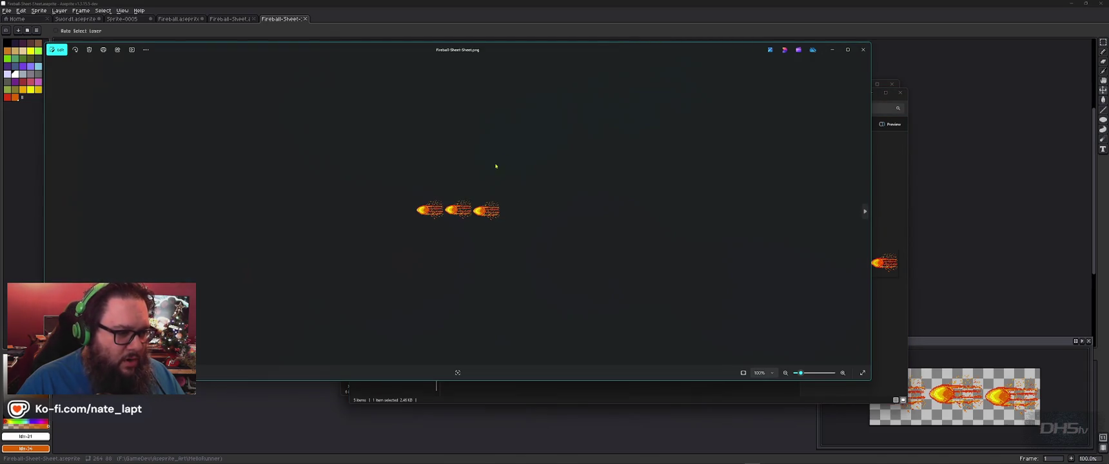
pyautogui.scroll(3, 499, 162)
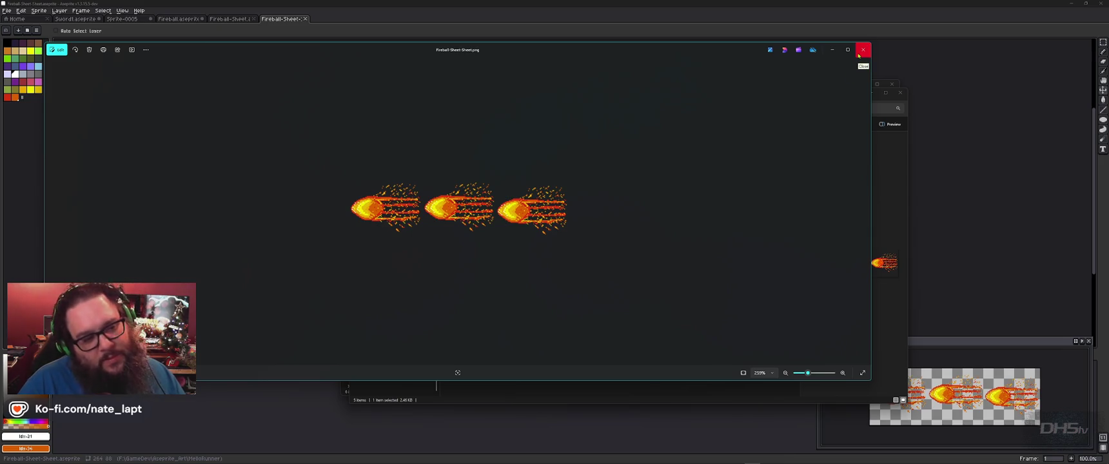
pyautogui.click(859, 55)
pyautogui.hotkey('alt', 'Tab')
pyautogui.hotkey('alt', 'Tab')
pyautogui.hotkey('alt', 'Tab')
pyautogui.hotkey('alt', 'Tab')
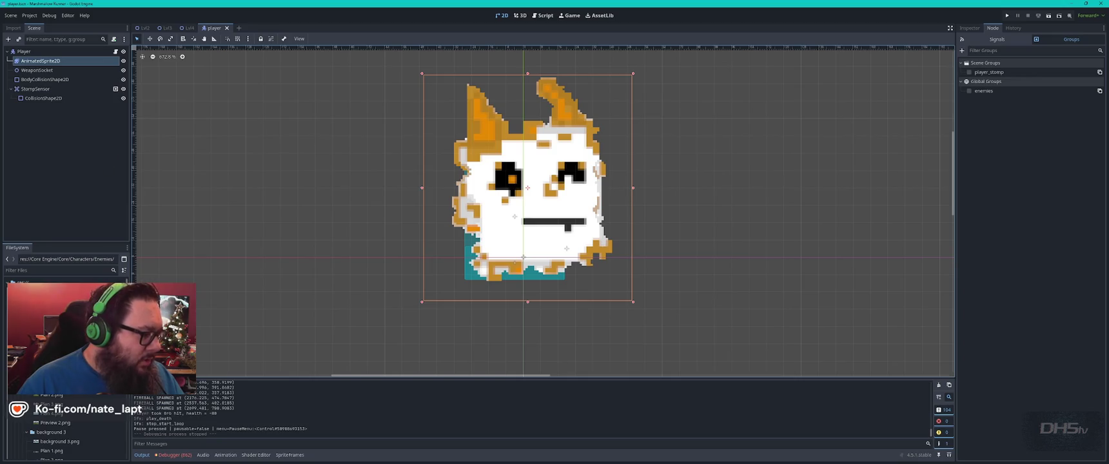
# - Filter the FileSystem for 'fireb' and open fireball.tscn
pyautogui.click(46, 271)
pyautogui.write('f')
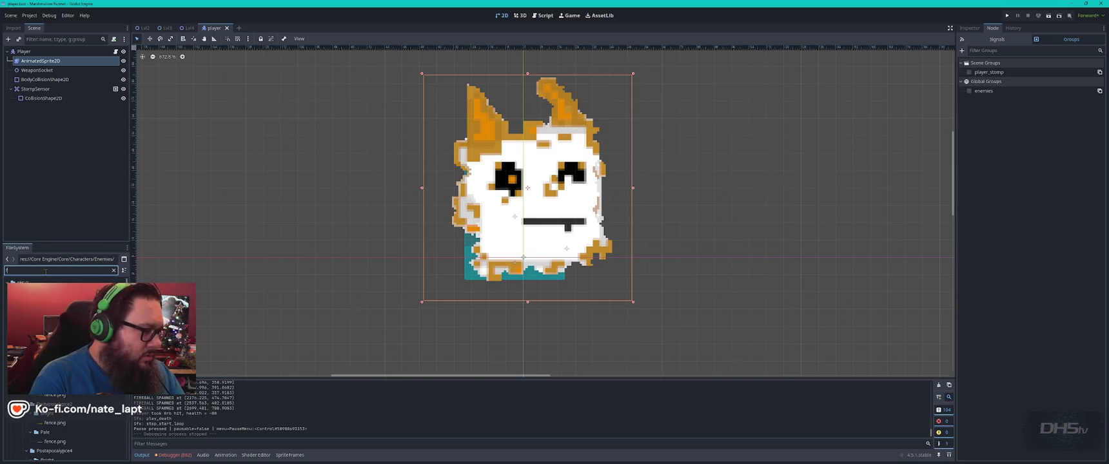
pyautogui.write('ireb')
pyautogui.click(39, 316)
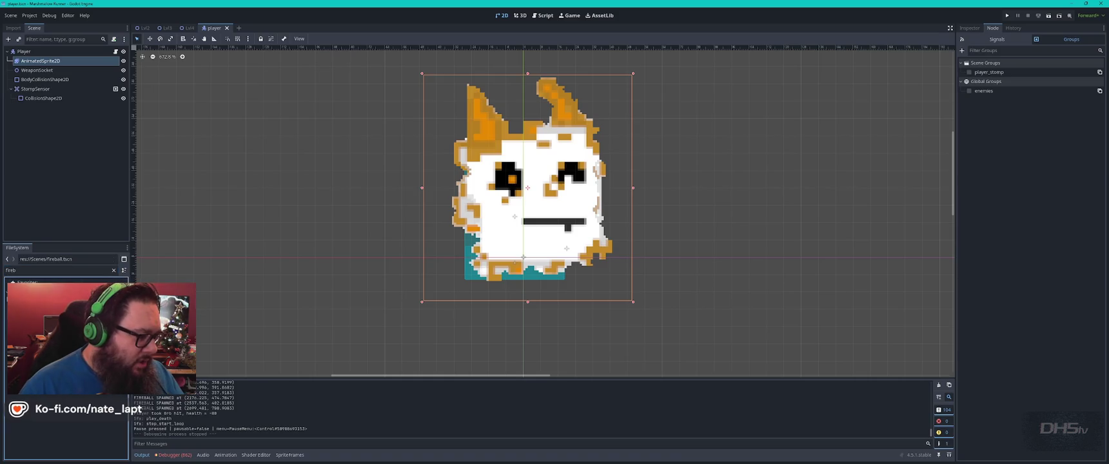
pyautogui.press('Return')
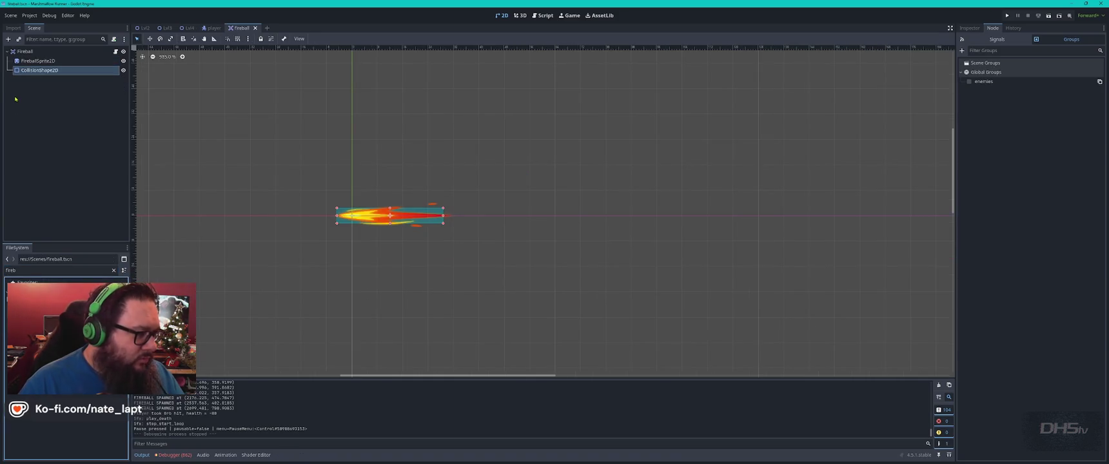
pyautogui.scroll(5, 371, 213)
pyautogui.scroll(-2, 374, 213)
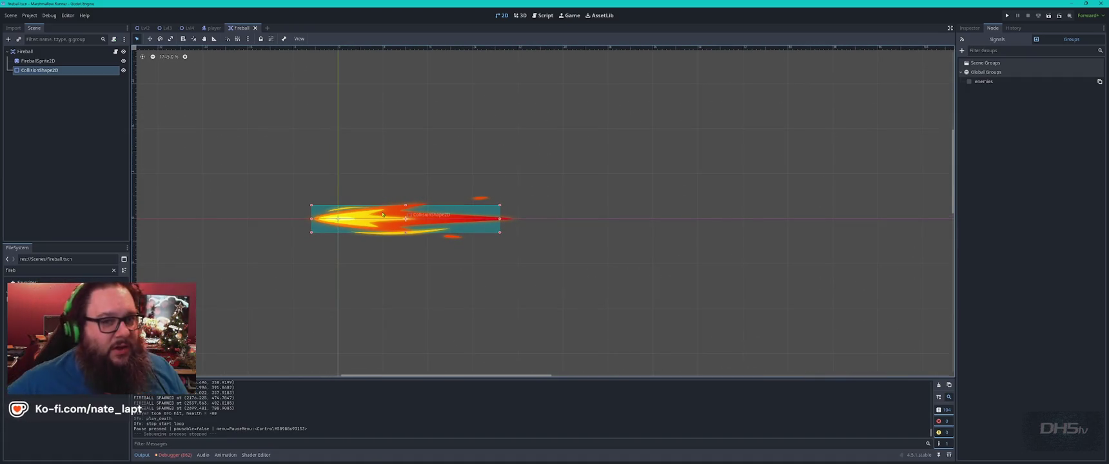
# - Select FireballSprite2D and toggle its visibility off and back on
pyautogui.click(56, 60)
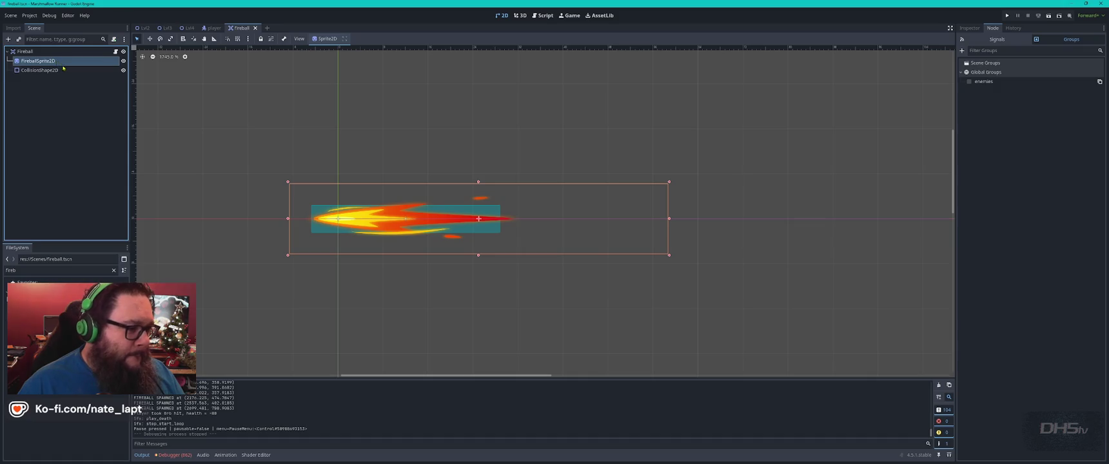
pyautogui.click(61, 70)
pyautogui.click(123, 61)
pyautogui.click(123, 61)
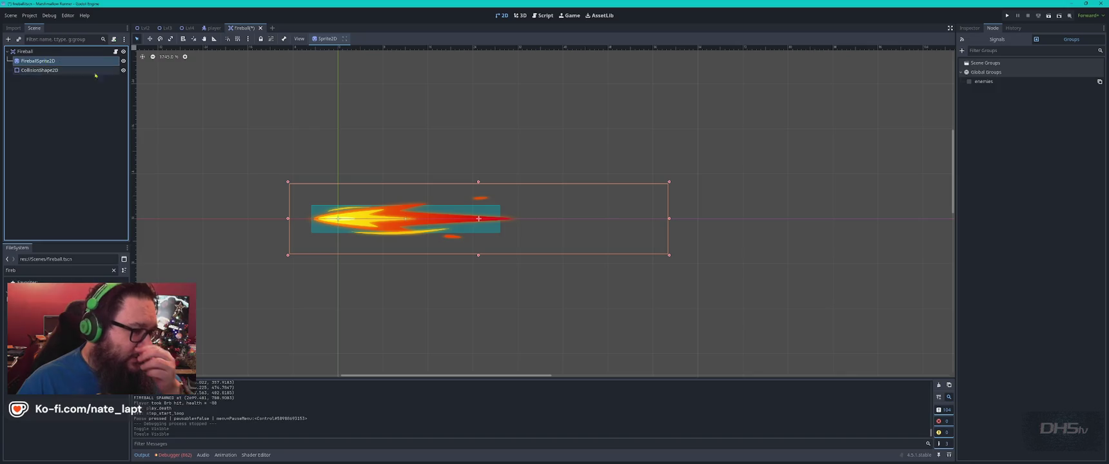
pyautogui.click(38, 61)
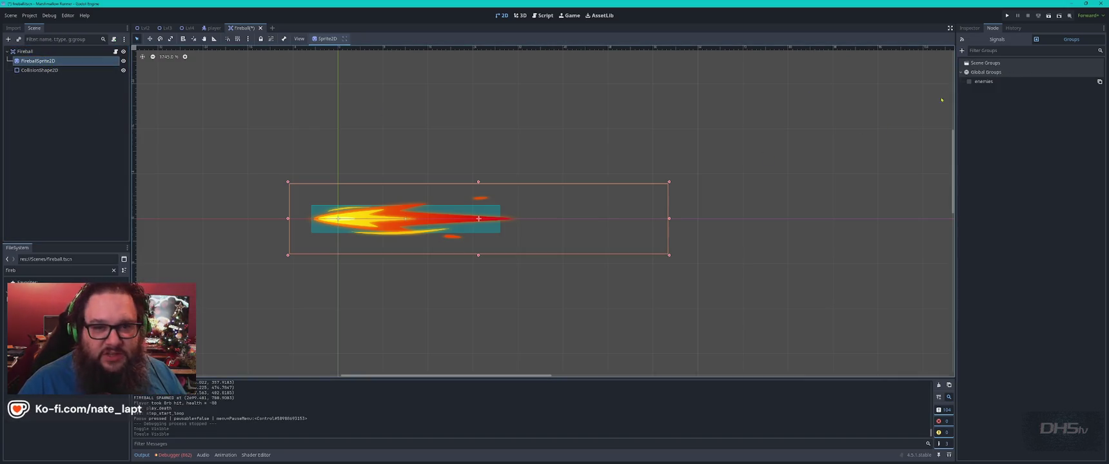
# - Set FireballSprite2D's Scale to x 1, y 1 in the Inspector
pyautogui.click(969, 29)
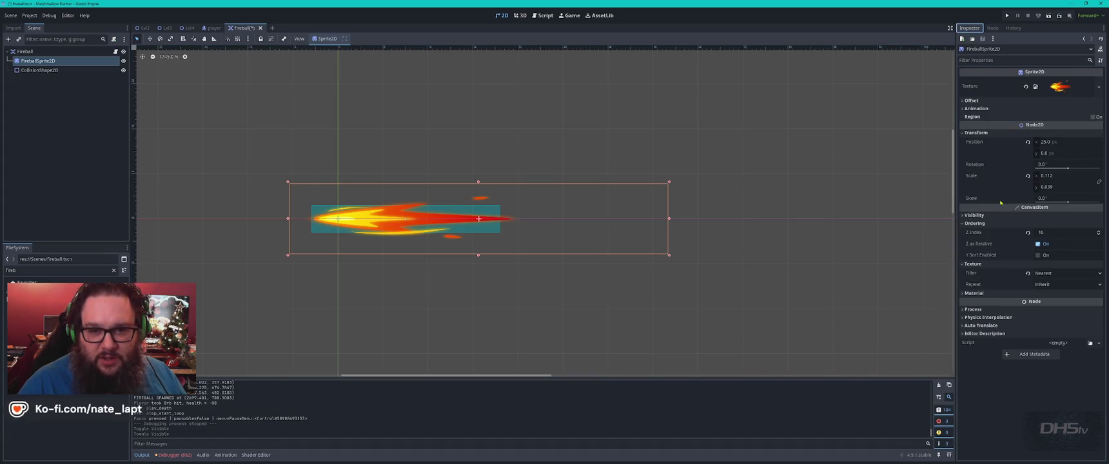
pyautogui.click(1063, 187)
pyautogui.write('1')
pyautogui.click(1056, 176)
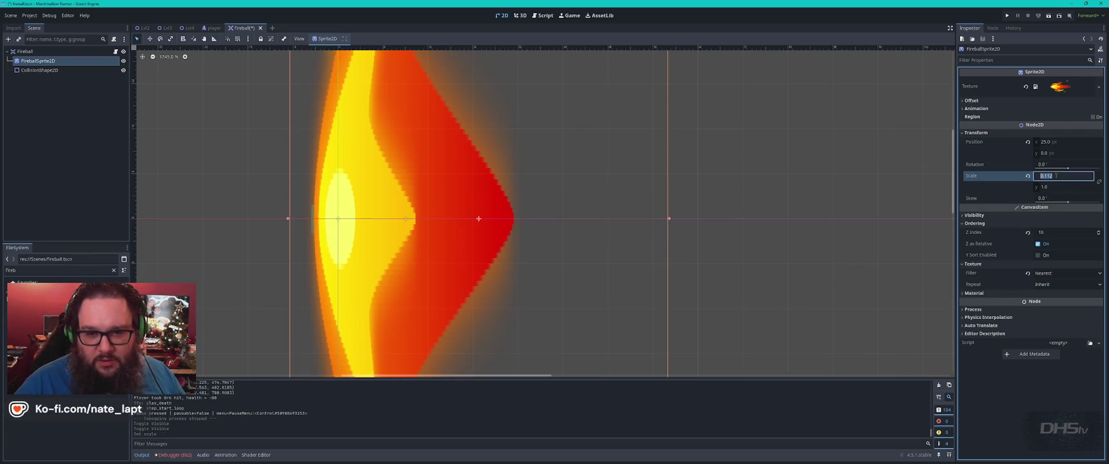
pyautogui.write('1')
pyautogui.press('Return')
pyautogui.scroll(-8, 685, 263)
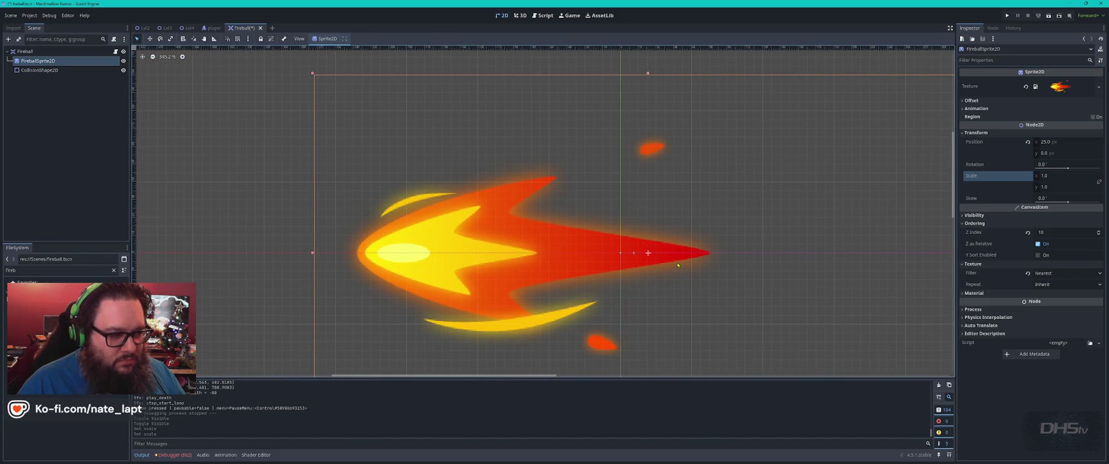
pyautogui.click(225, 455)
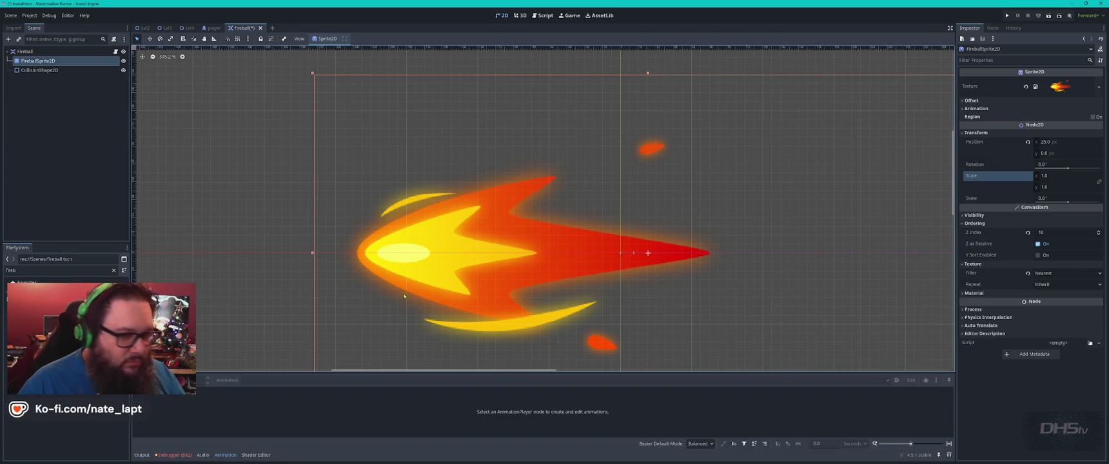
# - Inspect the sprite's Texture property and cancel an accidental FireballSprite2D deletion
pyautogui.click(1099, 86)
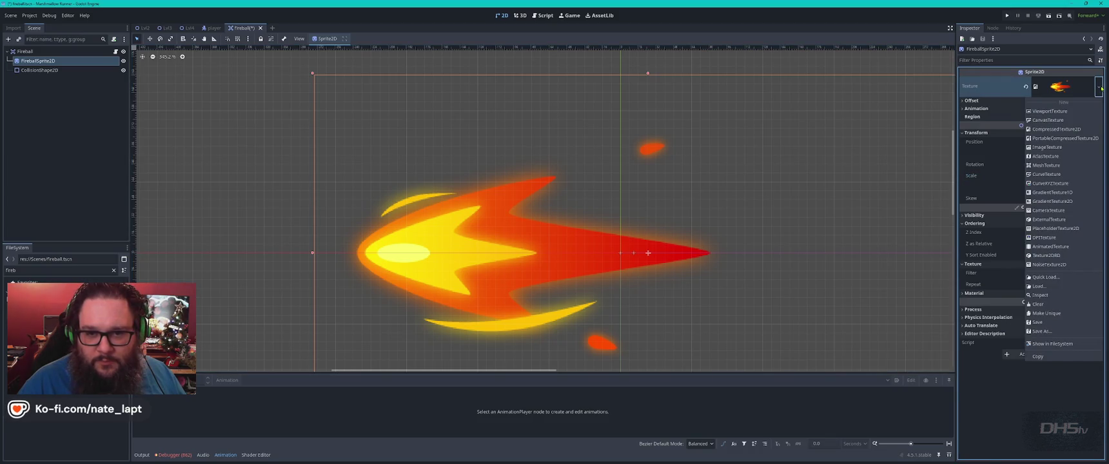
pyautogui.click(1101, 88)
pyautogui.click(1055, 86)
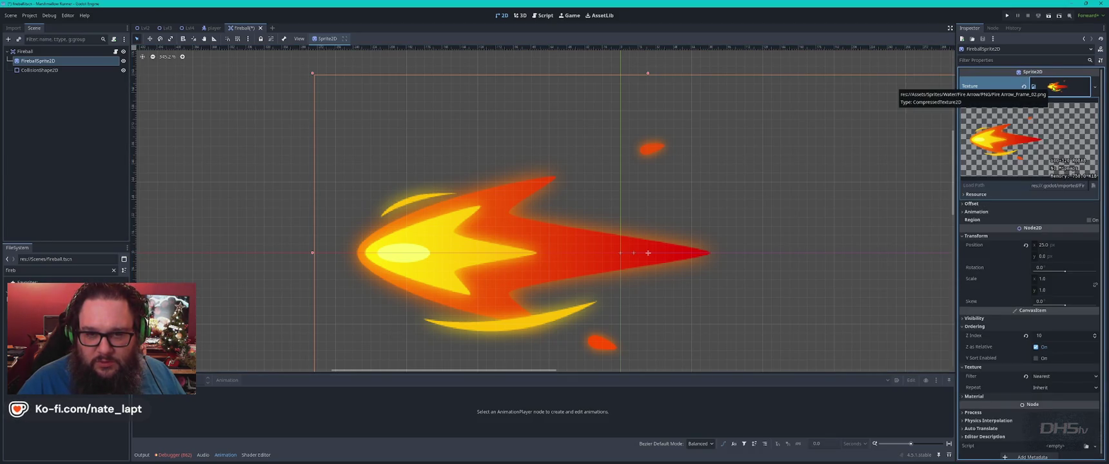
pyautogui.press('Delete')
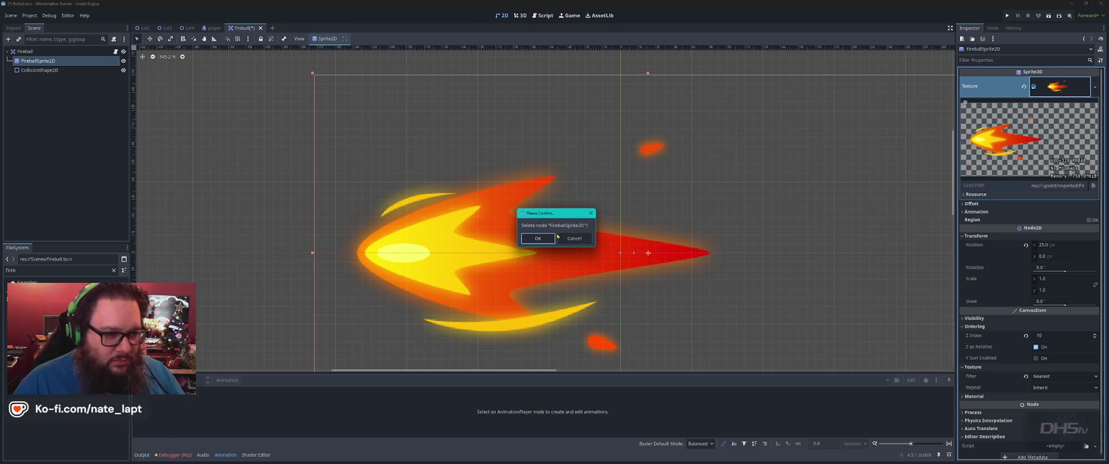
pyautogui.click(572, 238)
# - Cancel another deletion attempt, then clear FireballSprite2D's Texture to empty
pyautogui.moveTo(452, 243); pyautogui.dragTo(466, 230)
pyautogui.press('Delete')
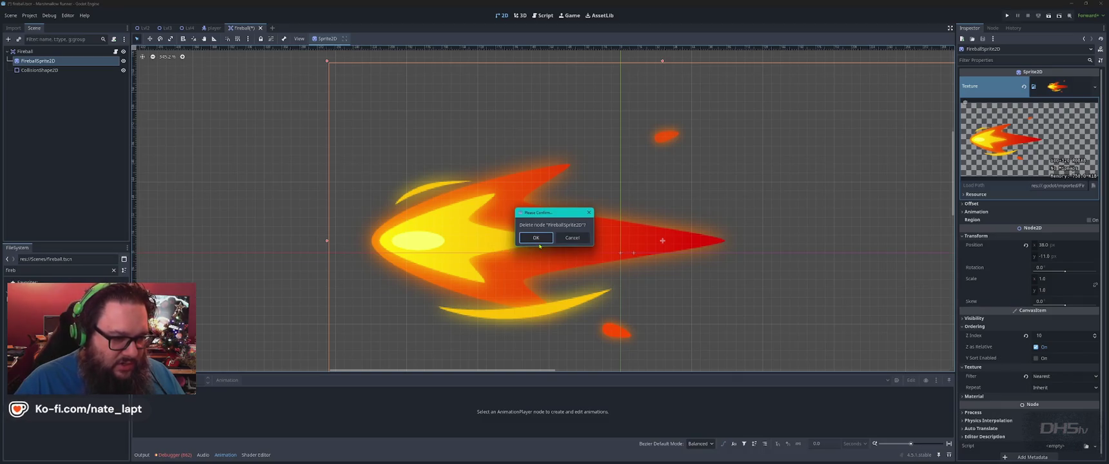
pyautogui.press('Escape')
pyautogui.rightClick(462, 242)
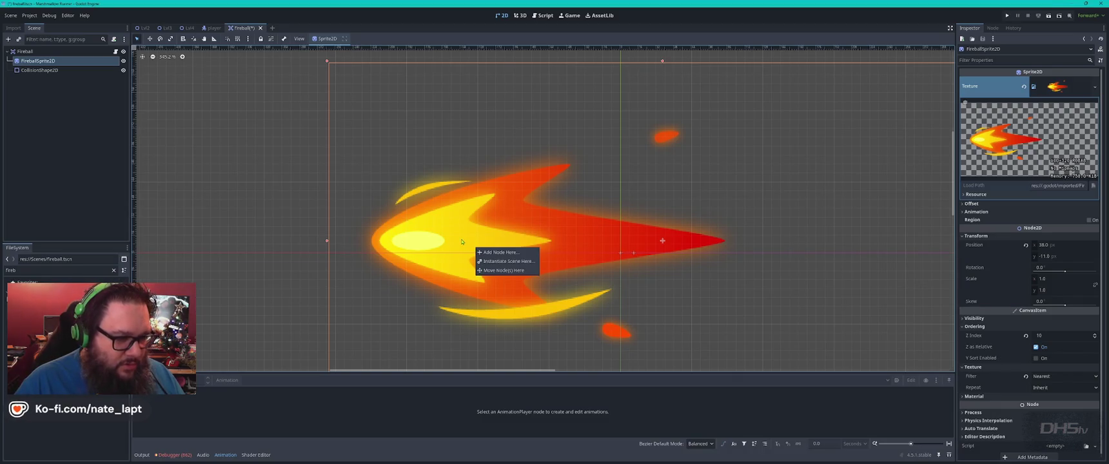
pyautogui.press('Escape')
pyautogui.click(1095, 87)
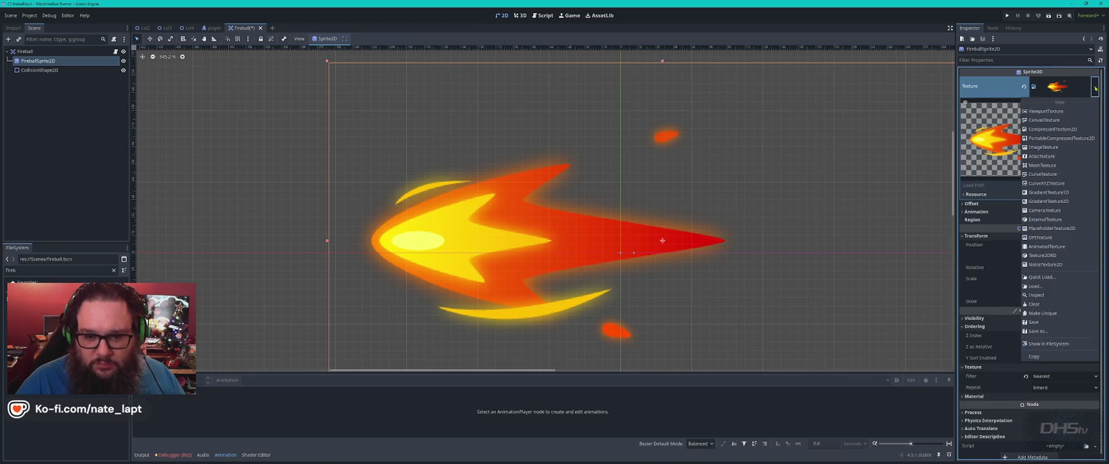
pyautogui.click(1035, 305)
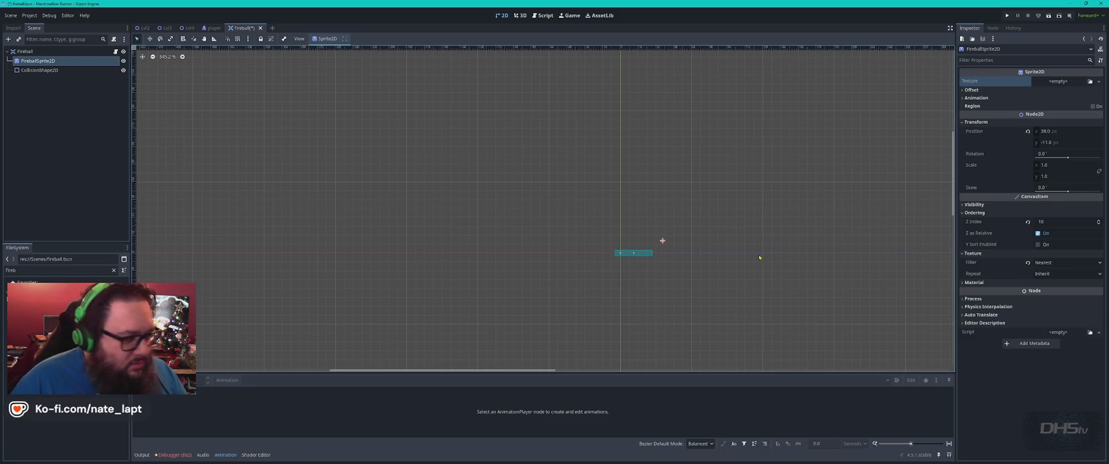
# - Check the sprite sheet folder in Explorer, then return to Godot
pyautogui.hotkey('alt', 'Tab')
pyautogui.hotkey('alt', 'Tab')
pyautogui.hotkey('alt', 'shift', 'Tab')
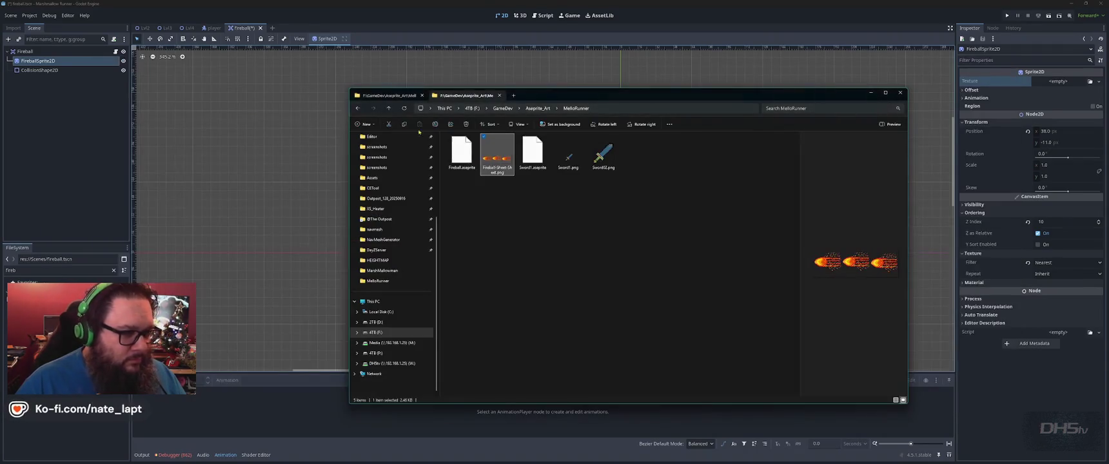
pyautogui.click(221, 418)
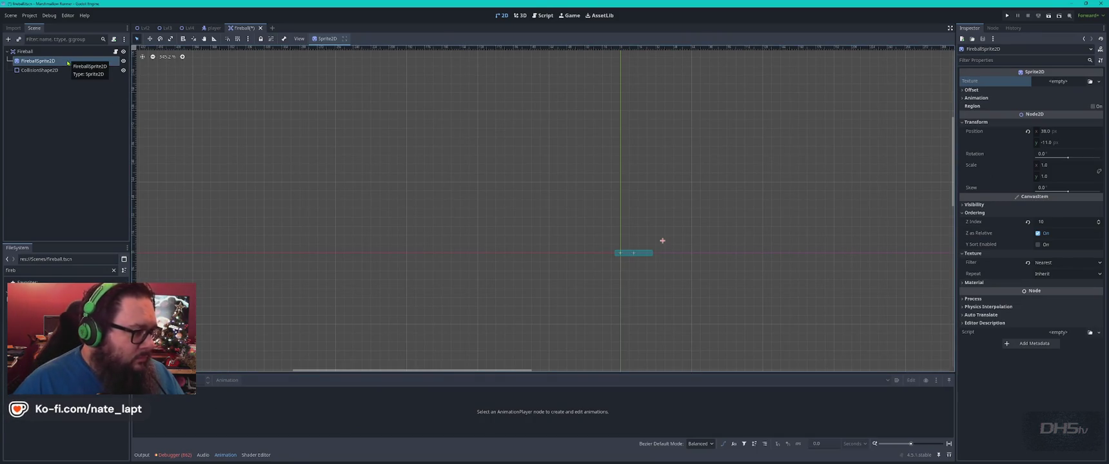
# - Add an AnimatableBody2D child to Fireball and drag it above FireballSprite2D
pyautogui.rightClick(36, 51)
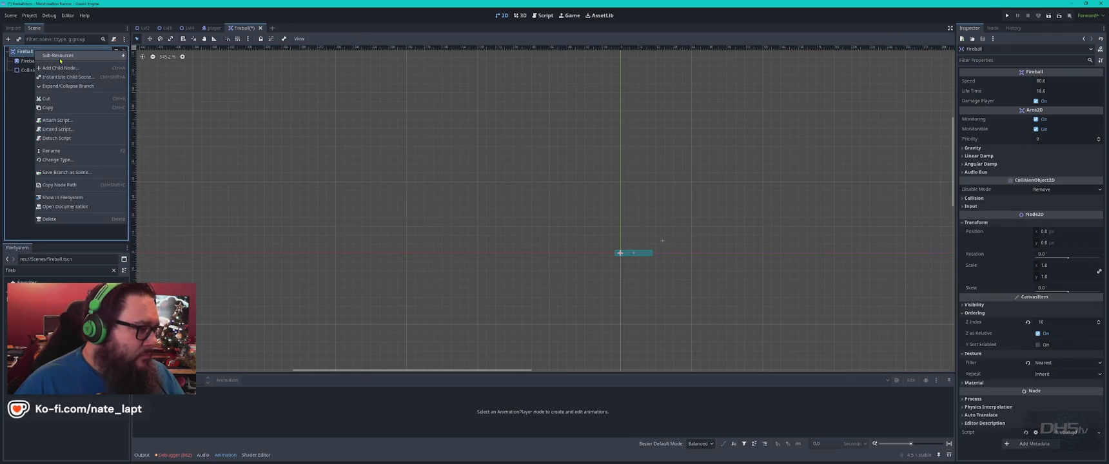
pyautogui.click(76, 68)
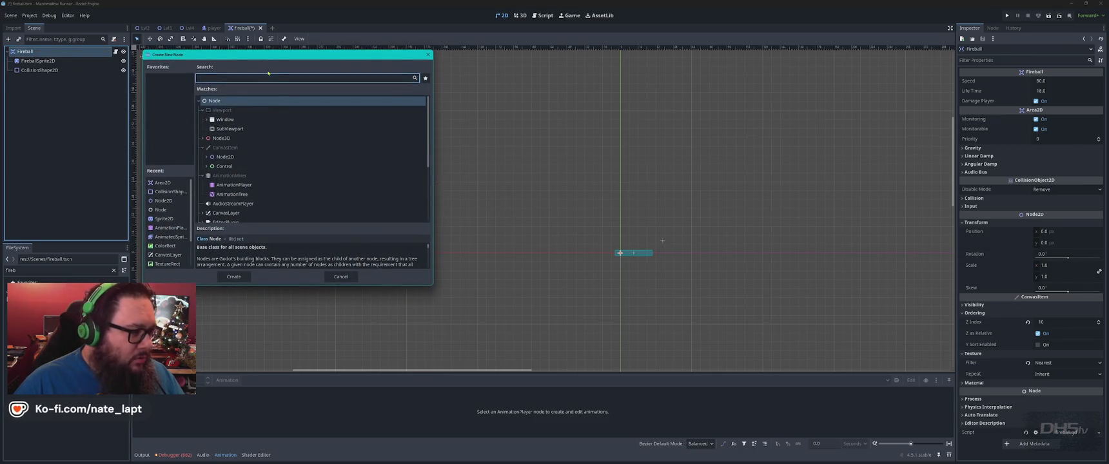
pyautogui.moveTo(274, 61); pyautogui.dragTo(483, 113)
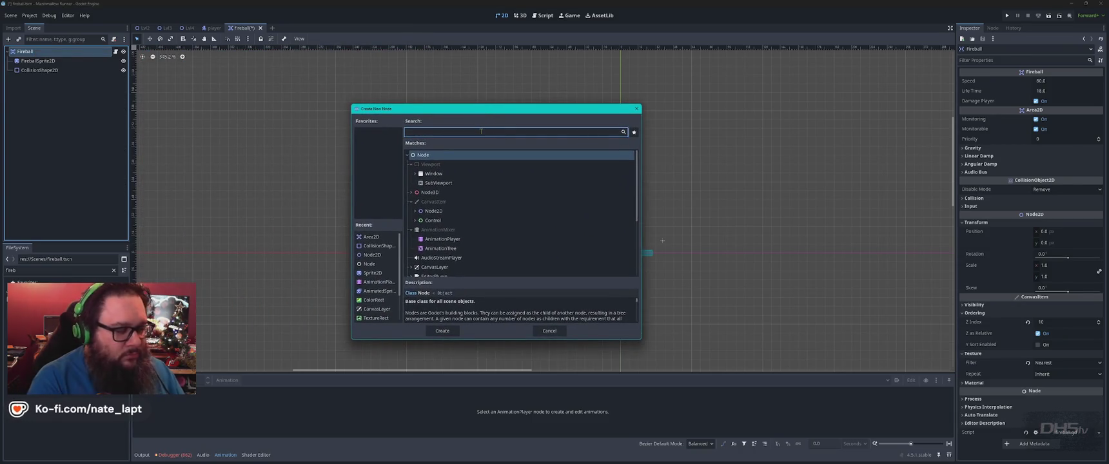
pyautogui.write('s')
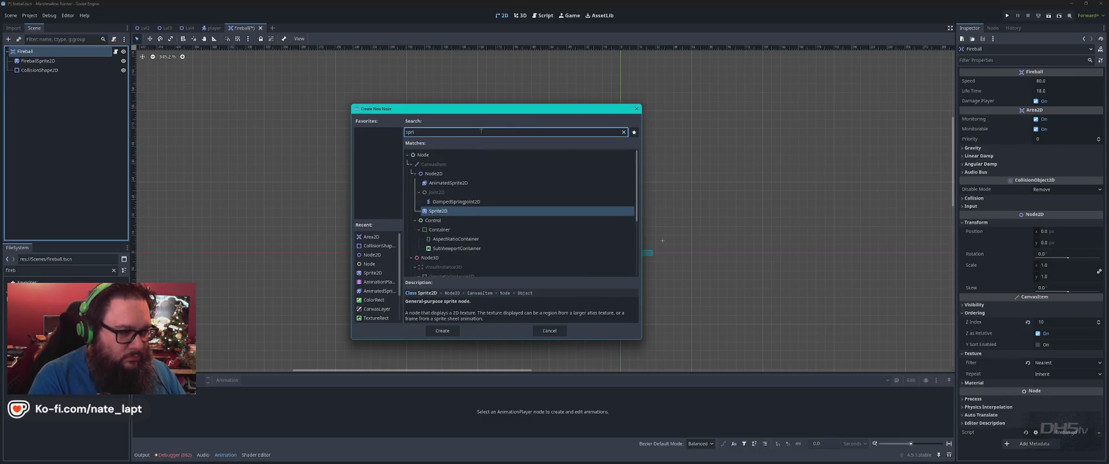
pyautogui.press('BackSpace')
pyautogui.write('anima')
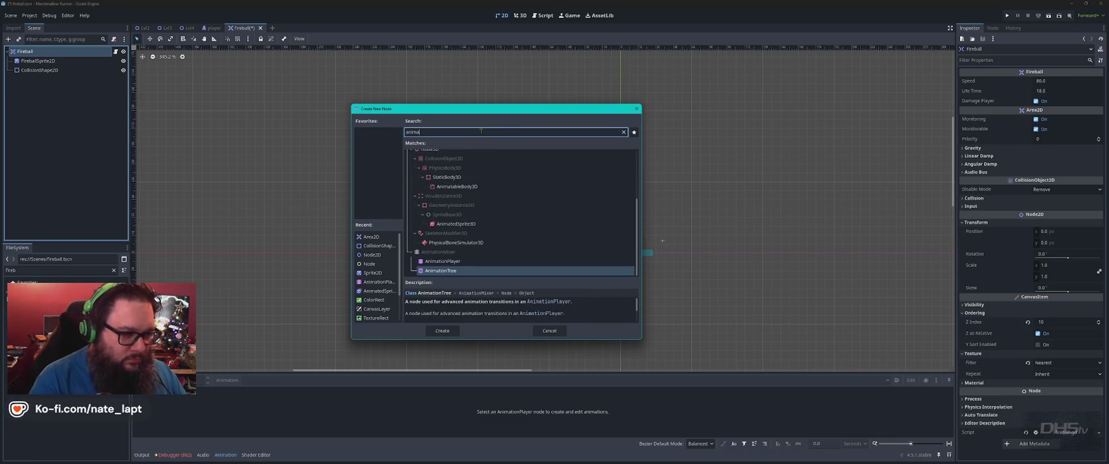
pyautogui.scroll(3, 508, 251)
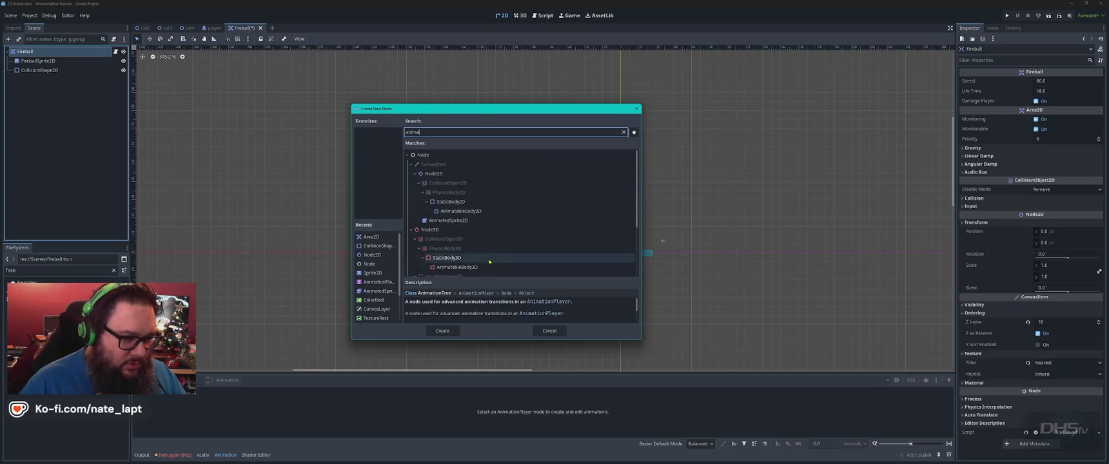
pyautogui.click(493, 211)
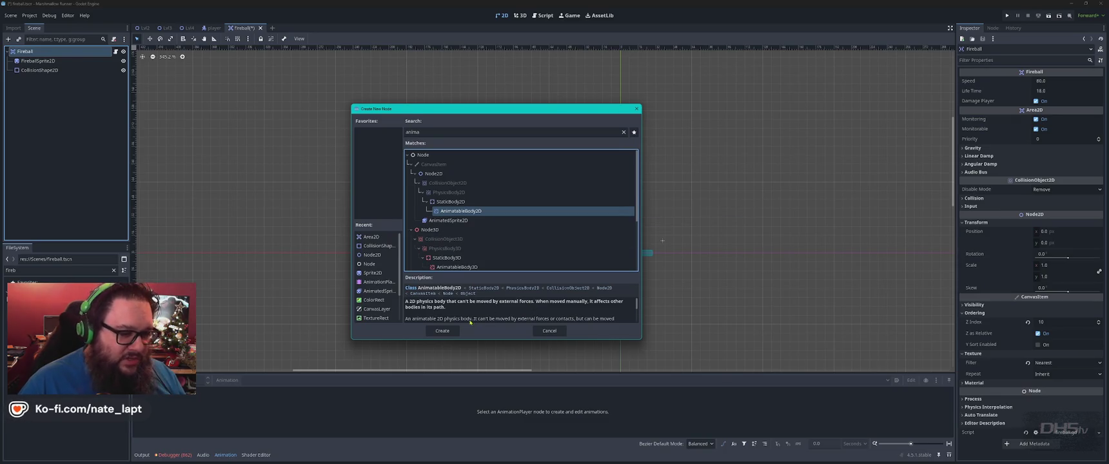
pyautogui.click(451, 331)
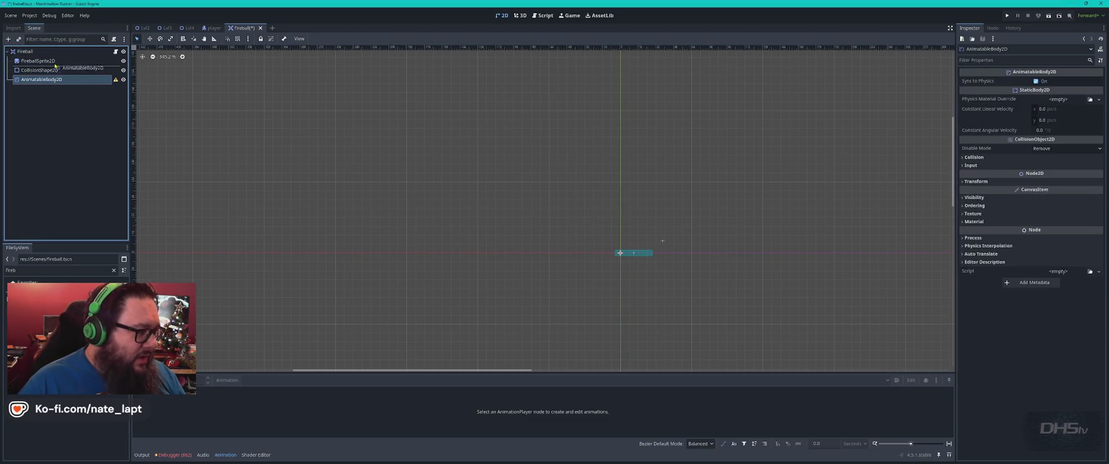
pyautogui.moveTo(54, 60); pyautogui.dragTo(54, 58)
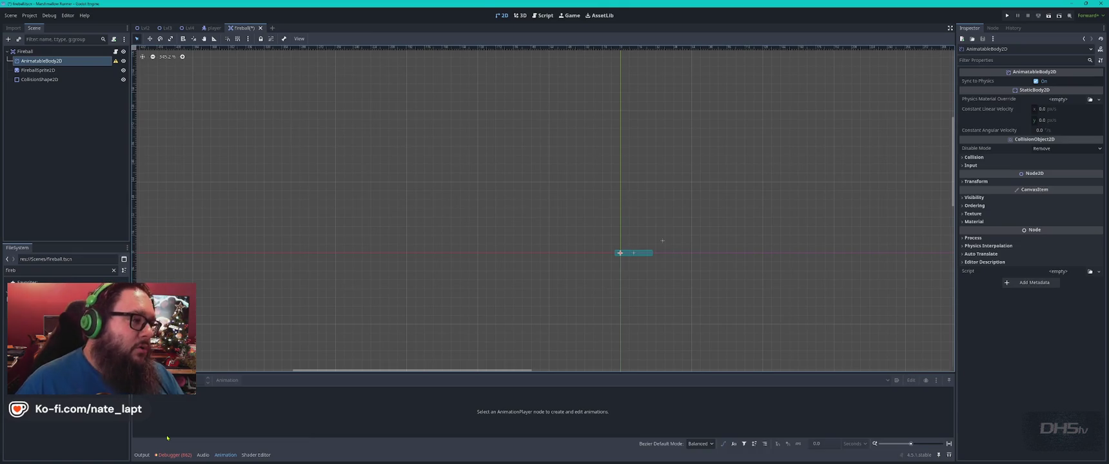
# - Leave AnimatableBody2D's Physics Material Override empty and clear the 'fireb' file filter
pyautogui.click(229, 455)
pyautogui.click(230, 456)
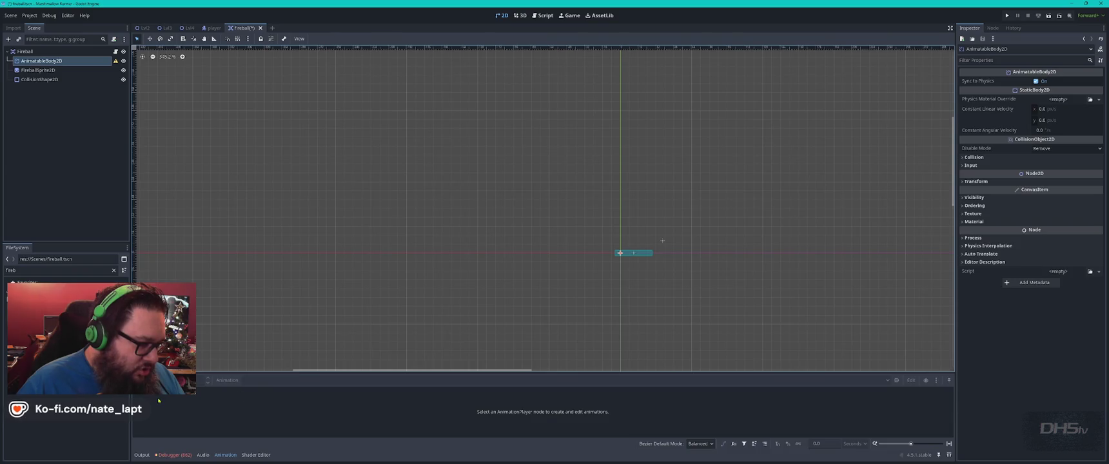
pyautogui.rightClick(71, 59)
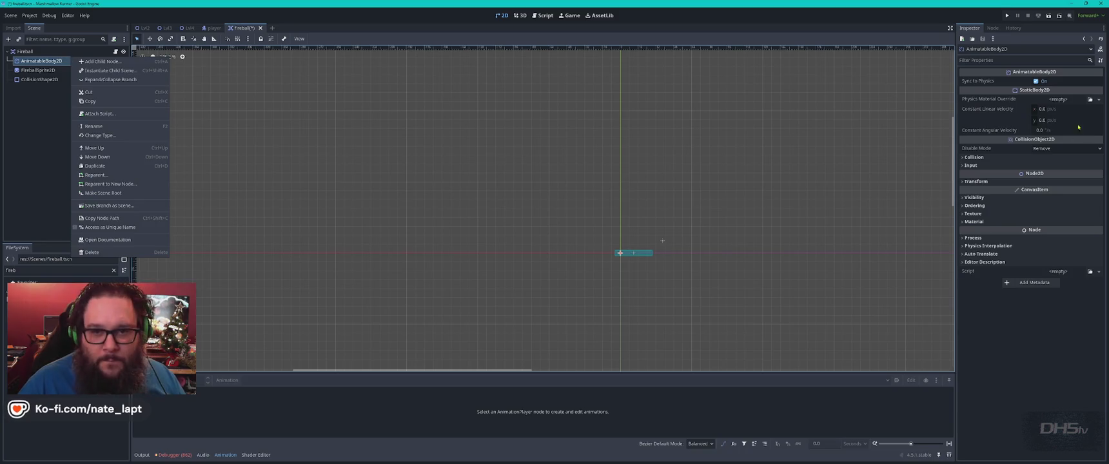
pyautogui.click(1099, 100)
pyautogui.click(1099, 100)
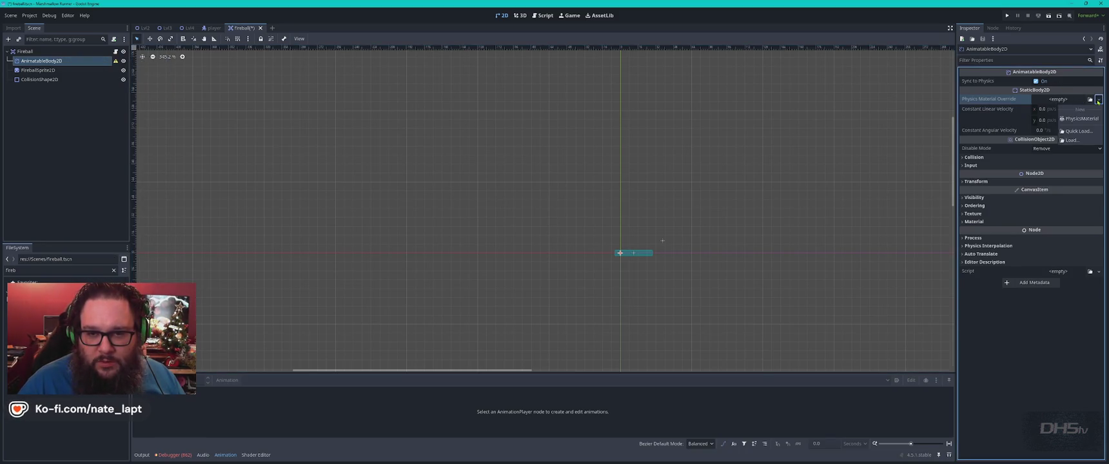
pyautogui.click(1090, 99)
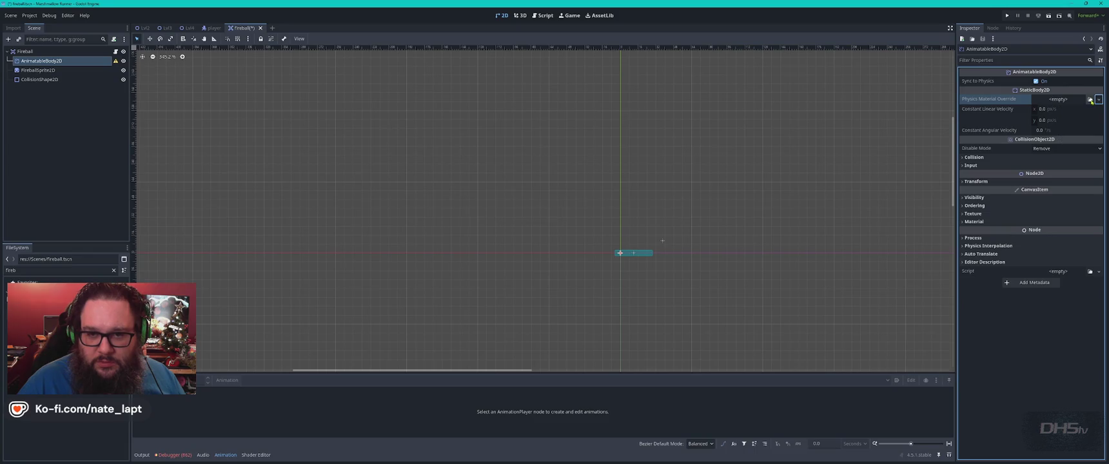
pyautogui.click(1090, 99)
pyautogui.press('Escape')
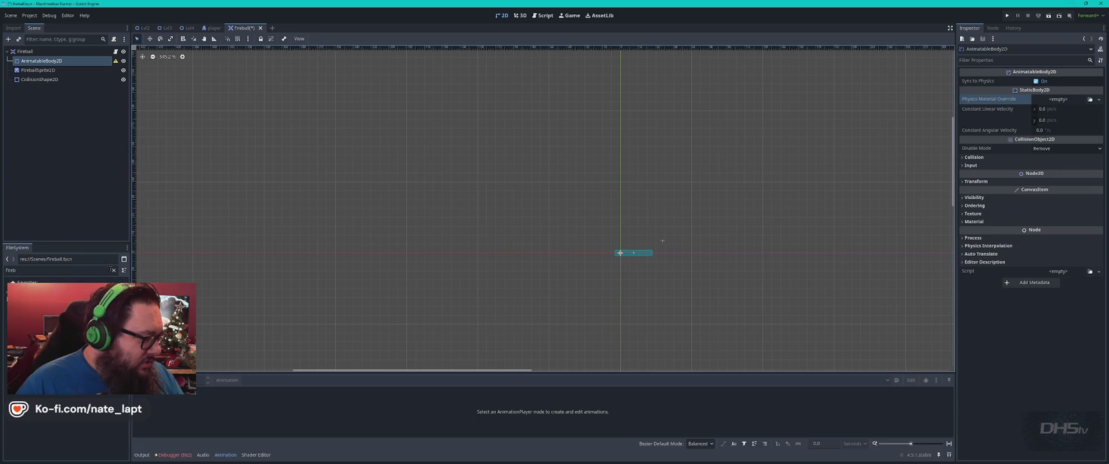
pyautogui.click(113, 270)
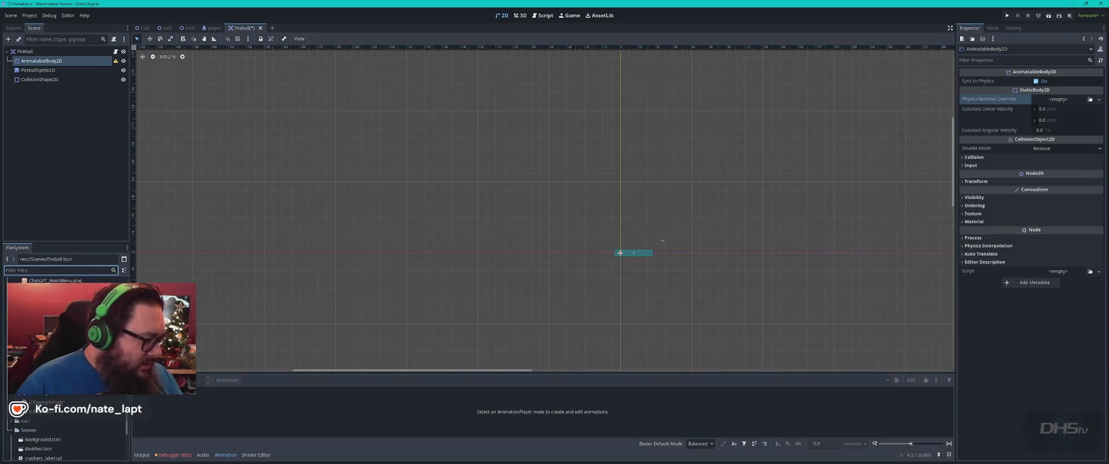
pyautogui.scroll(10, 65, 367)
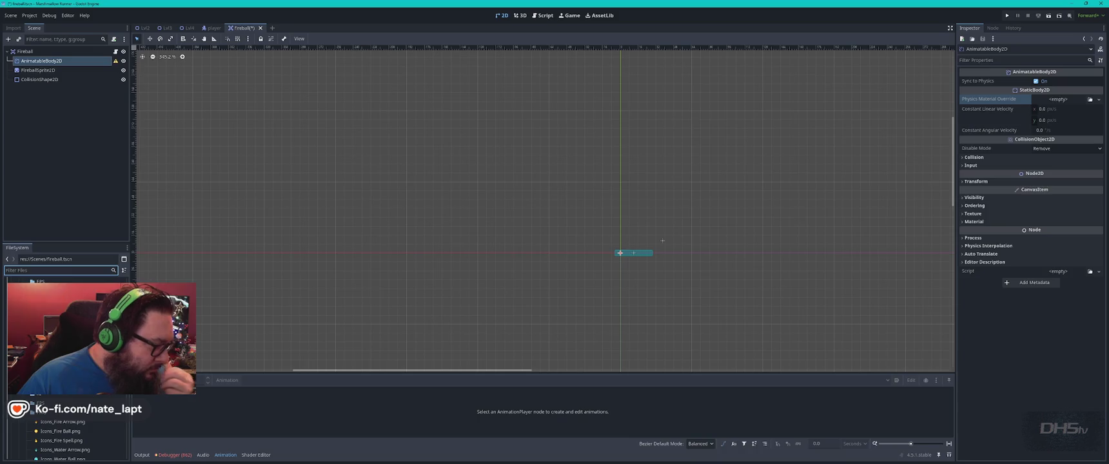
pyautogui.click(39, 348)
pyautogui.scroll(-5, 65, 368)
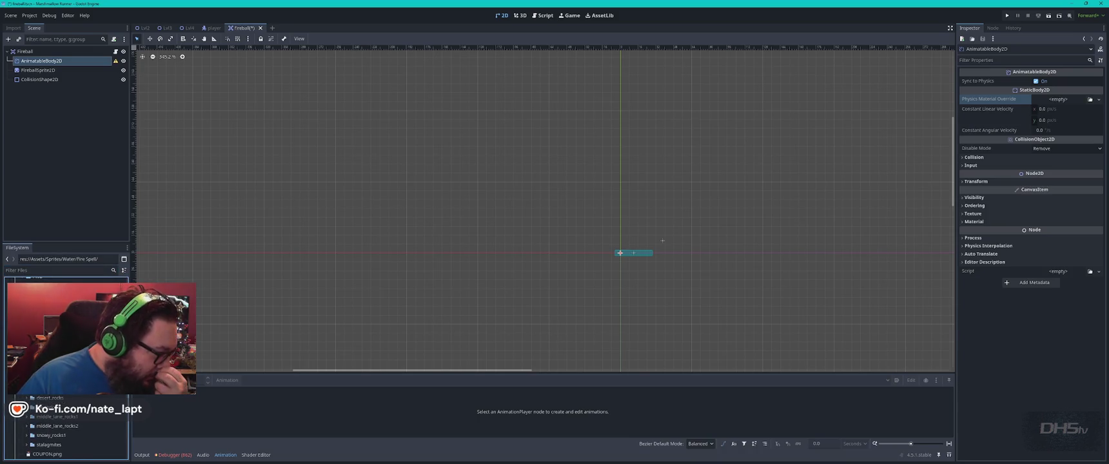
pyautogui.scroll(1, 65, 368)
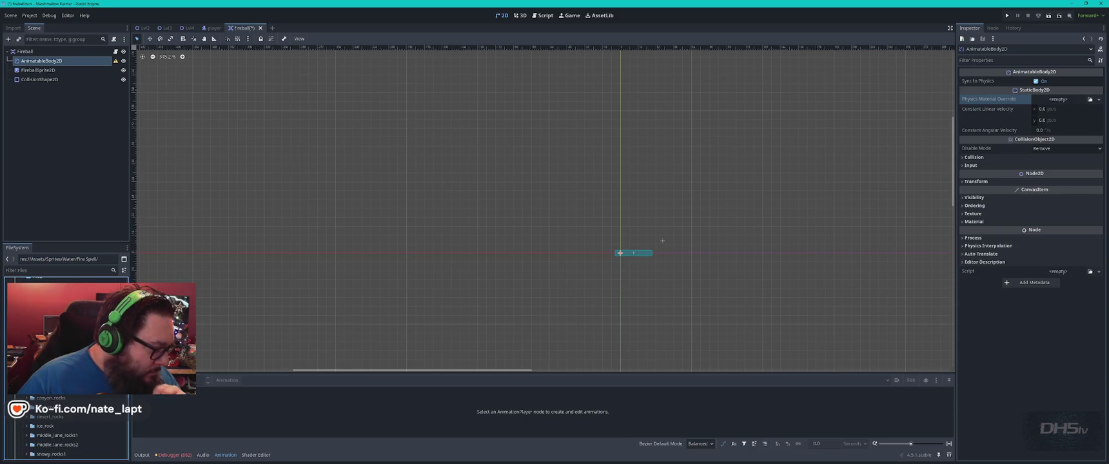
pyautogui.scroll(10, 64, 368)
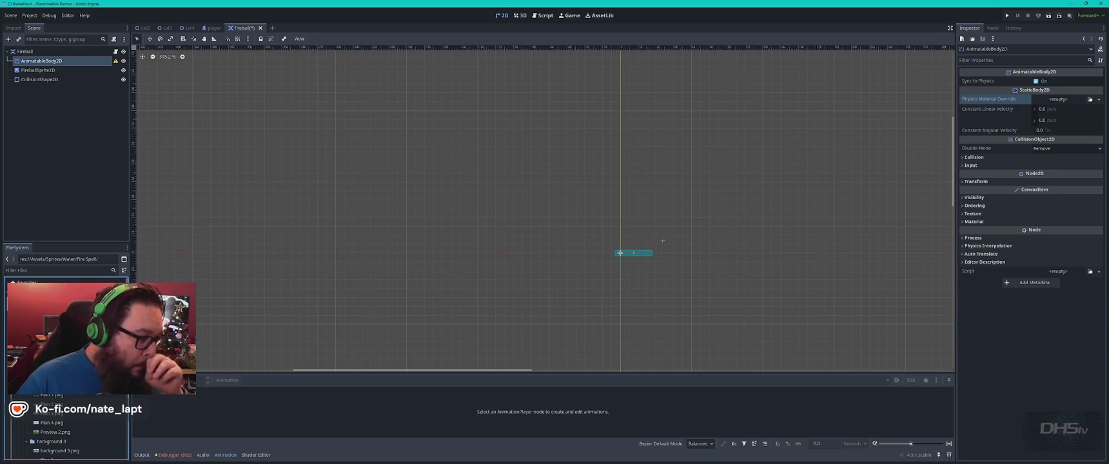
pyautogui.scroll(-5, 64, 361)
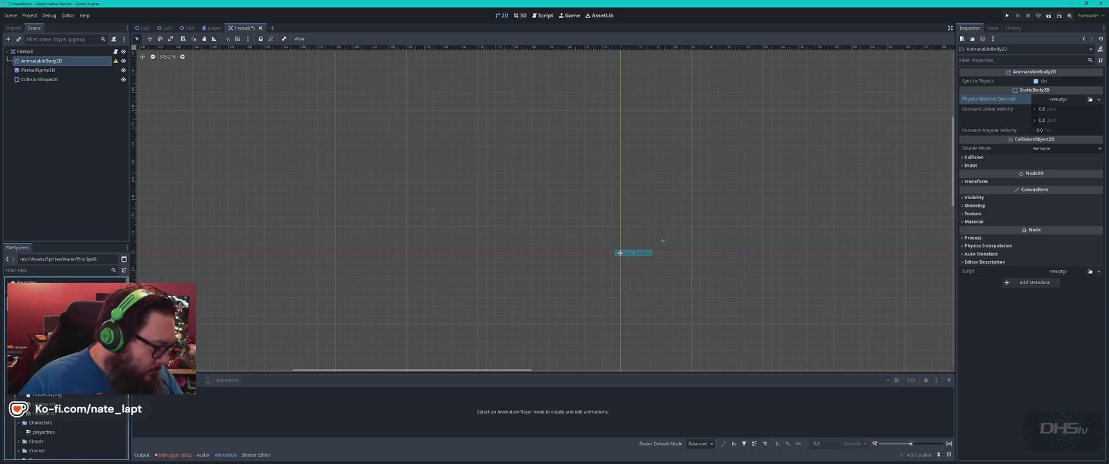
pyautogui.scroll(-2, 65, 426)
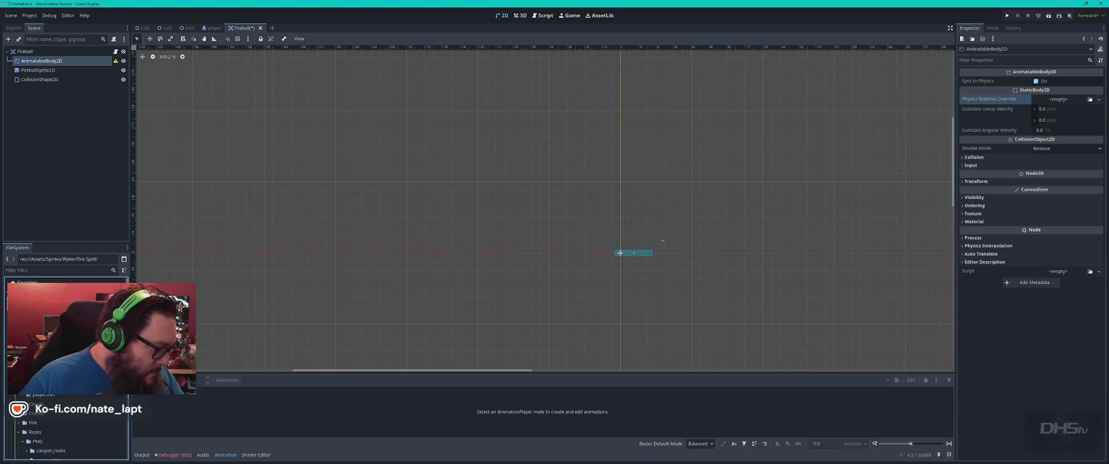
pyautogui.scroll(-3, 64, 425)
pyautogui.click(39, 377)
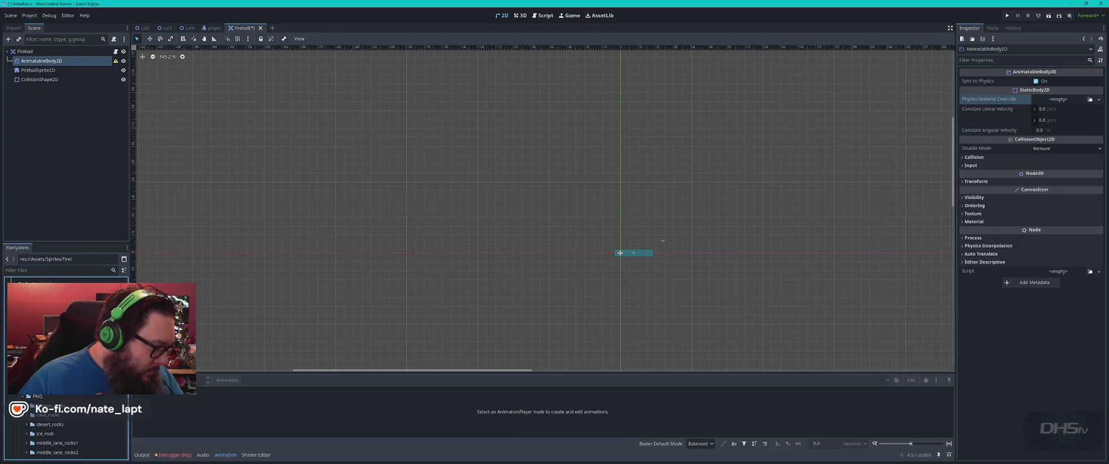
pyautogui.scroll(3, 65, 425)
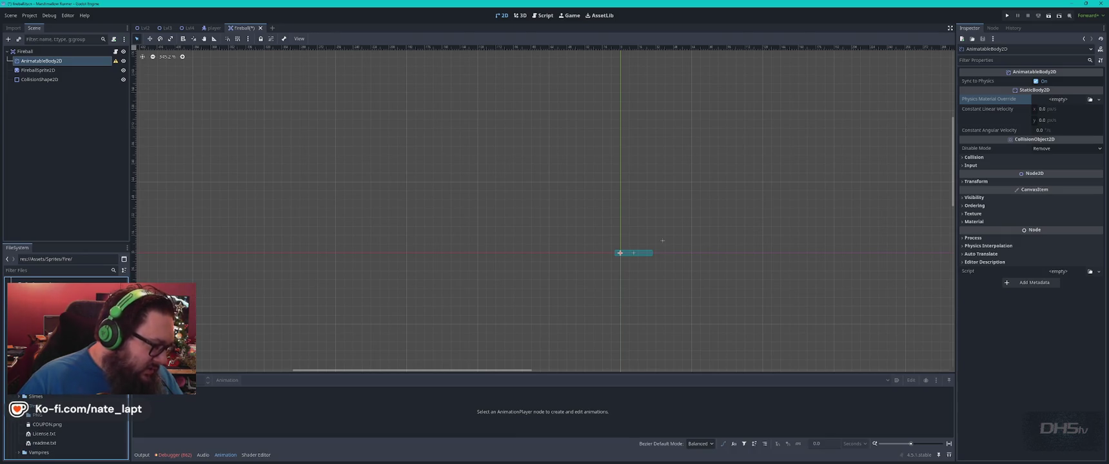
pyautogui.scroll(-1, 65, 425)
pyautogui.scroll(-5, 65, 425)
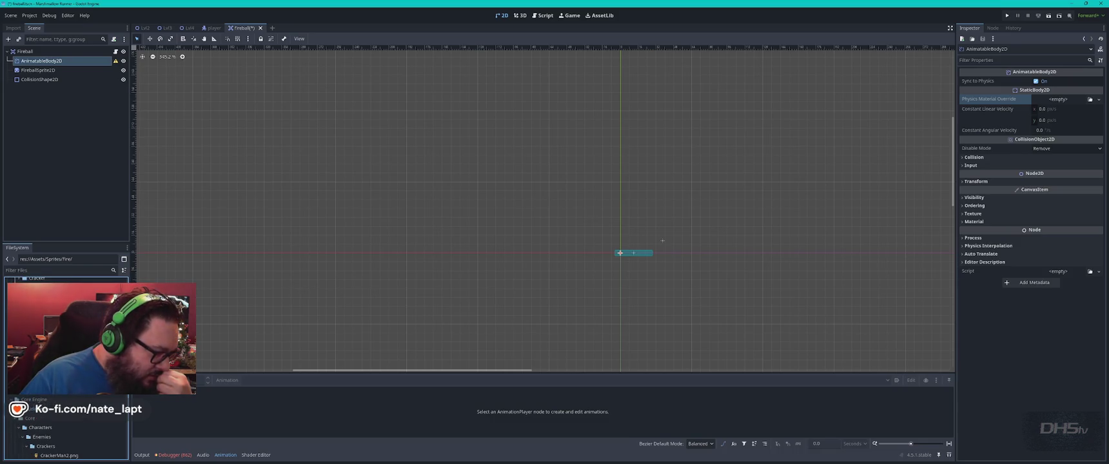
pyautogui.scroll(-2, 64, 426)
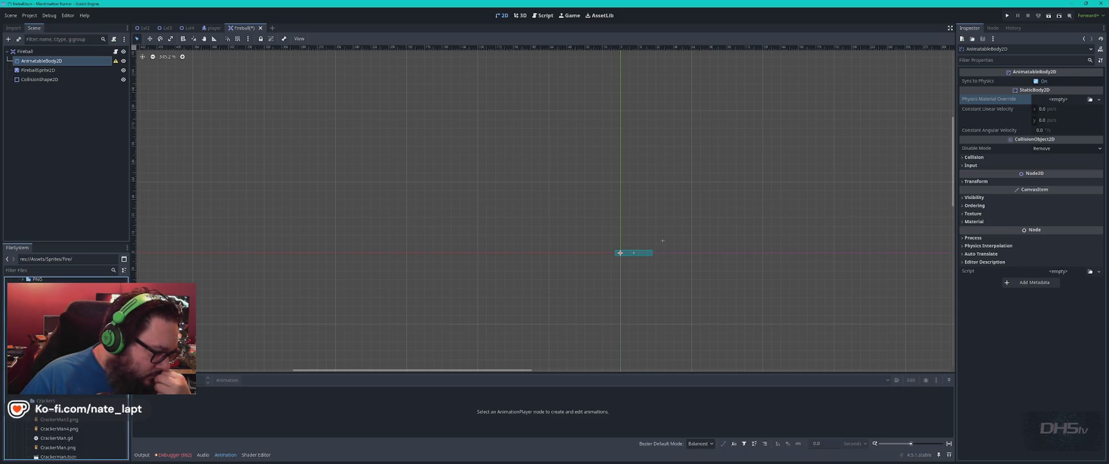
pyautogui.scroll(-1, 65, 425)
pyautogui.scroll(-5, 65, 426)
pyautogui.scroll(-5, 64, 425)
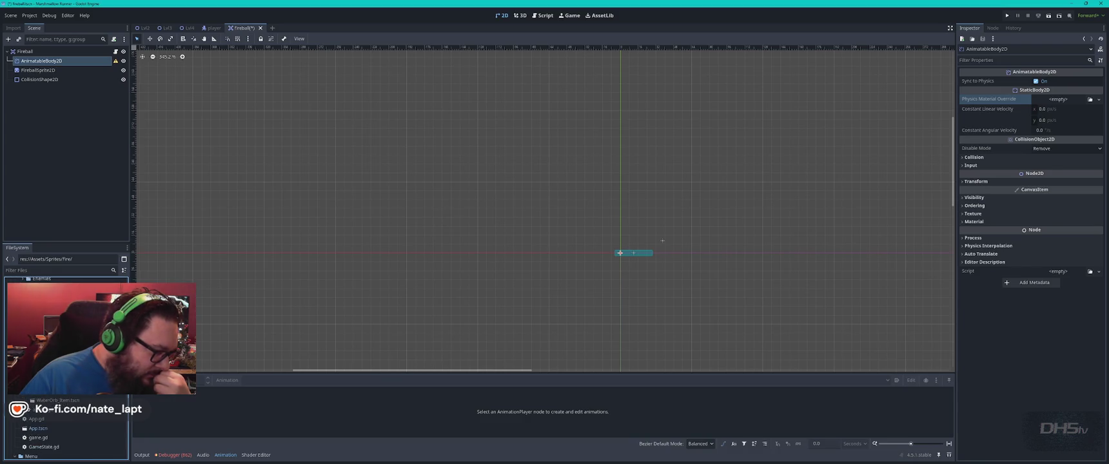
pyautogui.scroll(-5, 64, 426)
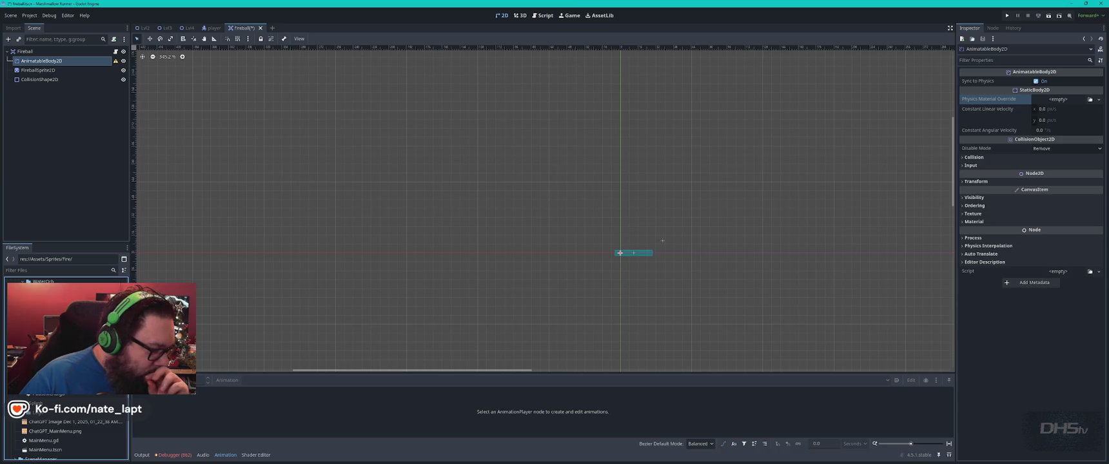
pyautogui.scroll(-5, 65, 426)
pyautogui.scroll(-5, 65, 426)
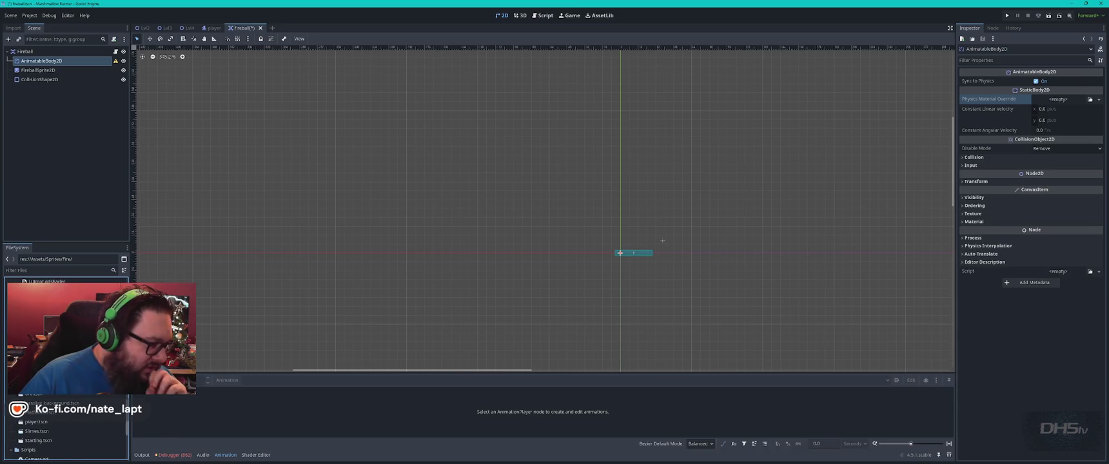
pyautogui.scroll(-5, 65, 426)
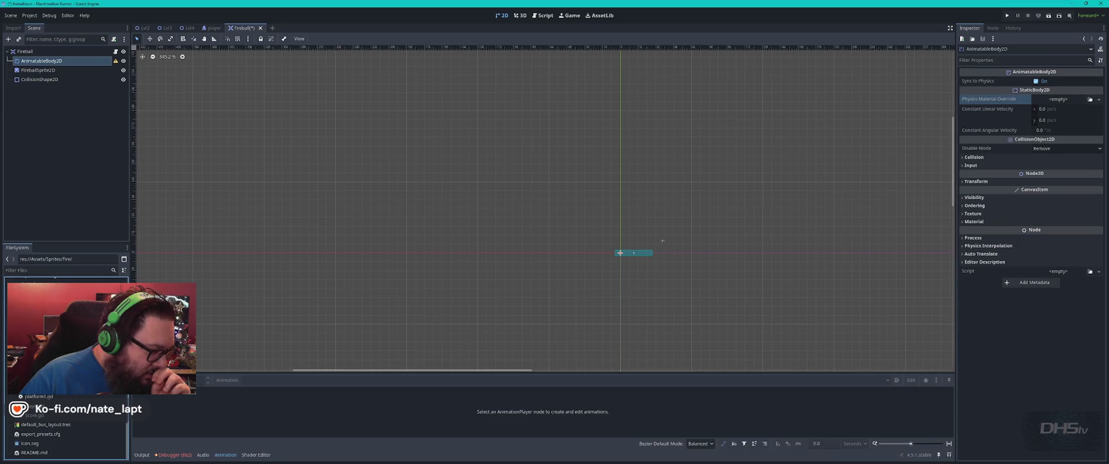
pyautogui.scroll(3, 64, 434)
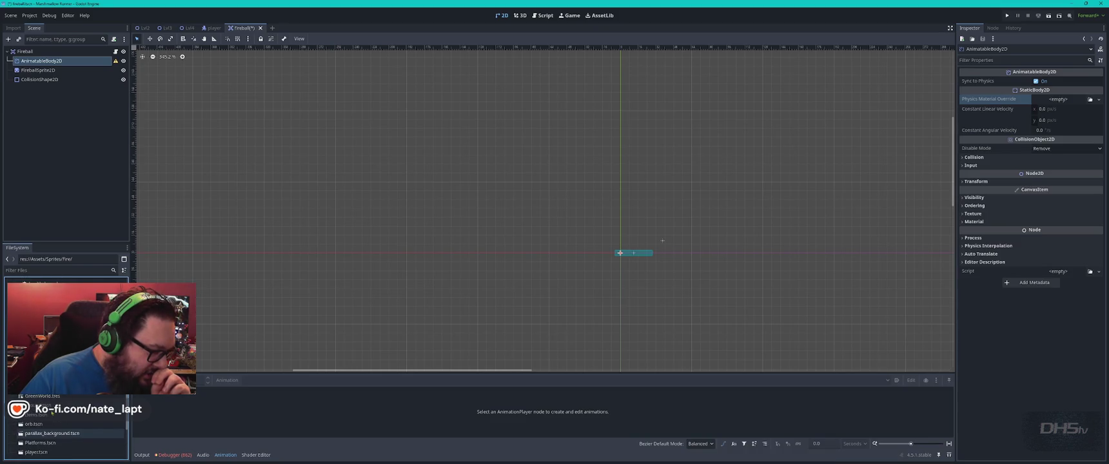
pyautogui.scroll(10, 64, 429)
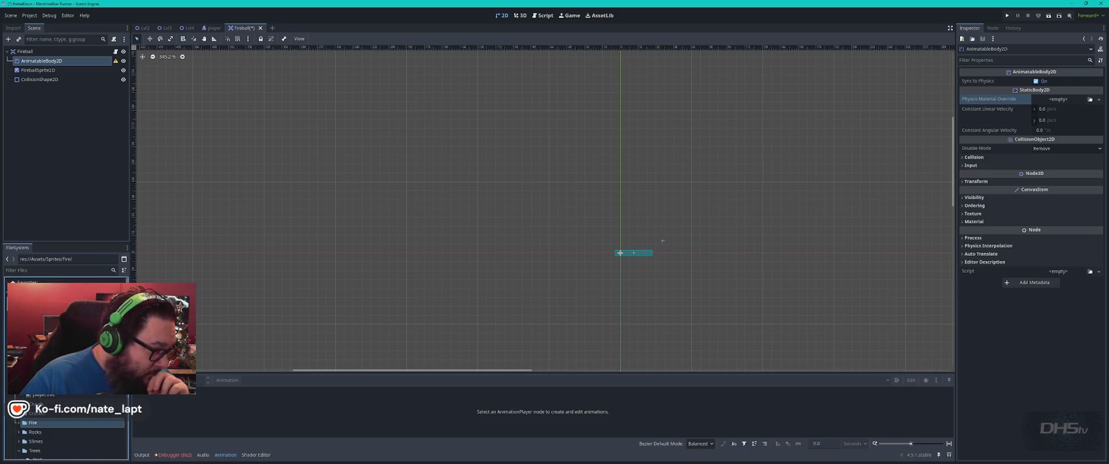
pyautogui.click(30, 303)
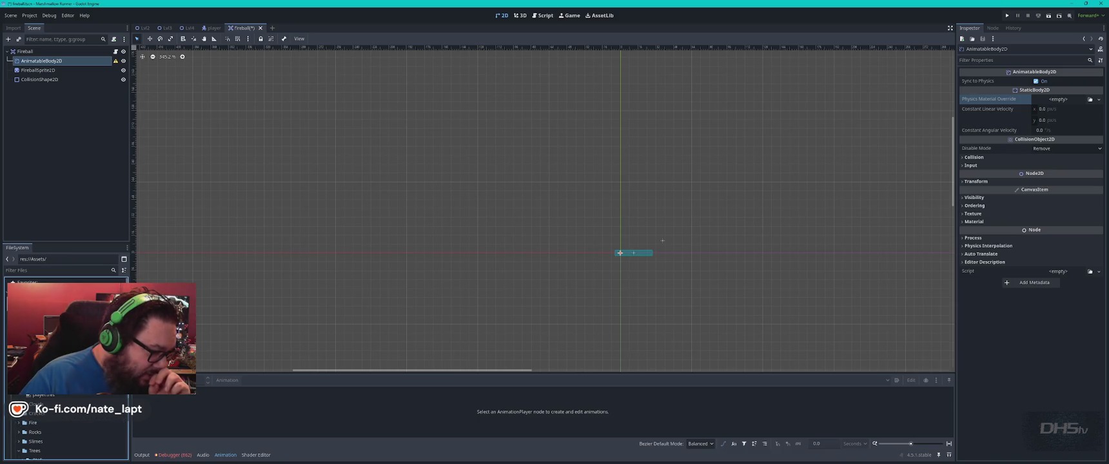
pyautogui.click(32, 423)
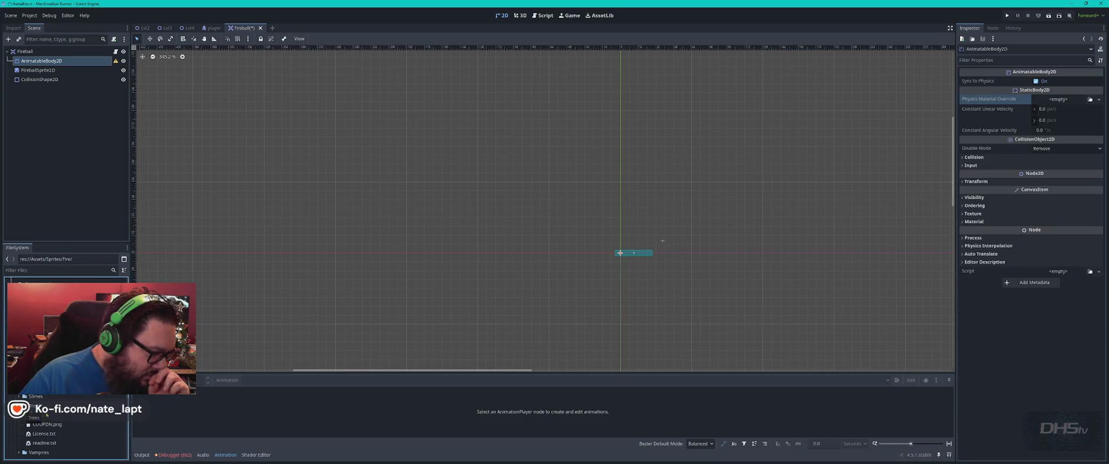
pyautogui.scroll(1, 64, 426)
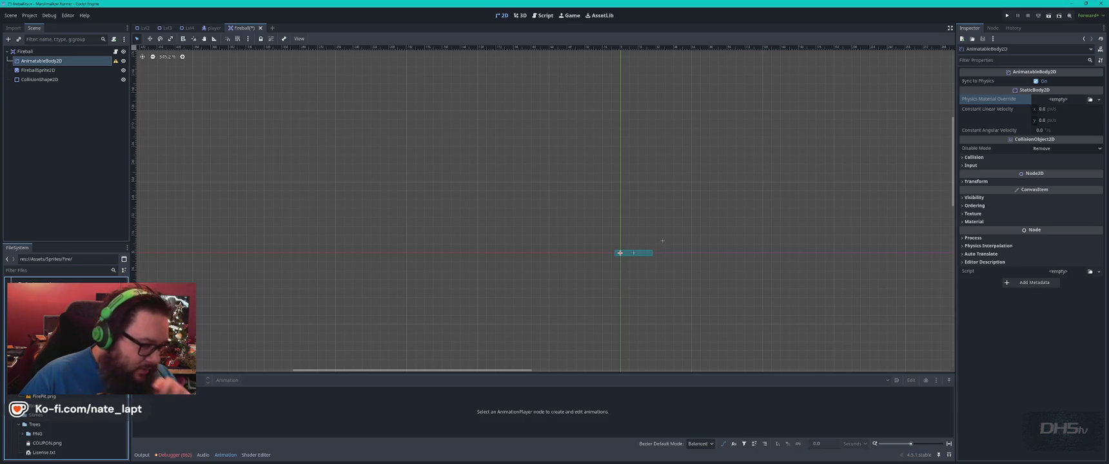
pyautogui.hotkey('alt', 'Tab')
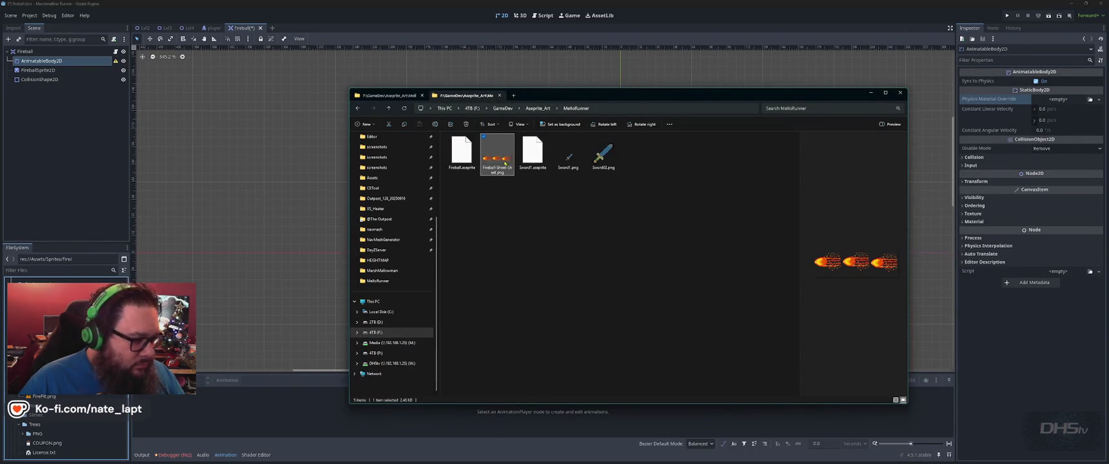
# - Check the Fireball sheet preview, locate it in Godot's Fire folder, and open the player scene
pyautogui.scroll(1, 64, 425)
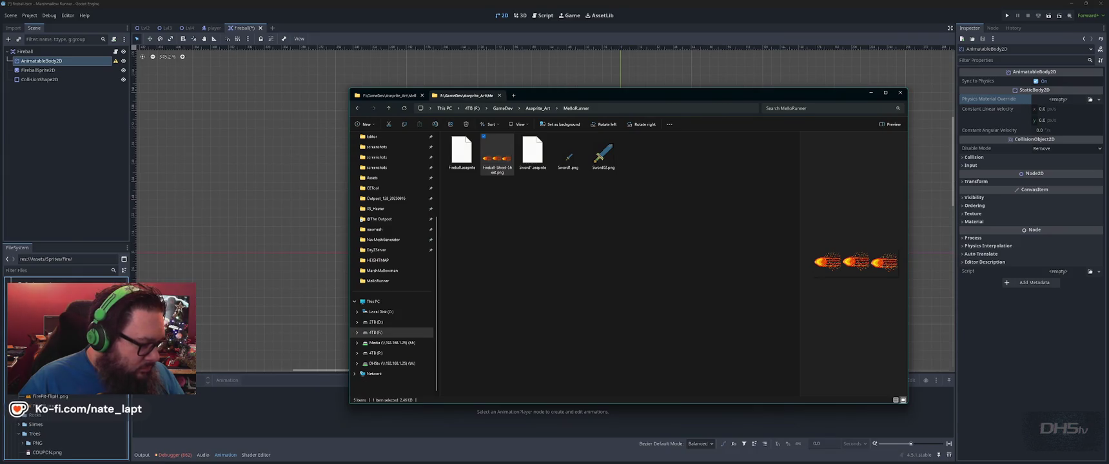
pyautogui.click(55, 387)
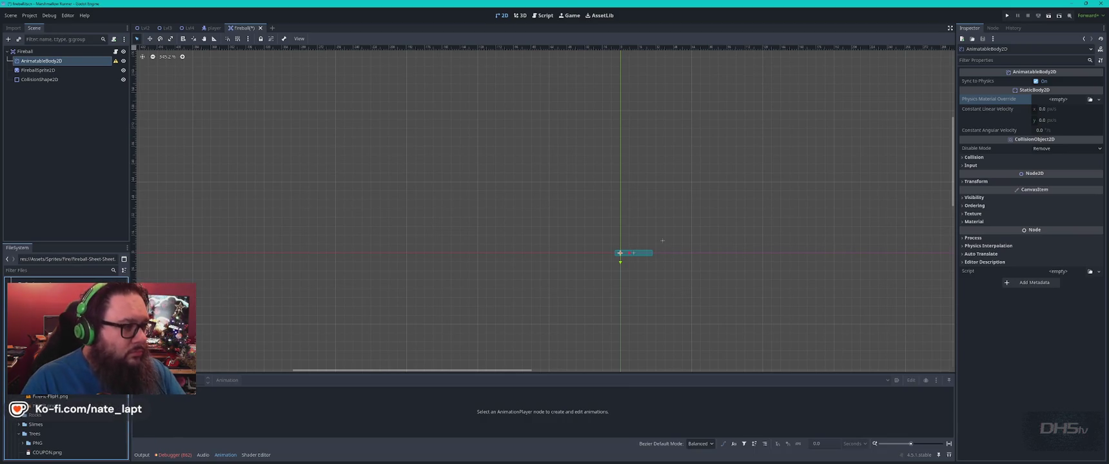
pyautogui.click(212, 29)
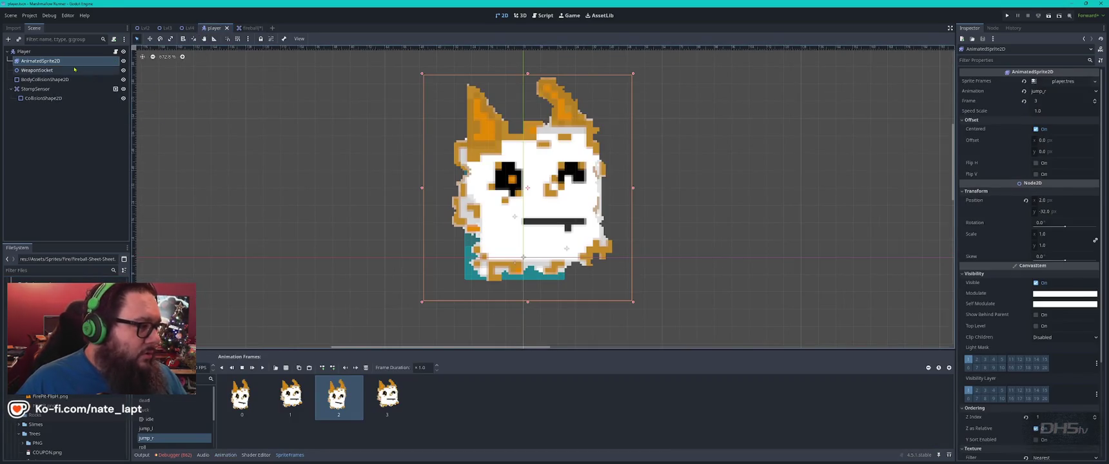
# - Delete the AnimatableBody2D node from the Fireball scene
pyautogui.click(249, 29)
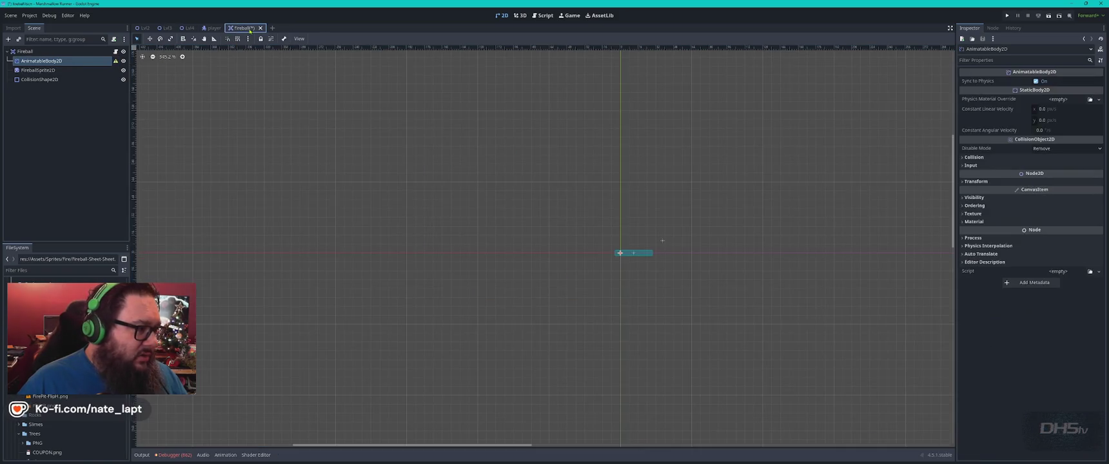
pyautogui.rightClick(66, 61)
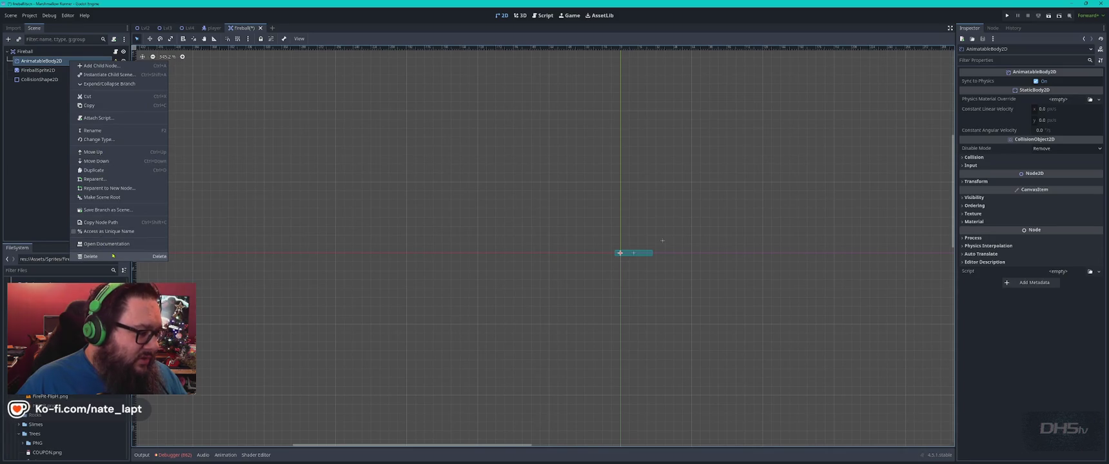
pyautogui.click(113, 256)
pyautogui.click(535, 242)
pyautogui.click(42, 52)
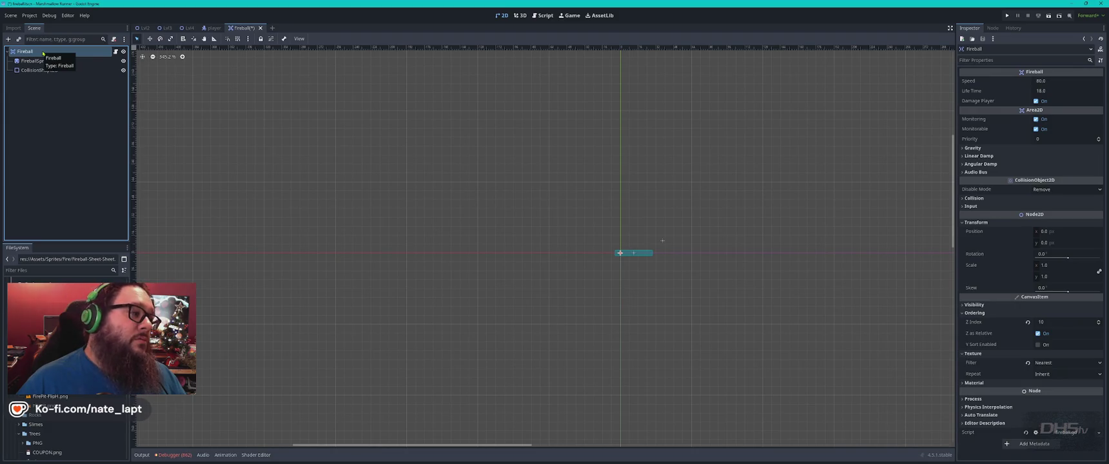
# - Add an AnimatedSprite2D node and drag it up to become Fireball's first child
pyautogui.hotkey('ctrl', 'a')
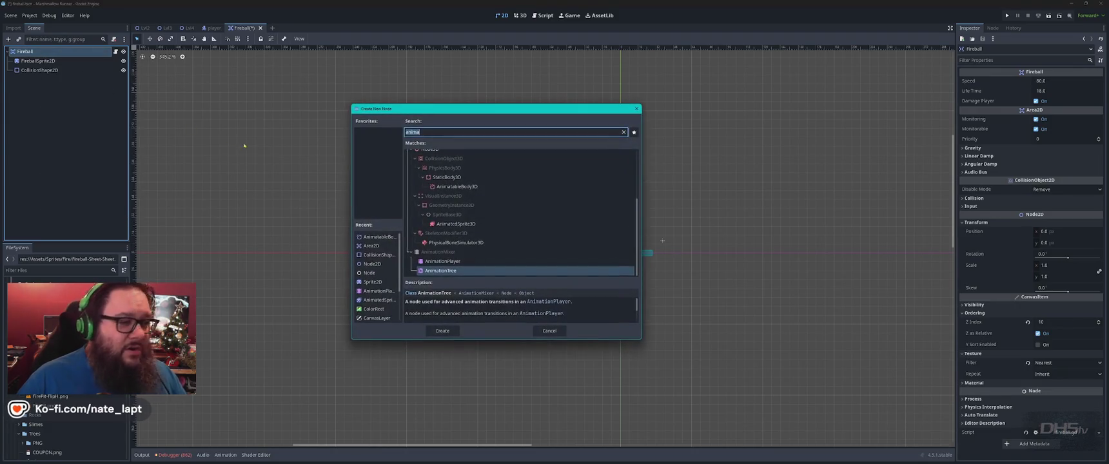
pyautogui.scroll(3, 509, 177)
pyautogui.scroll(3, 512, 224)
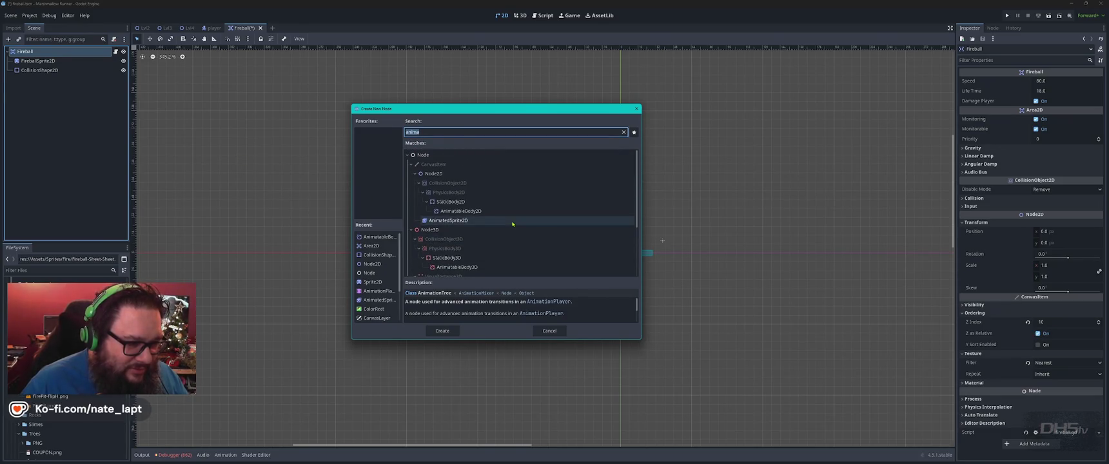
pyautogui.click(470, 221)
pyautogui.click(442, 330)
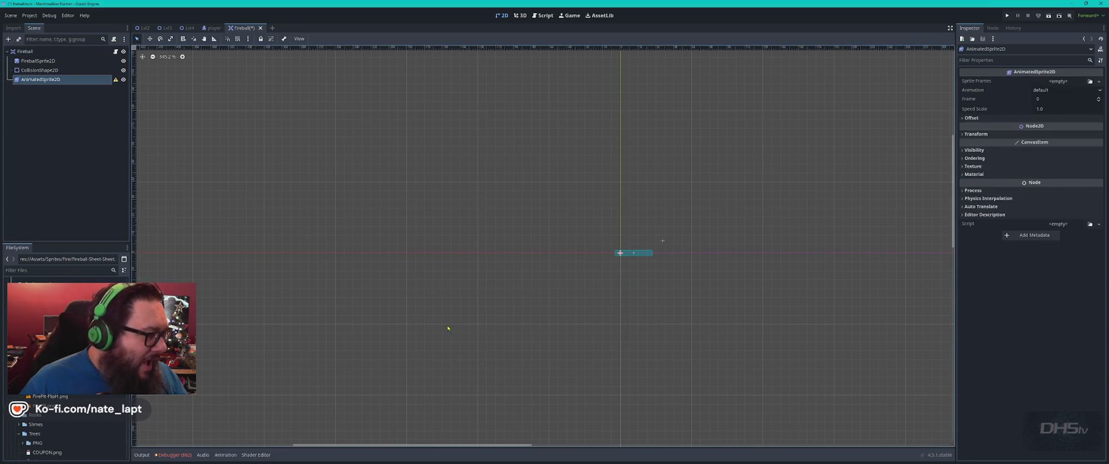
pyautogui.moveTo(45, 80); pyautogui.dragTo(45, 57)
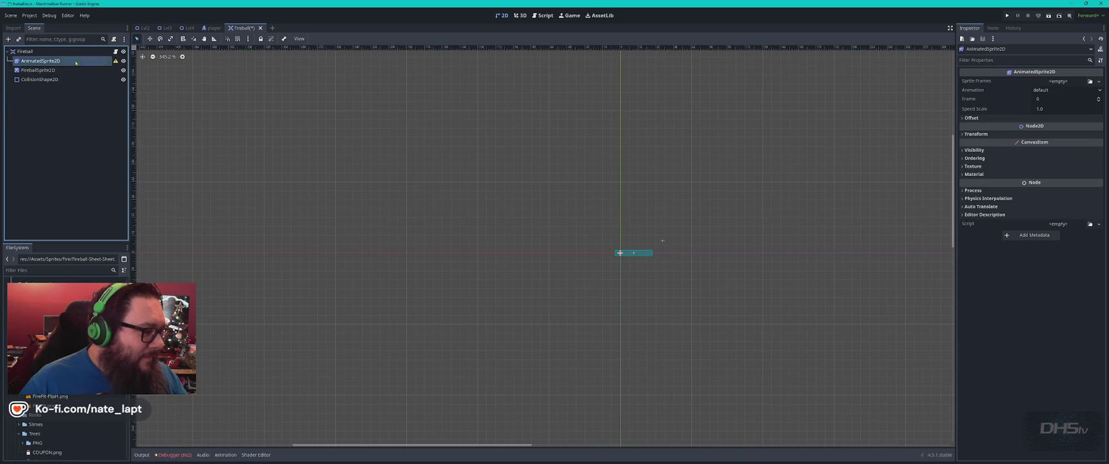
pyautogui.hotkey('alt', 'Tab')
pyautogui.hotkey('alt', 'Tab')
pyautogui.hotkey('alt', 'Tab')
pyautogui.hotkey('alt', 'Tab')
pyautogui.hotkey('ctrl', 'n')
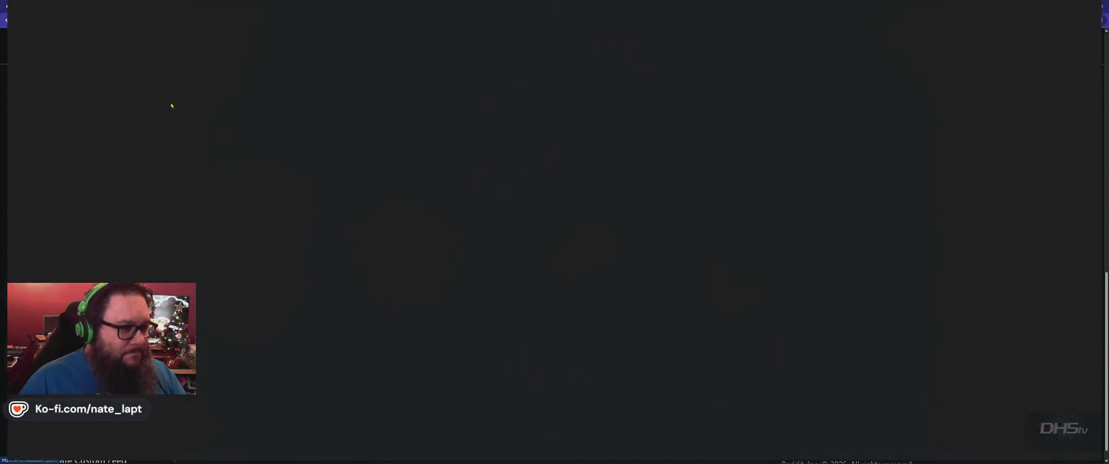
pyautogui.hotkey('ctrl', 'w')
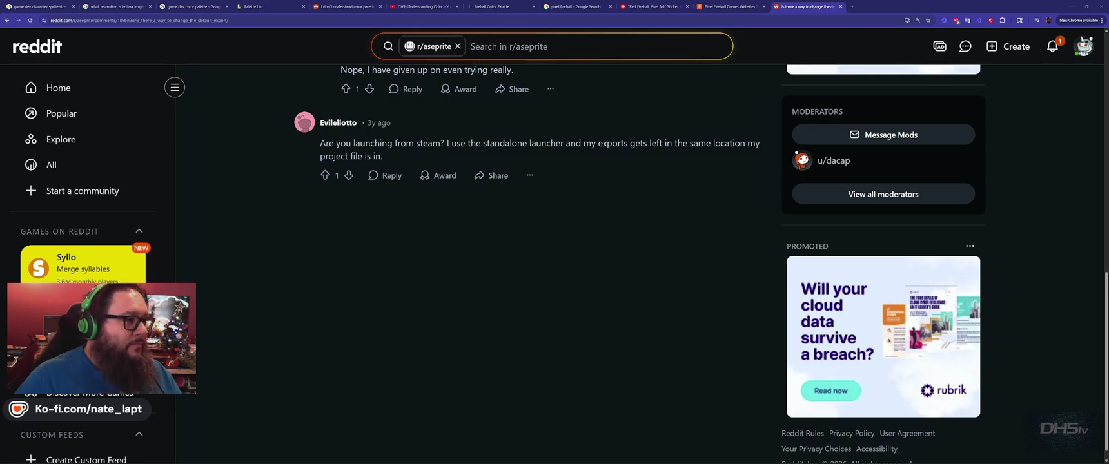
pyautogui.hotkey('alt', 'Tab')
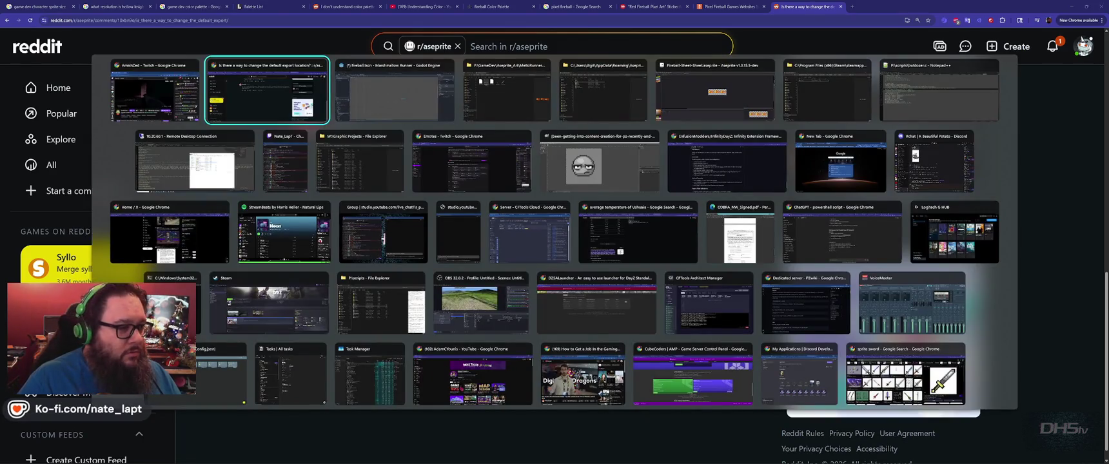
pyautogui.hotkey('alt', 'Tab')
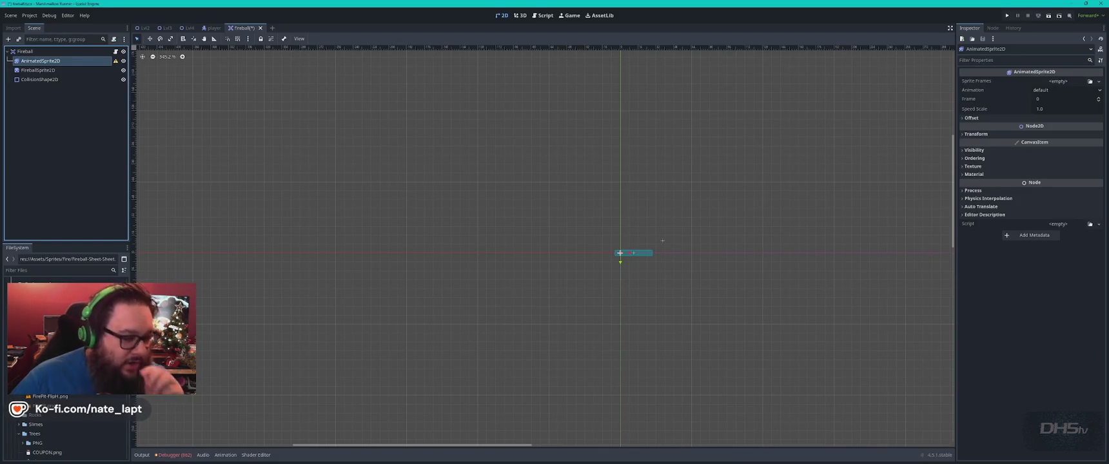
# - Give the fireball's AnimatedSprite2D a new SpriteFrames resource
pyautogui.click(225, 454)
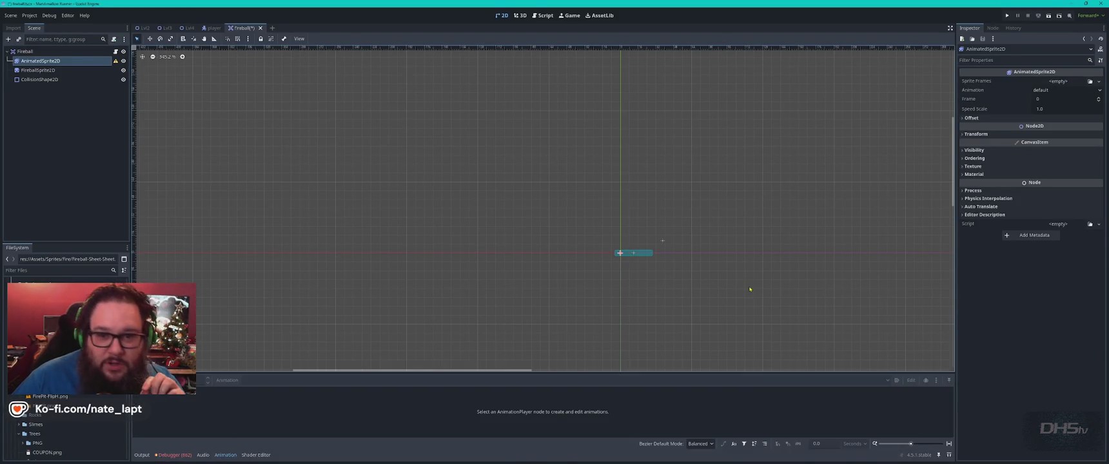
pyautogui.click(1099, 81)
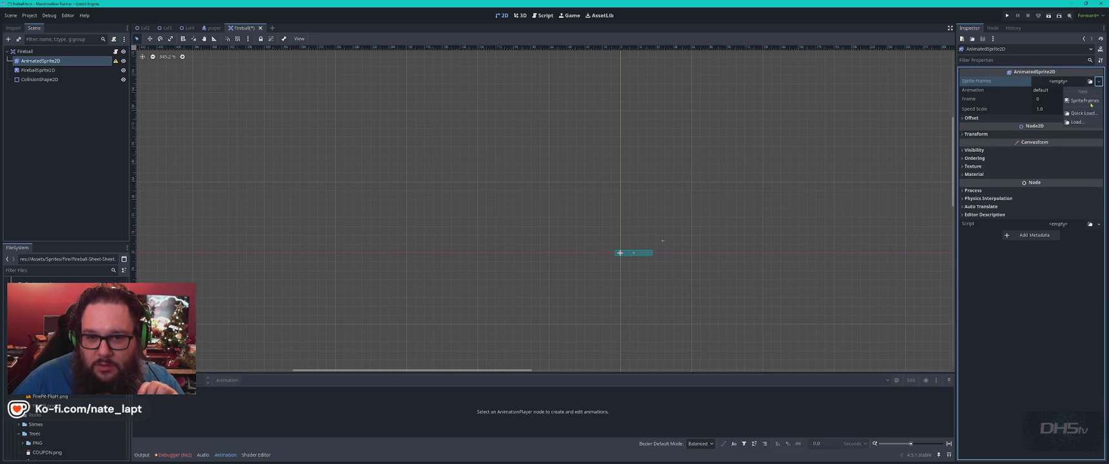
pyautogui.click(1084, 101)
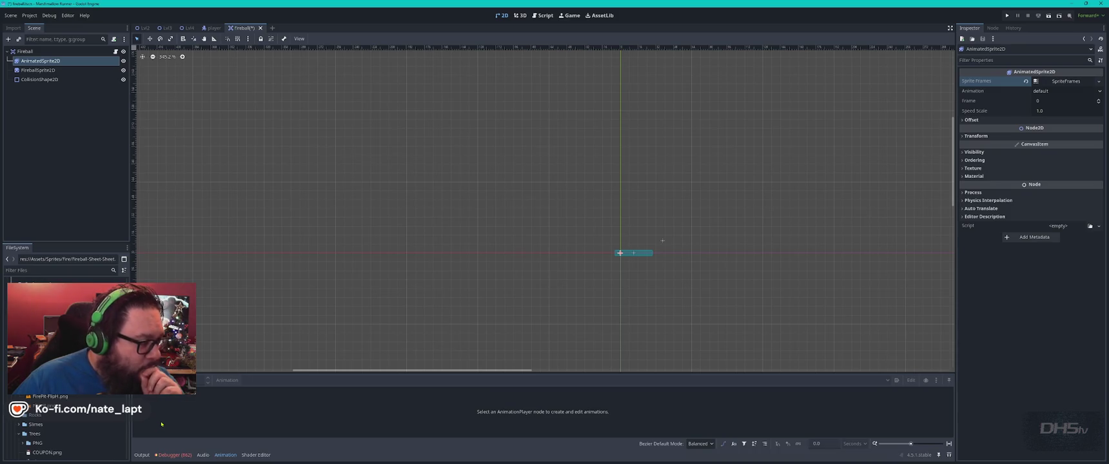
pyautogui.click(1054, 348)
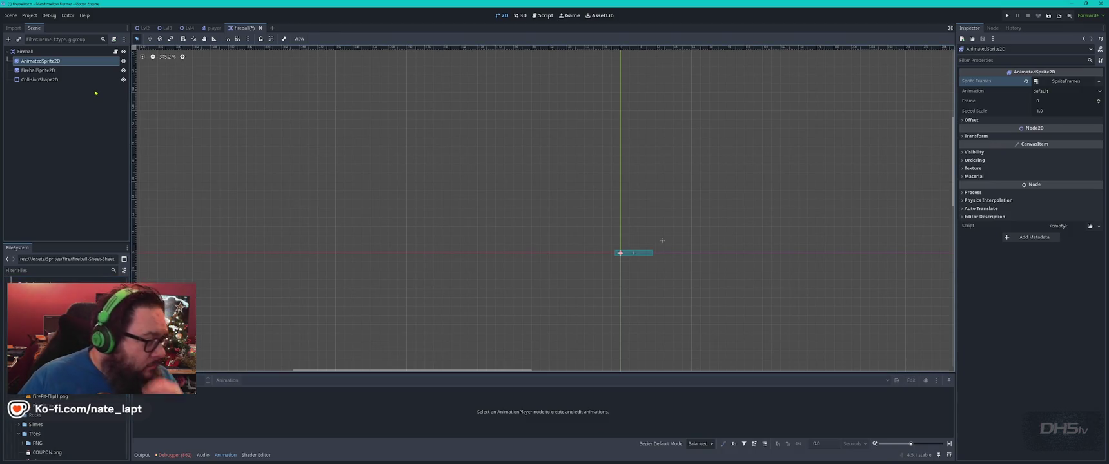
# - Compare with the player scene's animation frames for reference
pyautogui.click(213, 28)
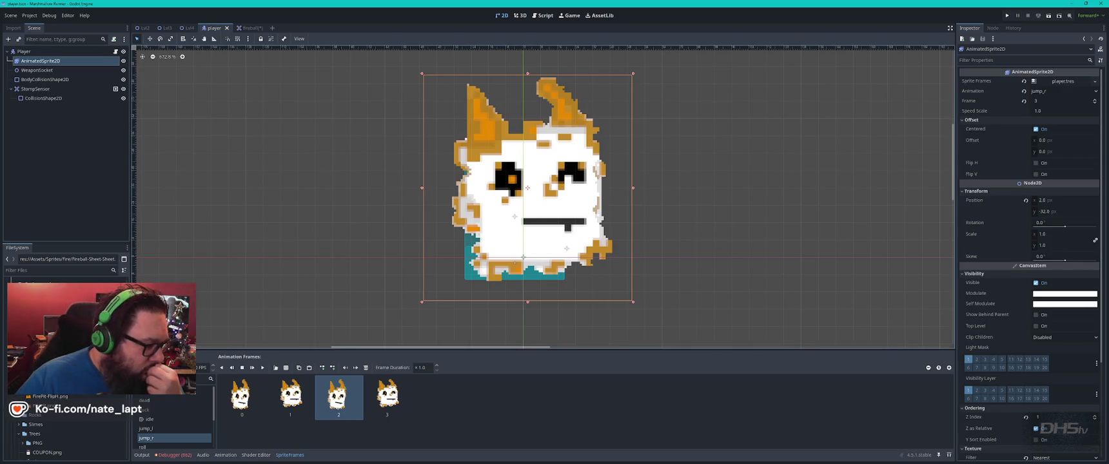
pyautogui.click(247, 27)
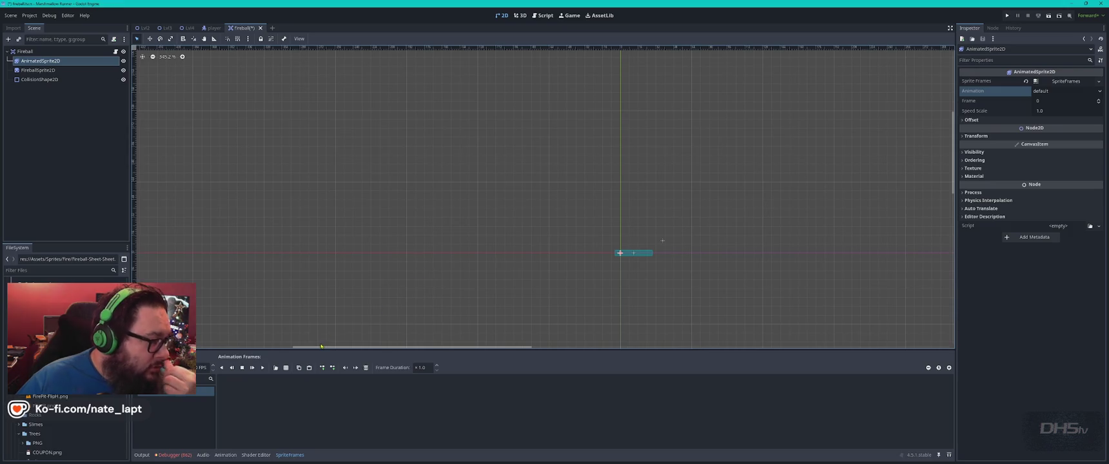
pyautogui.click(214, 28)
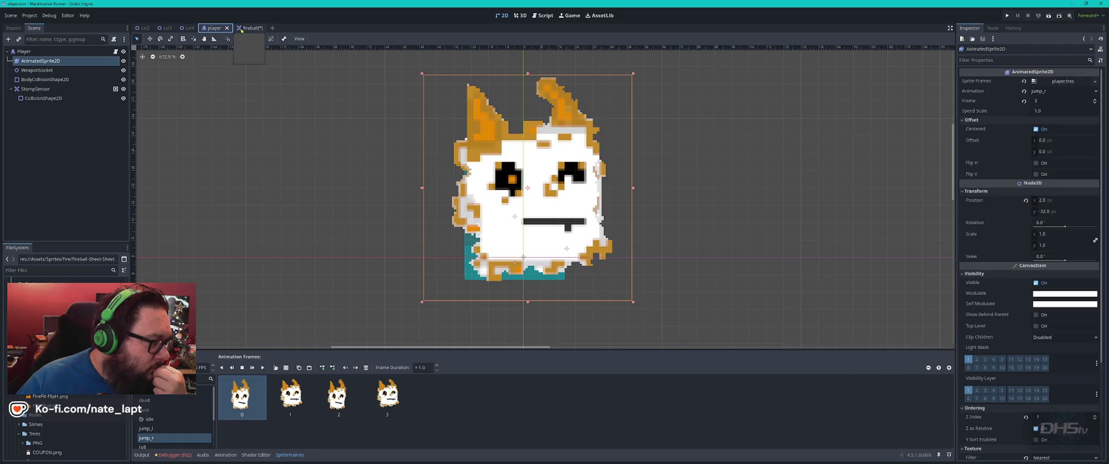
pyautogui.click(245, 28)
# - Select the fireball's AnimatedSprite2D and open the 'Add frames from sprite sheet' picker
pyautogui.click(35, 51)
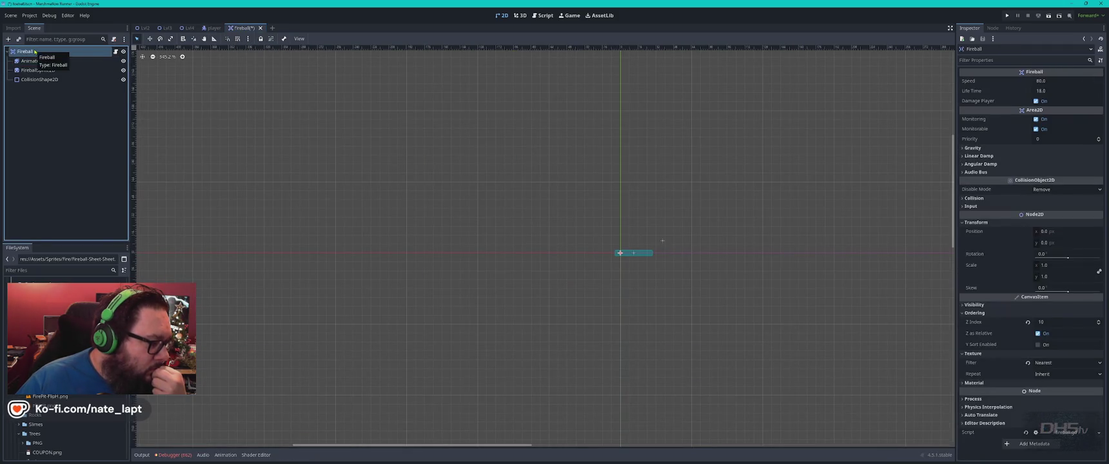
pyautogui.click(44, 62)
pyautogui.click(214, 419)
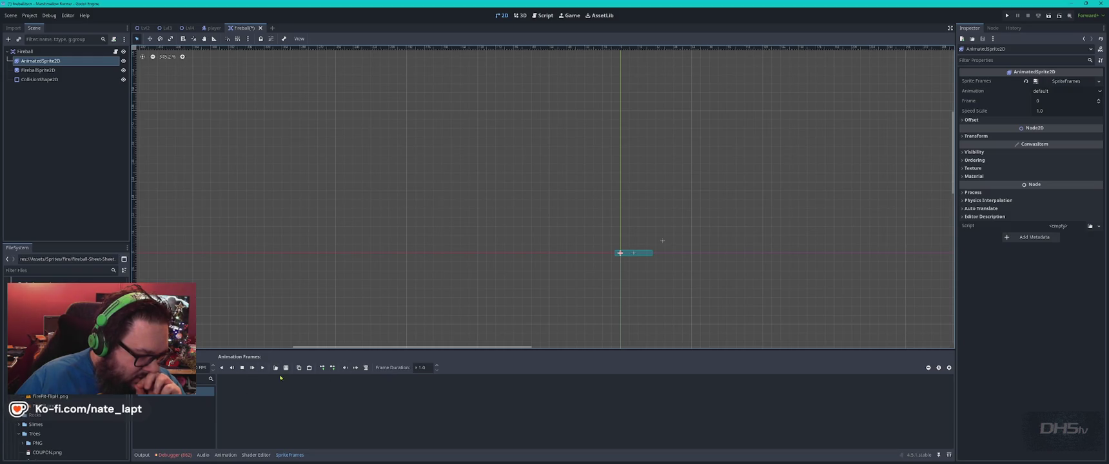
pyautogui.click(286, 367)
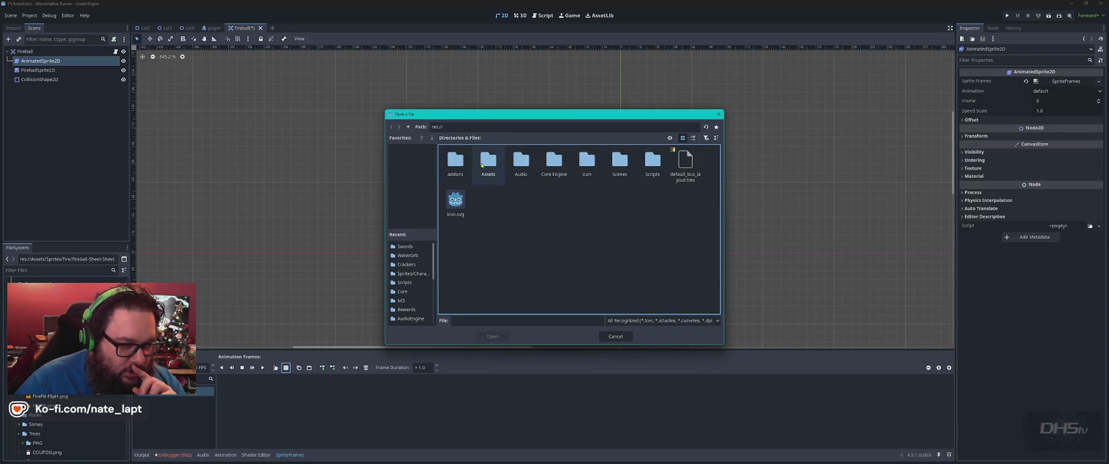
# - Open the fireball sprite sheet from res://Assets/Sprites/Fire
pyautogui.doubleClick(494, 168)
pyautogui.doubleClick(587, 162)
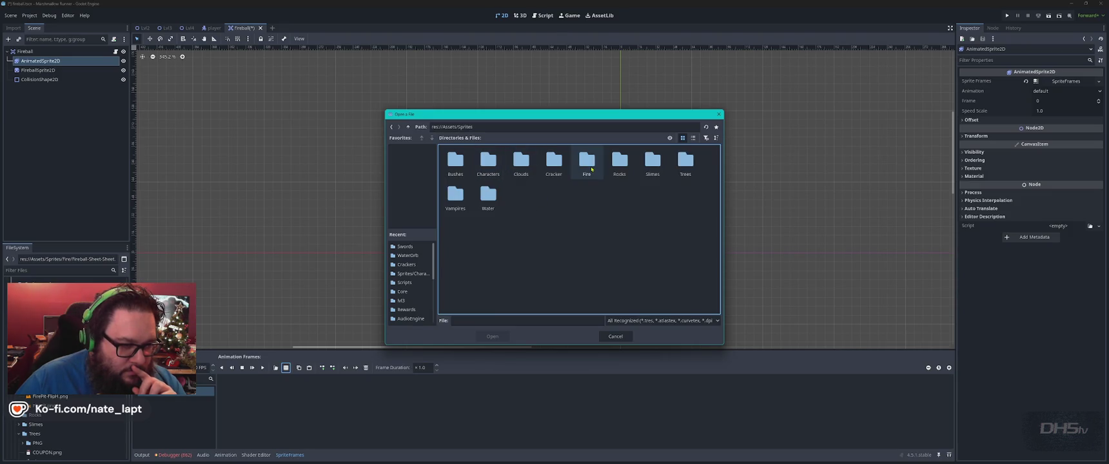
pyautogui.doubleClick(587, 162)
pyautogui.doubleClick(455, 164)
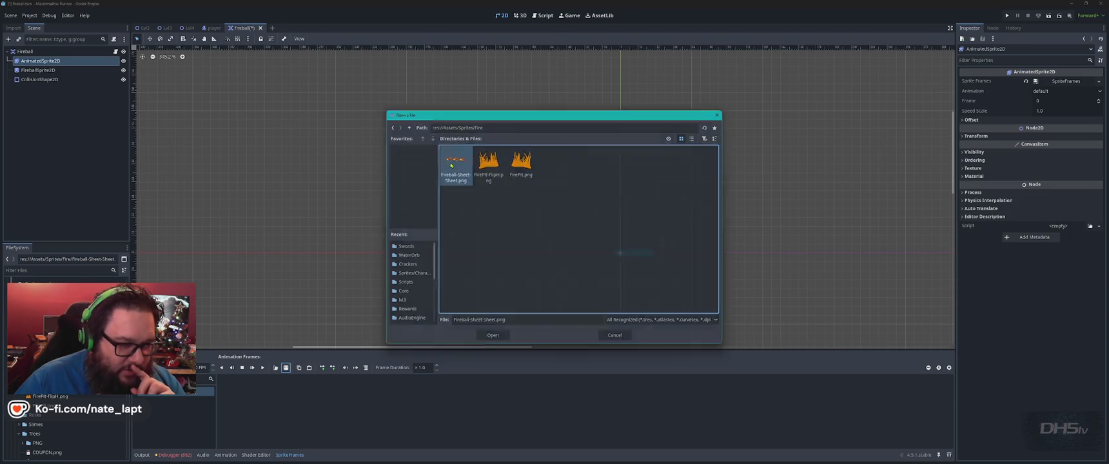
# - Slice the sheet 3 horizontal by 1 vertical and add all three frames to the animation
pyautogui.click(894, 89)
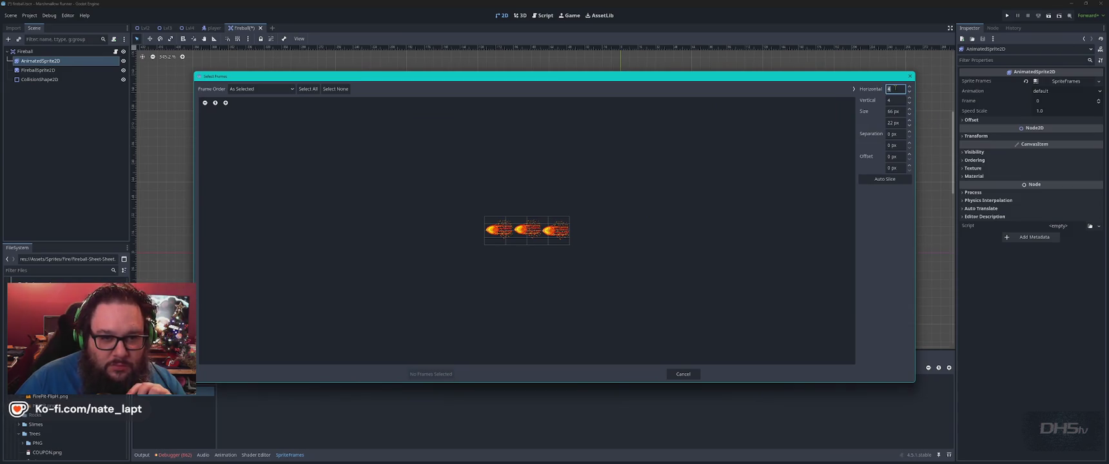
pyautogui.write('3')
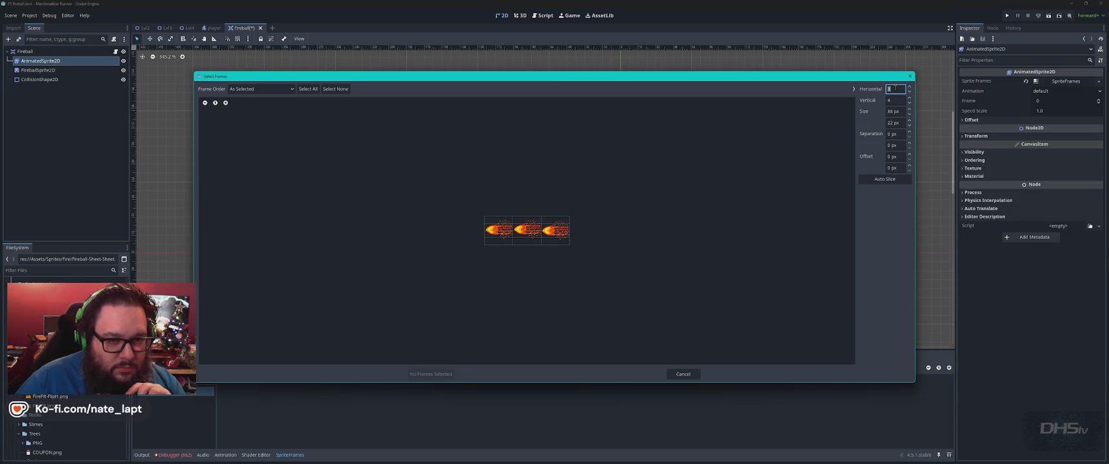
pyautogui.click(894, 100)
pyautogui.write('1')
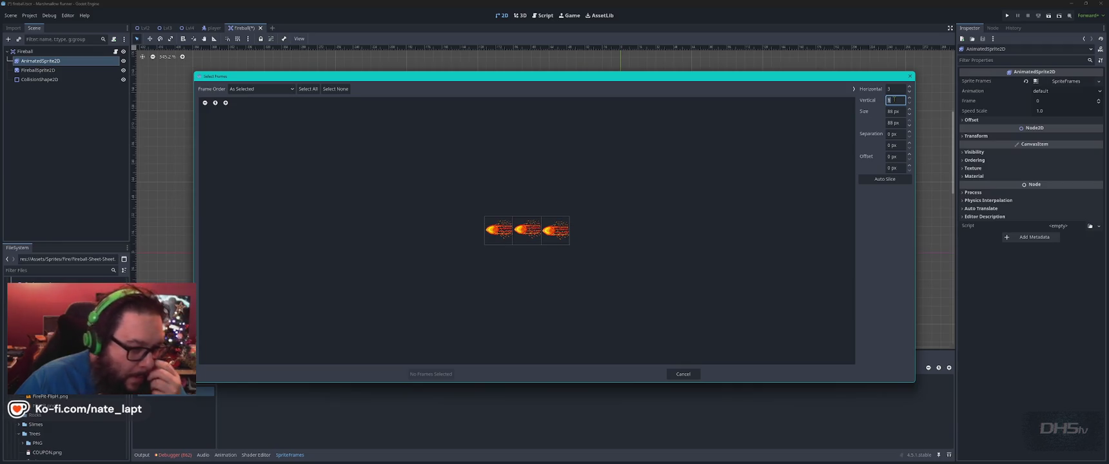
pyautogui.click(499, 230)
pyautogui.click(527, 230)
pyautogui.click(555, 231)
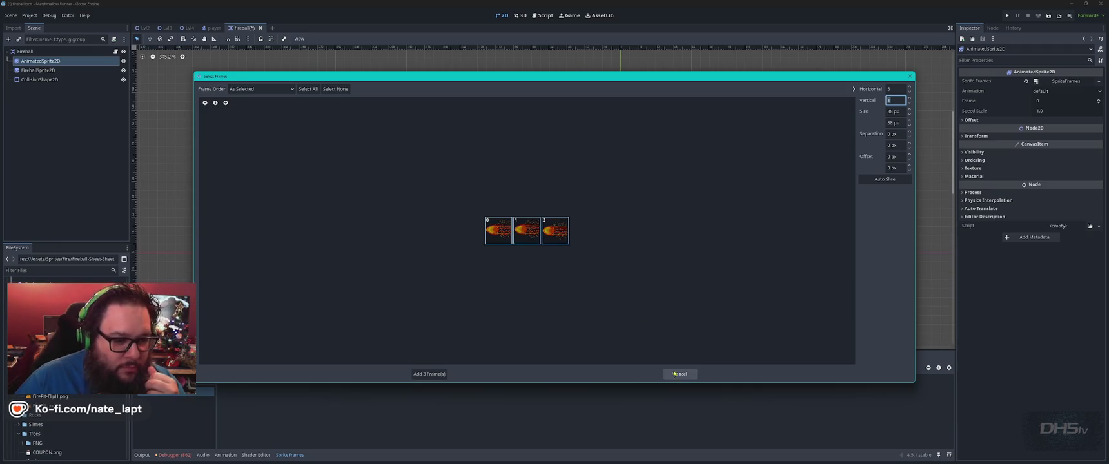
pyautogui.click(431, 374)
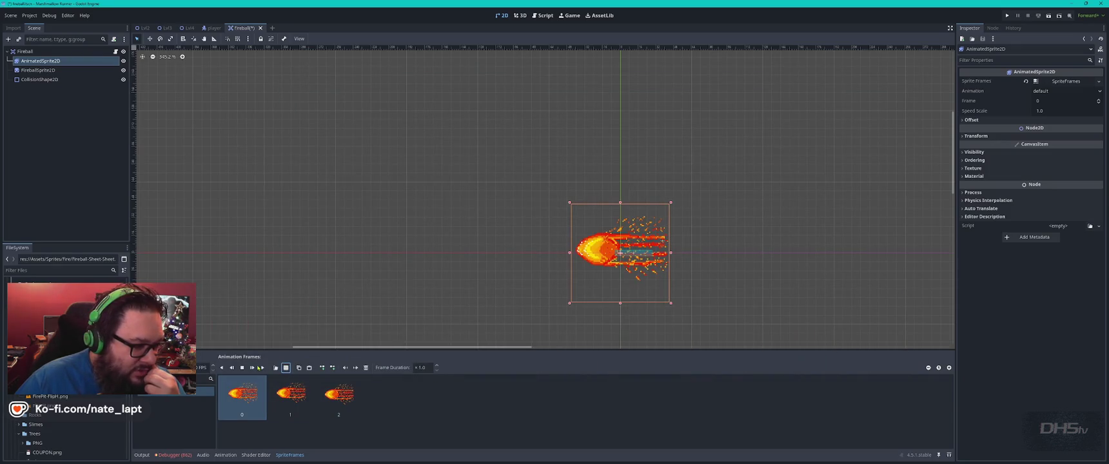
pyautogui.click(262, 368)
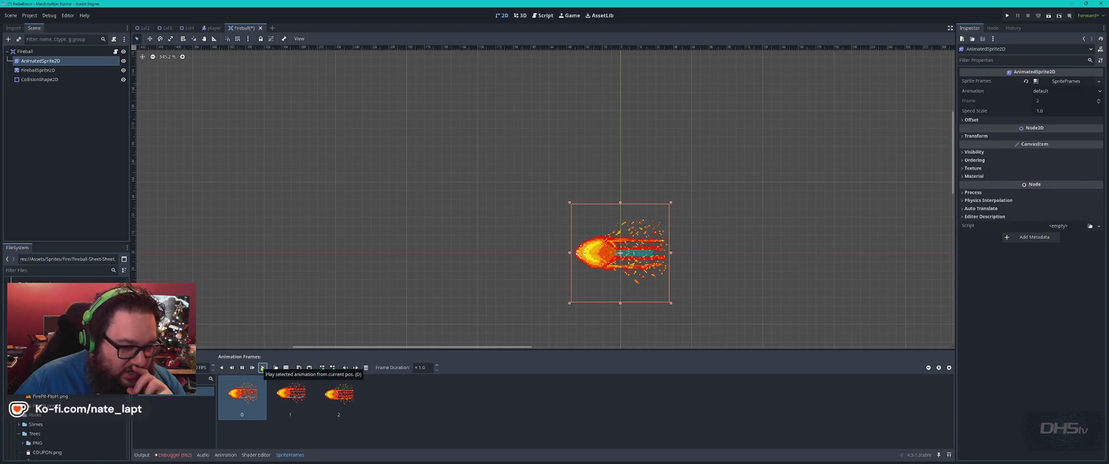
# - Move the animated fireball sprite about 98 px right to line up with its collision shape
pyautogui.scroll(1, 651, 240)
pyautogui.scroll(8, 646, 254)
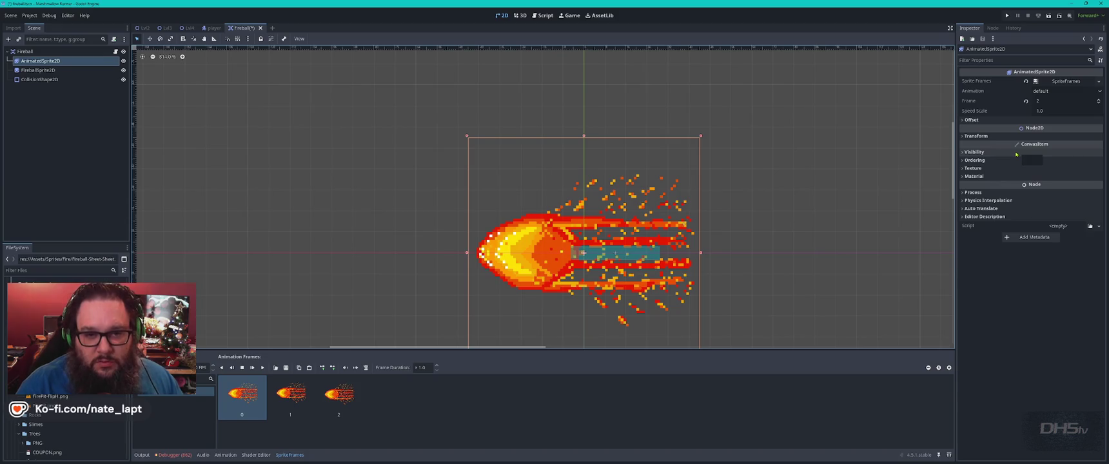
pyautogui.click(964, 136)
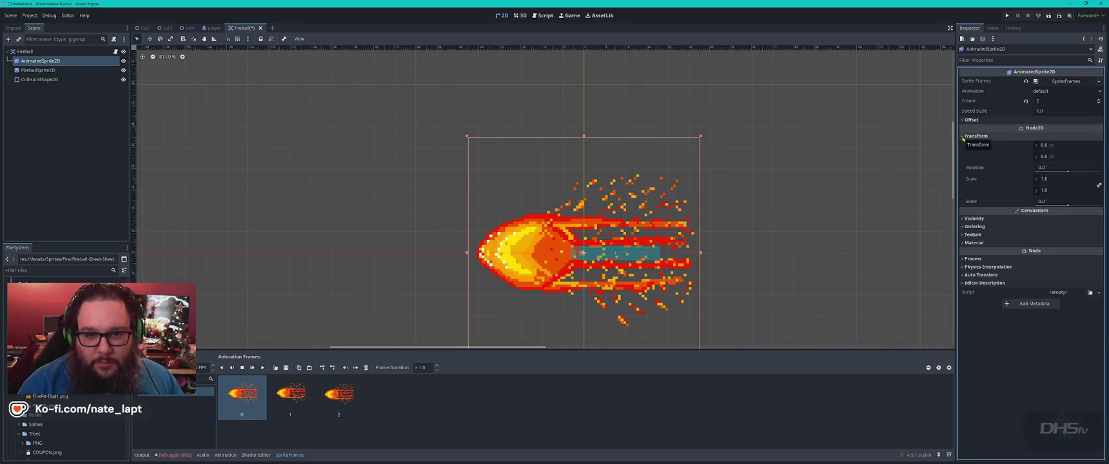
pyautogui.click(964, 136)
pyautogui.moveTo(534, 260); pyautogui.dragTo(598, 262)
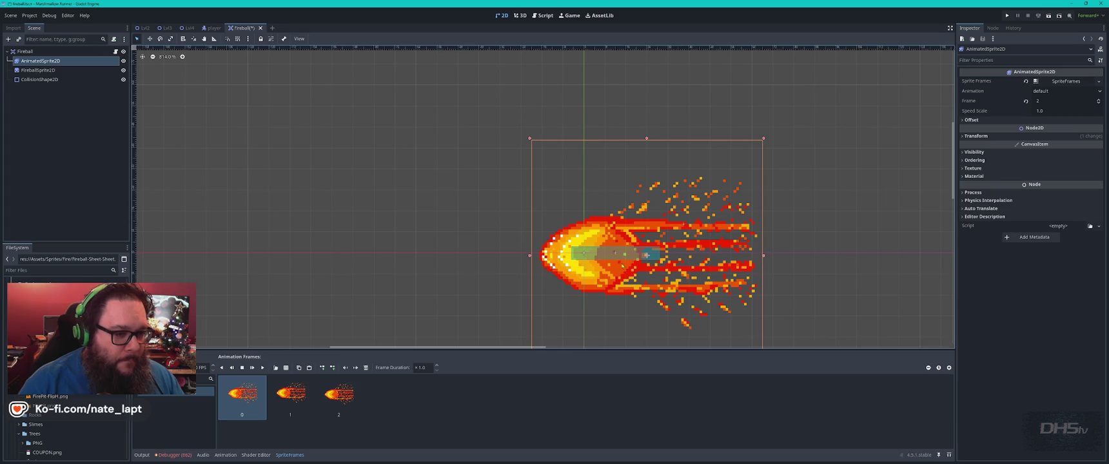
pyautogui.scroll(-4, 611, 258)
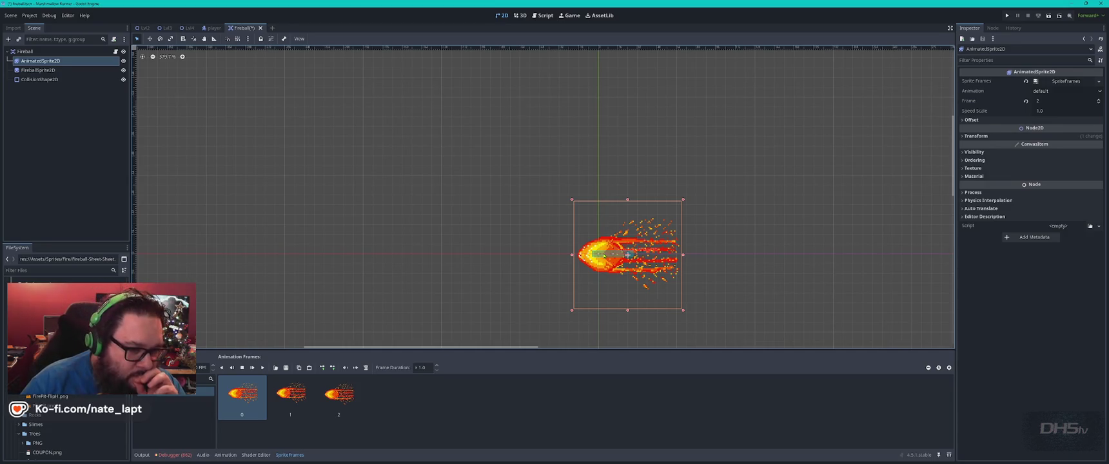
pyautogui.click(612, 254)
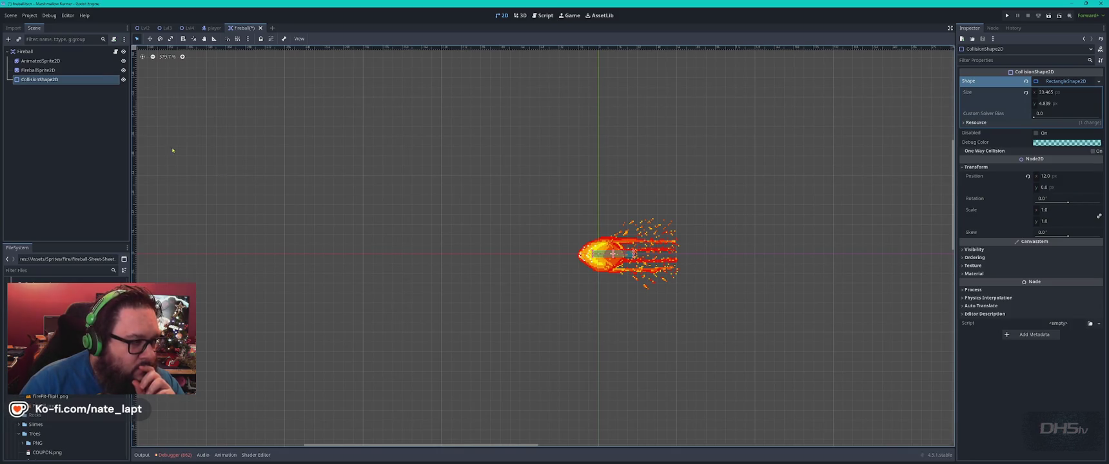
# - Find the 'scale' line in fireball.gd, then save and run the game with F5
pyautogui.click(115, 51)
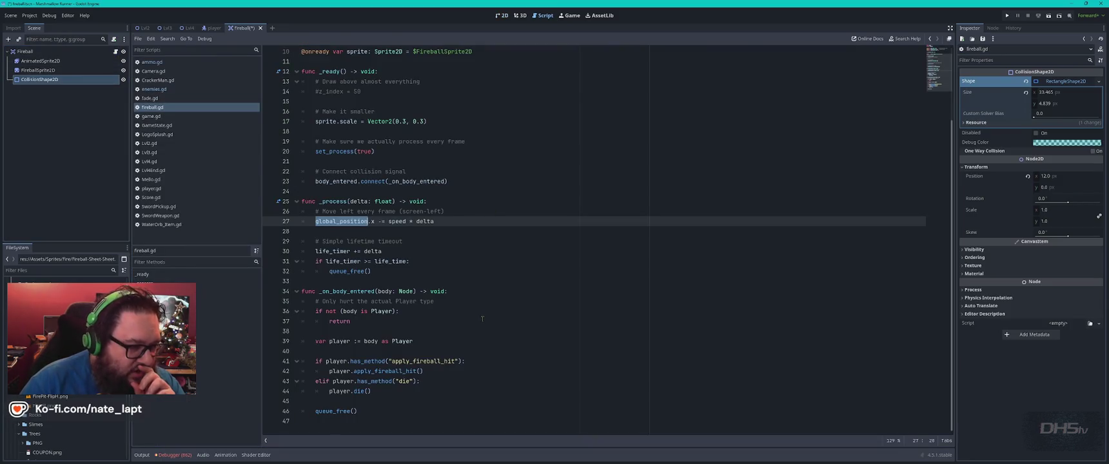
pyautogui.click(488, 221)
pyautogui.hotkey('ctrl', 'f')
pyautogui.write('scale')
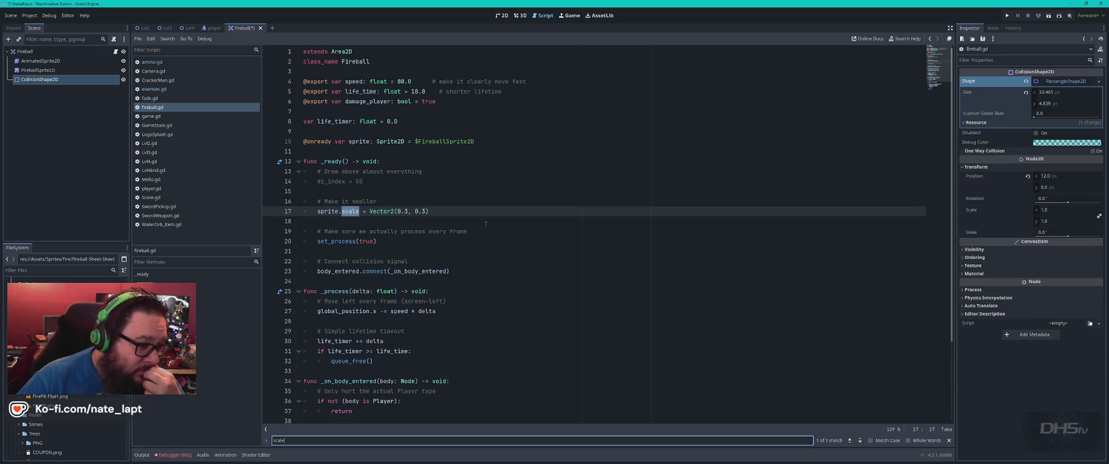
pyautogui.click(434, 214)
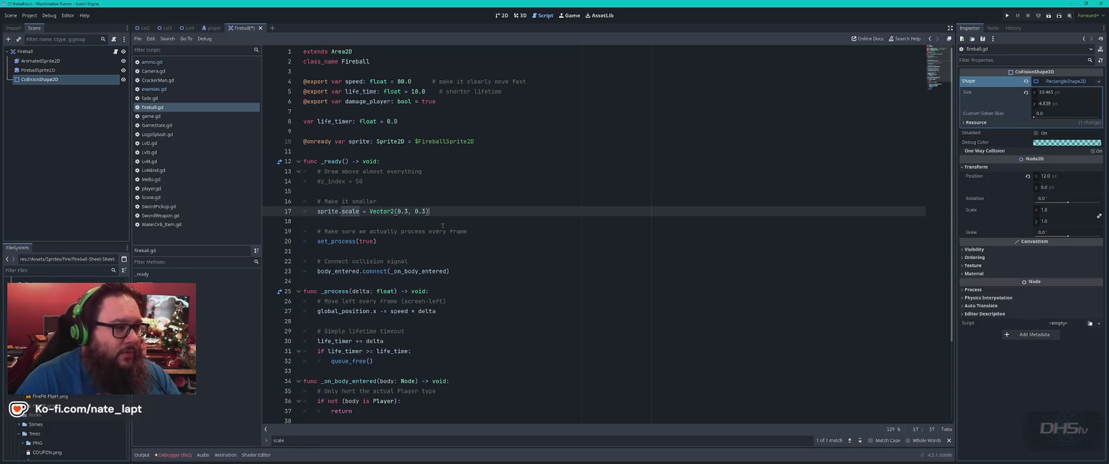
pyautogui.press('F5')
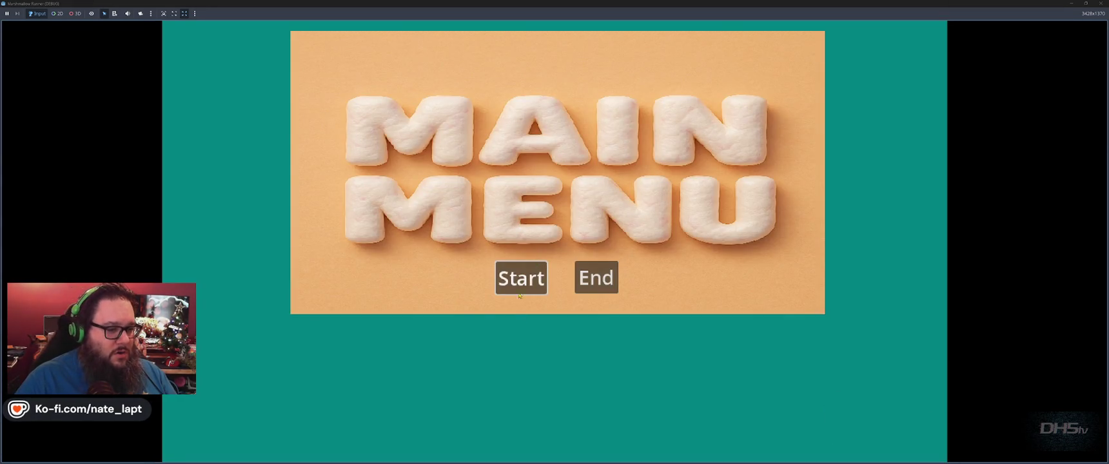
# - Play the level, jumping across platforms and swinging the sword at enemies, then stop with F8
pyautogui.click(524, 284)
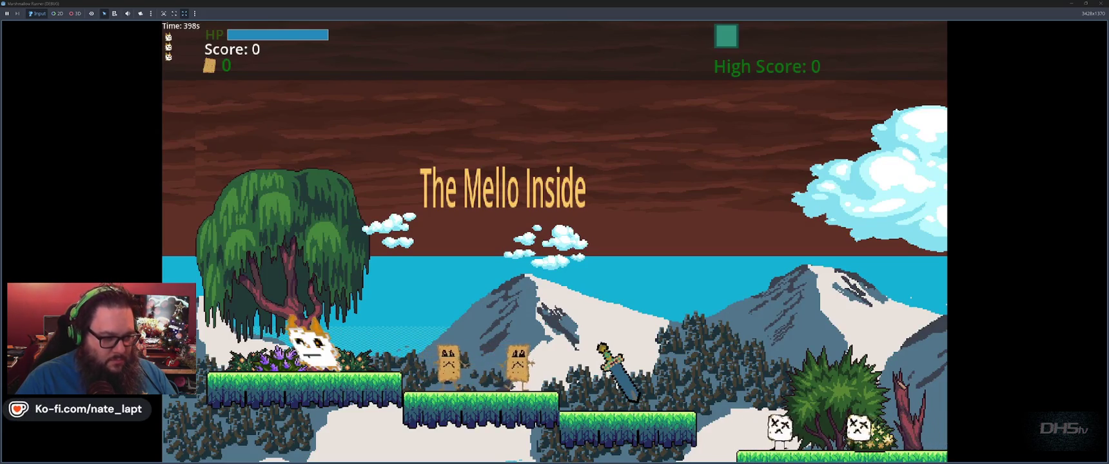
pyautogui.press('space')
pyautogui.press('Right')
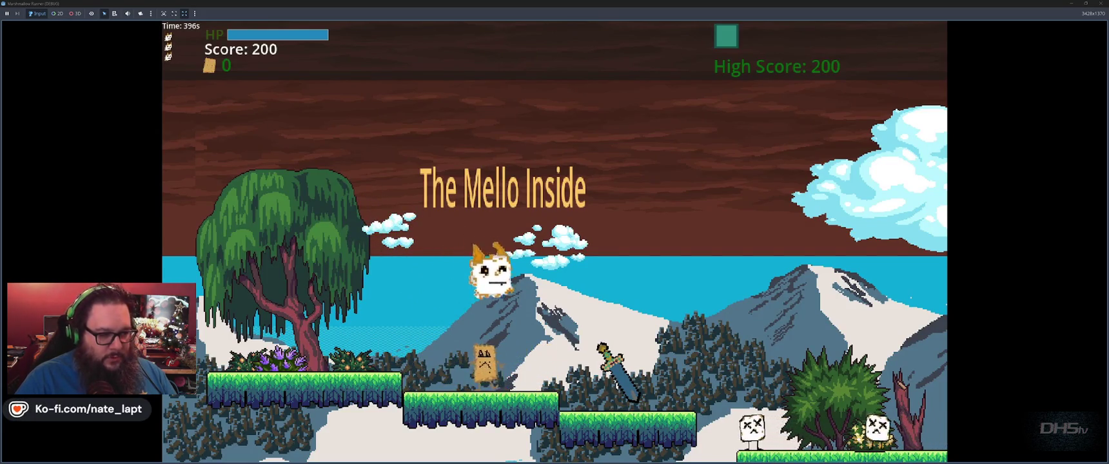
pyautogui.press('Right')
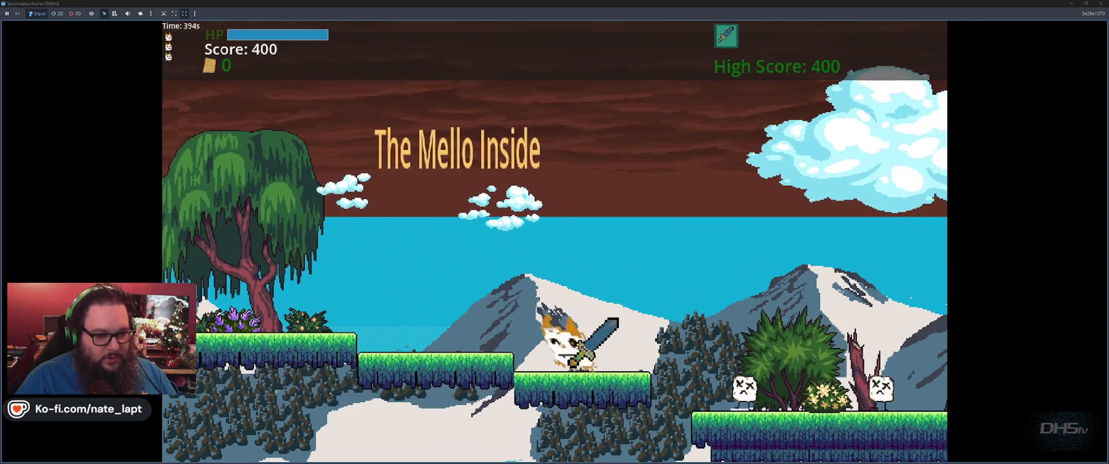
pyautogui.press('space')
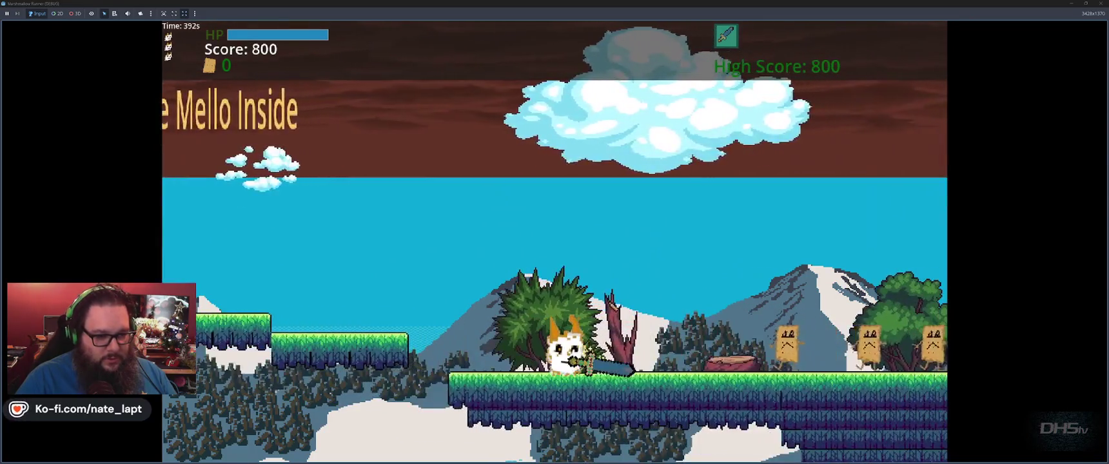
pyautogui.press('space')
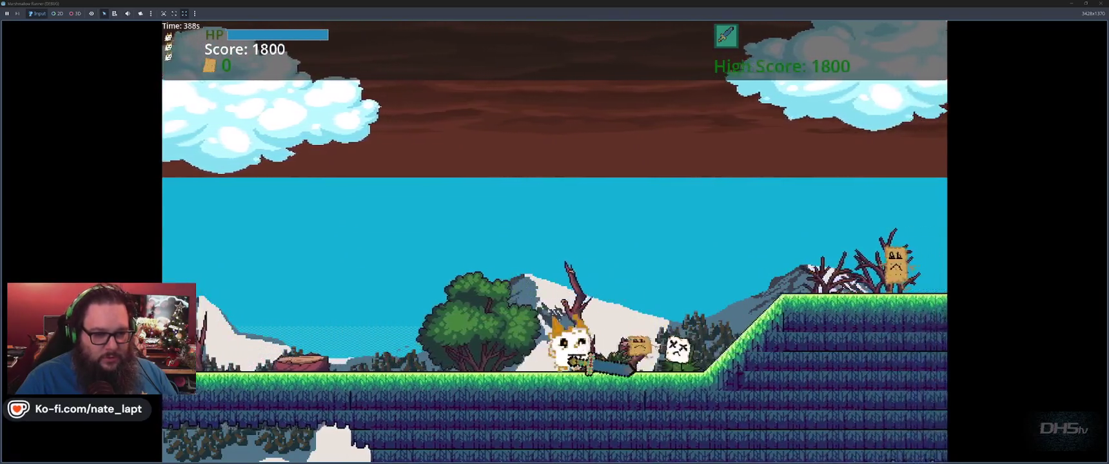
pyautogui.press('space')
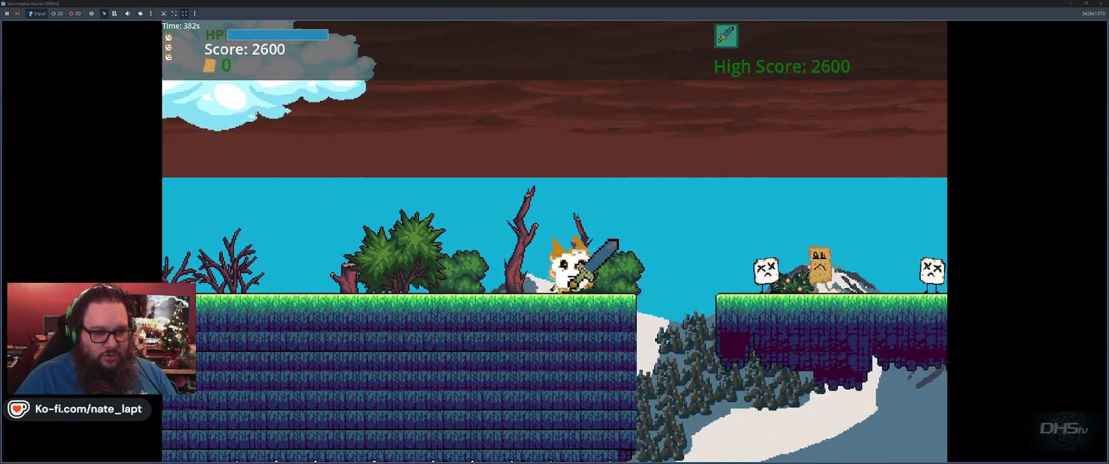
pyautogui.press('space')
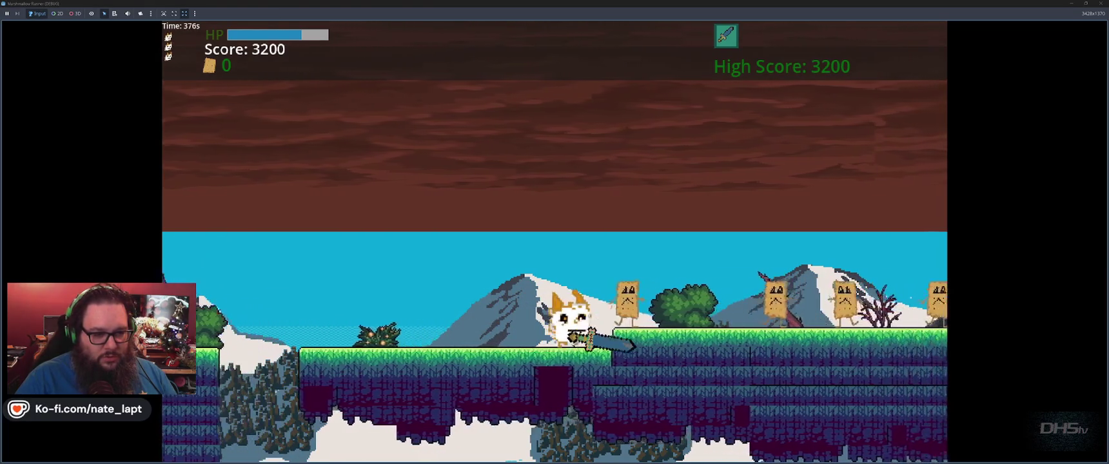
pyautogui.press('space')
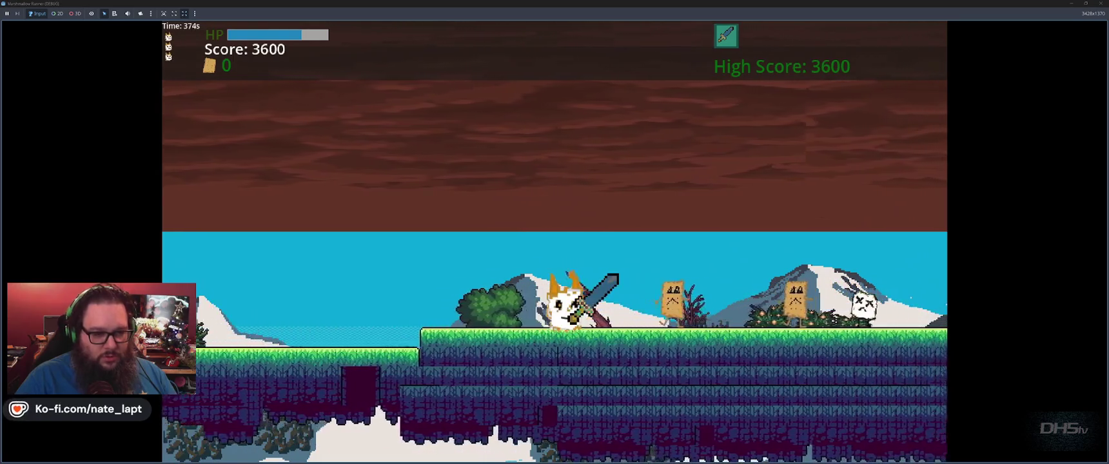
pyautogui.press('space')
pyautogui.press('space')
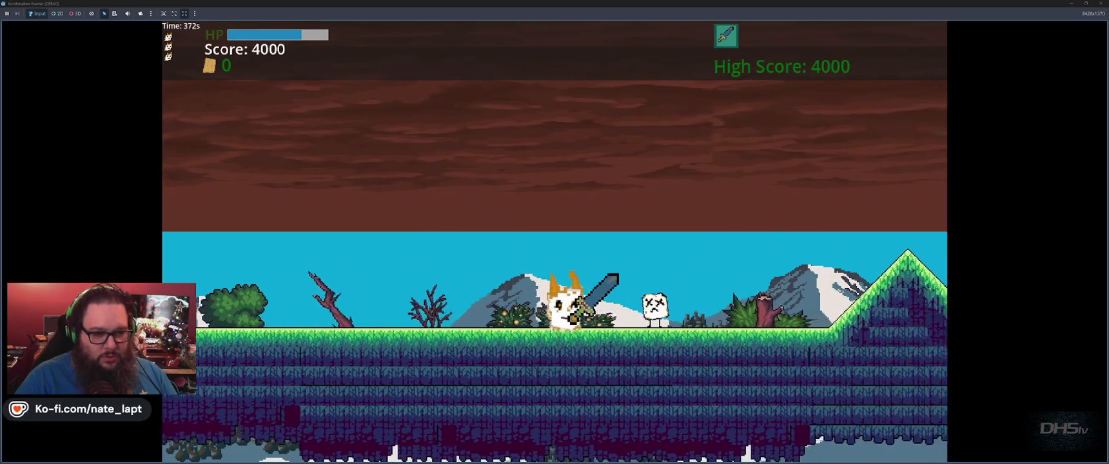
pyautogui.press('space')
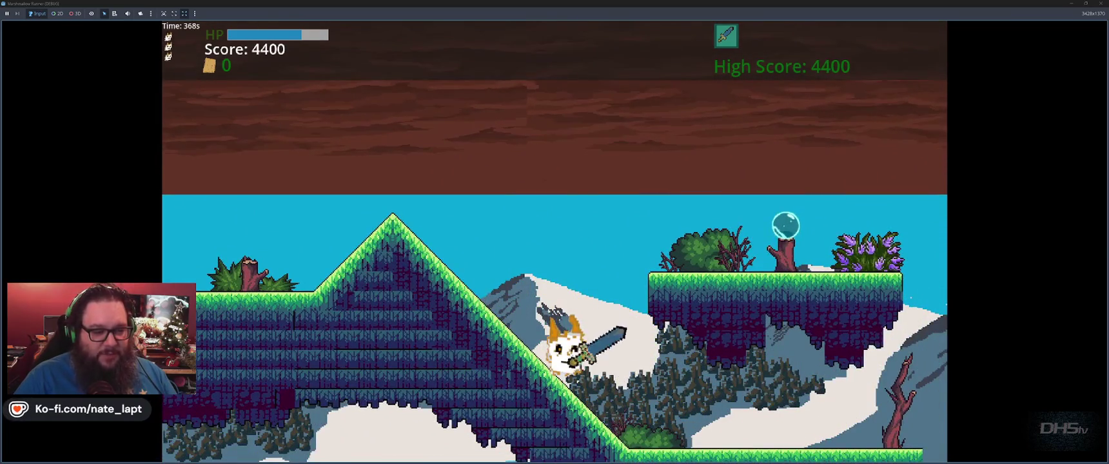
pyautogui.press('space')
pyautogui.press('space')
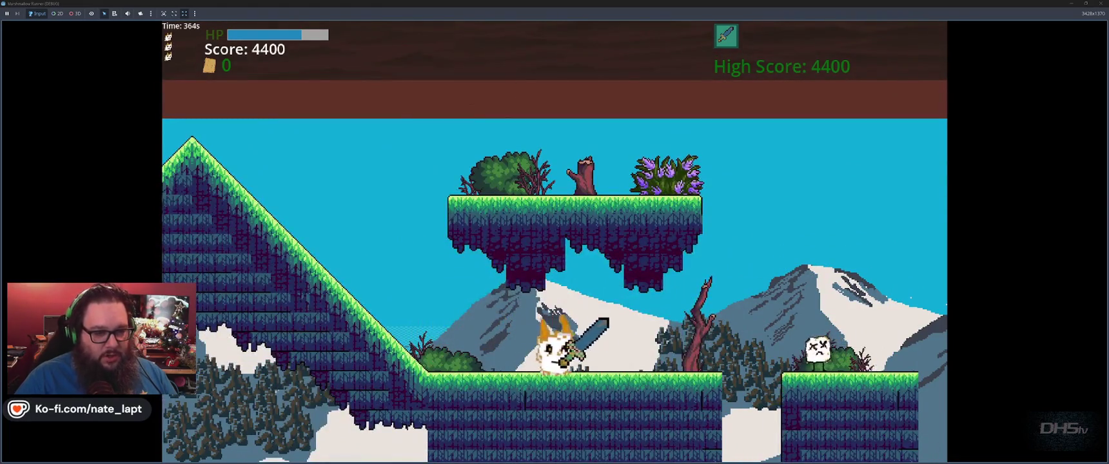
pyautogui.press('space')
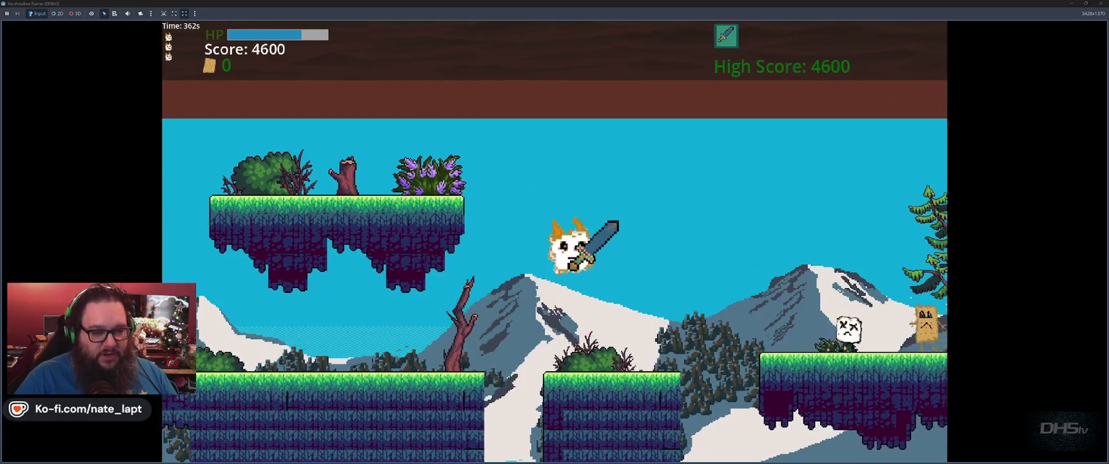
pyautogui.press('space')
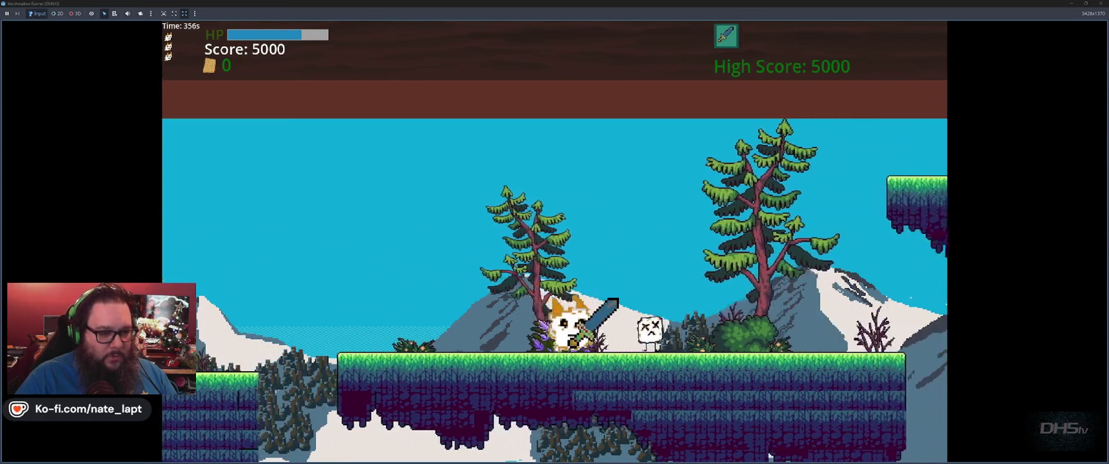
pyautogui.press('F8')
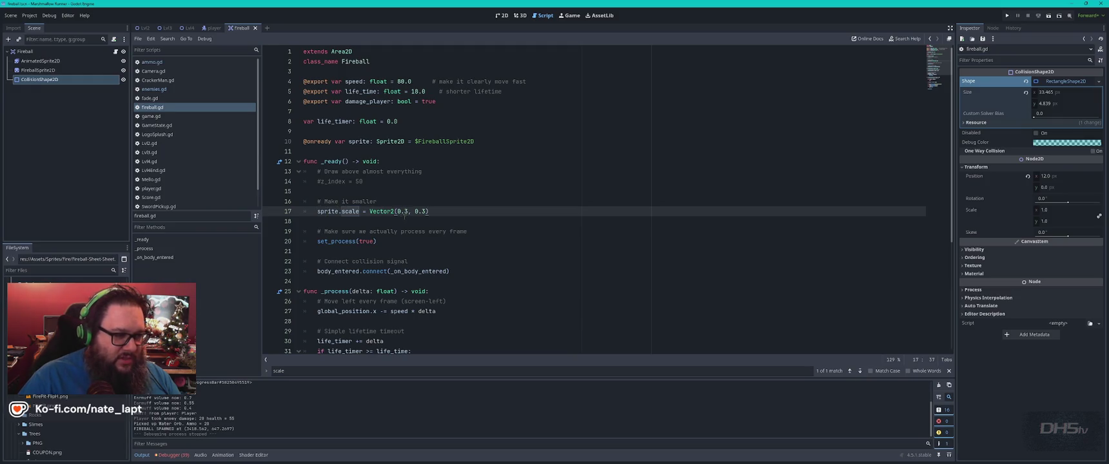
# - Set line 17 to sprite.scale = Vector2(0.3, 0.2) and save fireball.gd
pyautogui.click(406, 212)
pyautogui.write('2')
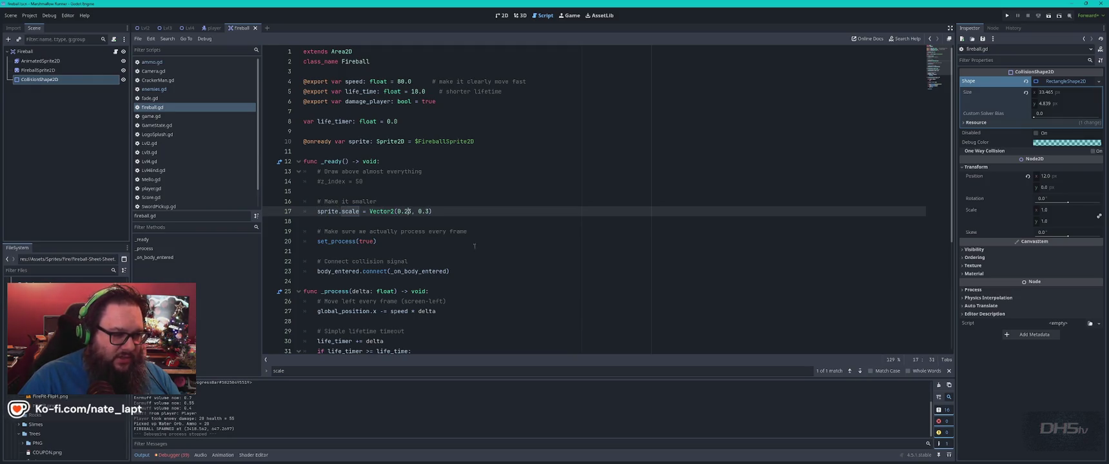
pyautogui.click(426, 212)
pyautogui.write('2')
pyautogui.click(493, 212)
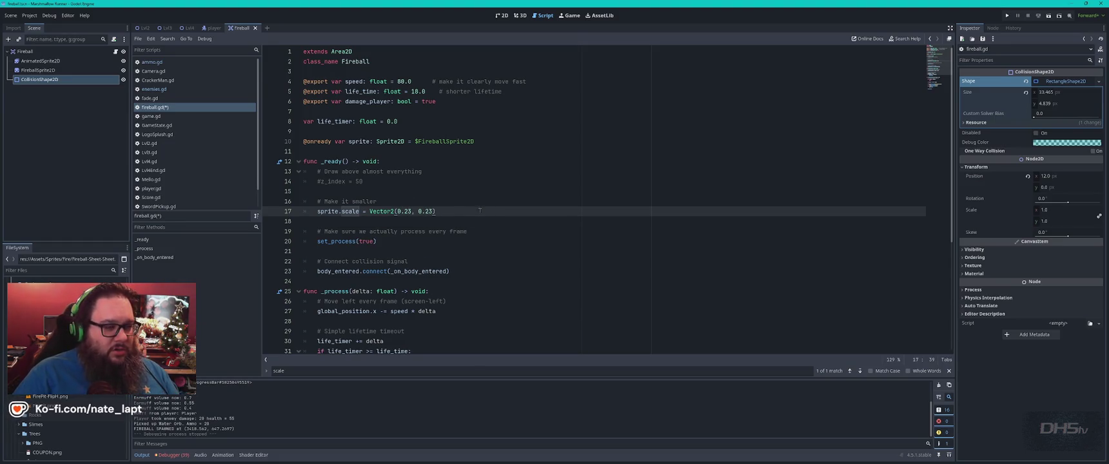
pyautogui.press('BackSpace')
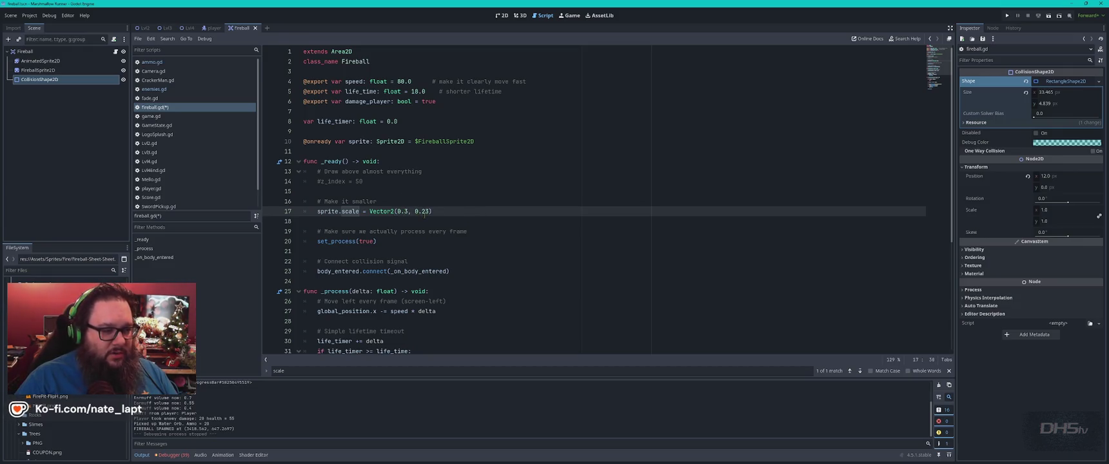
pyautogui.press('Delete')
pyautogui.press('Delete')
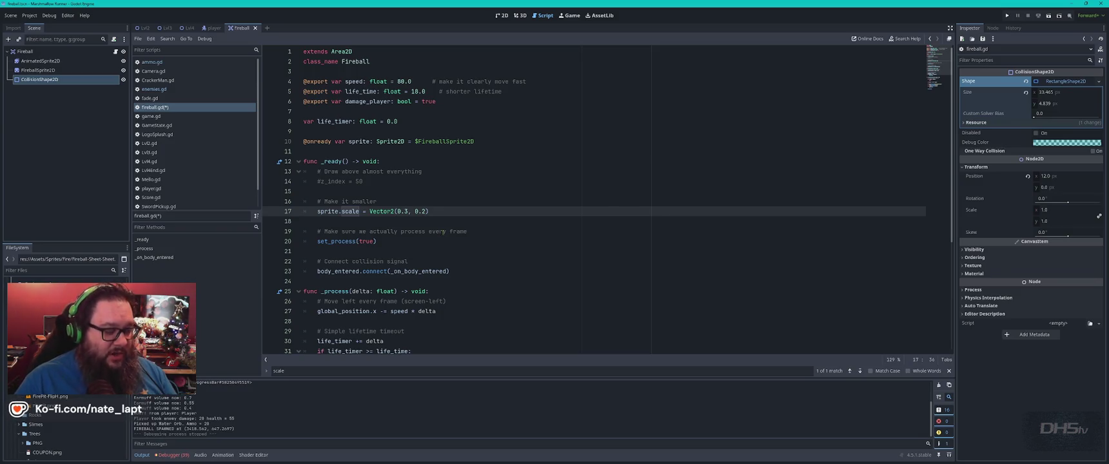
pyautogui.hotkey('ctrl', 's')
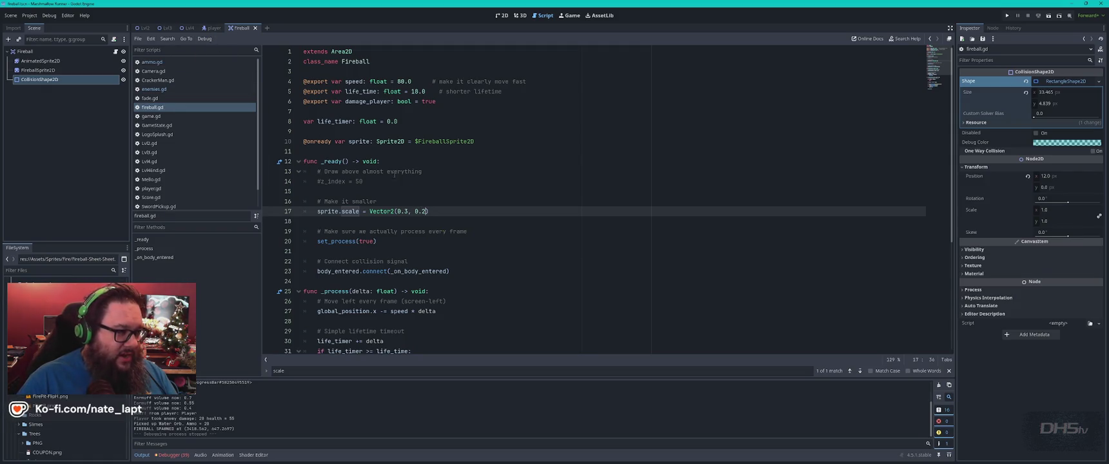
pyautogui.click(40, 61)
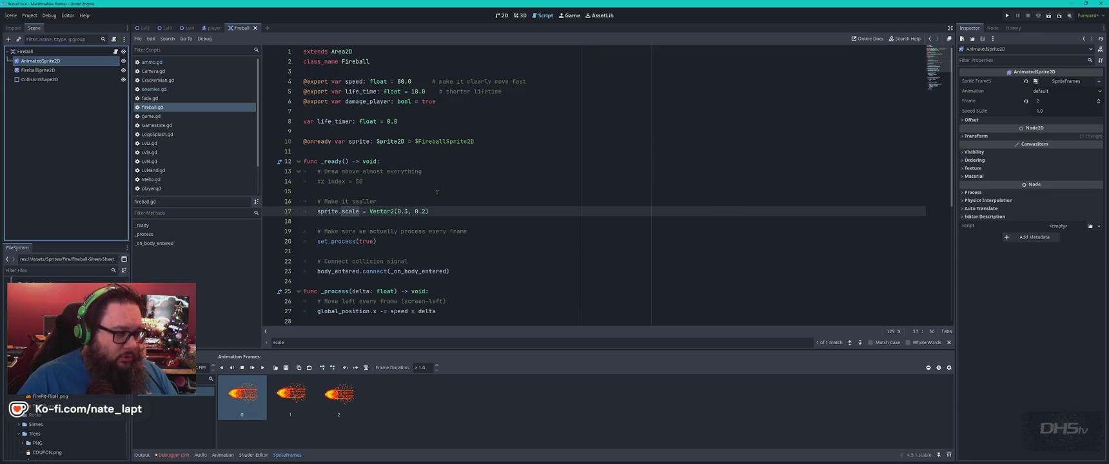
pyautogui.click(169, 90)
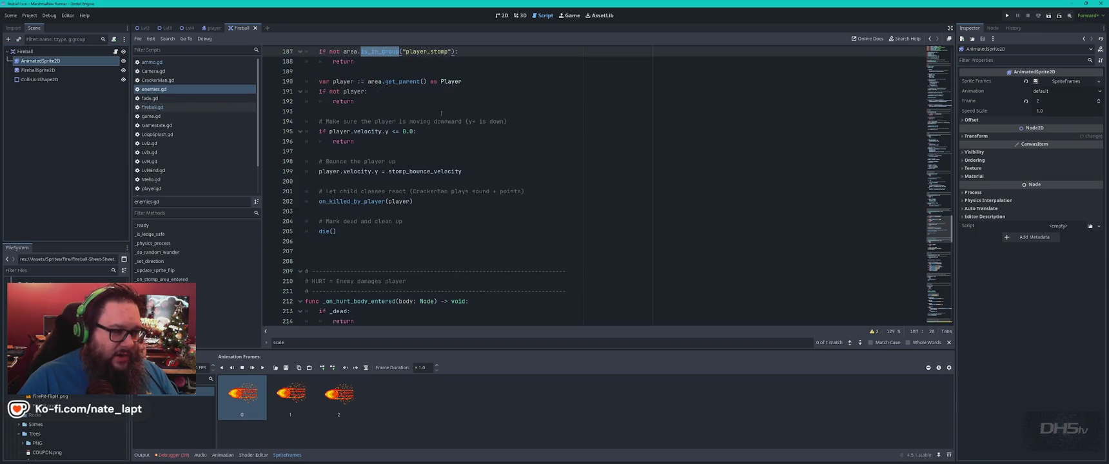
pyautogui.hotkey('ctrl', 'f')
pyautogui.write('ani')
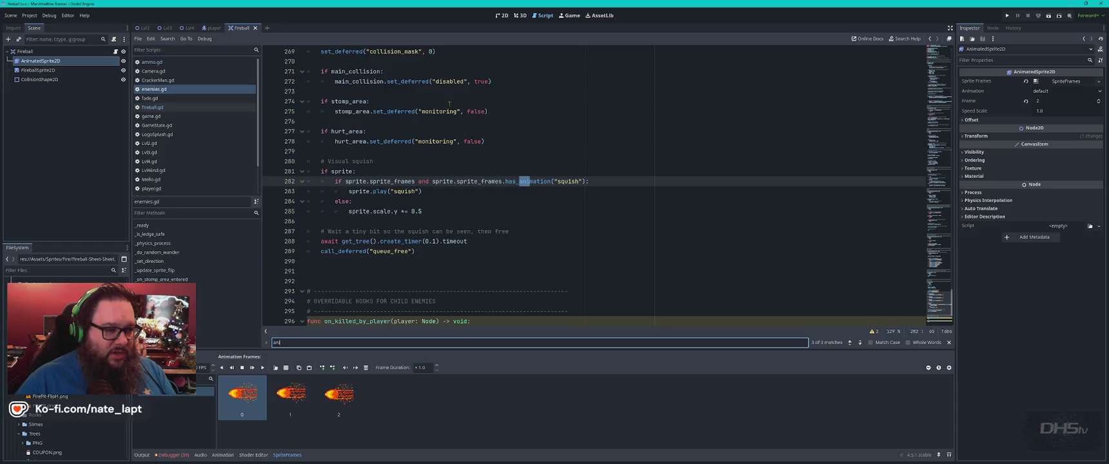
pyautogui.press('Return')
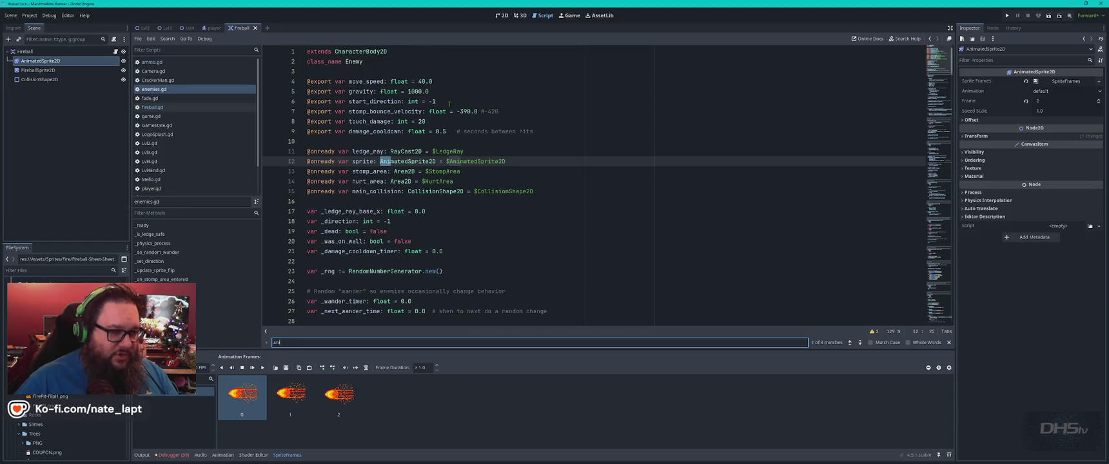
pyautogui.doubleClick(408, 161)
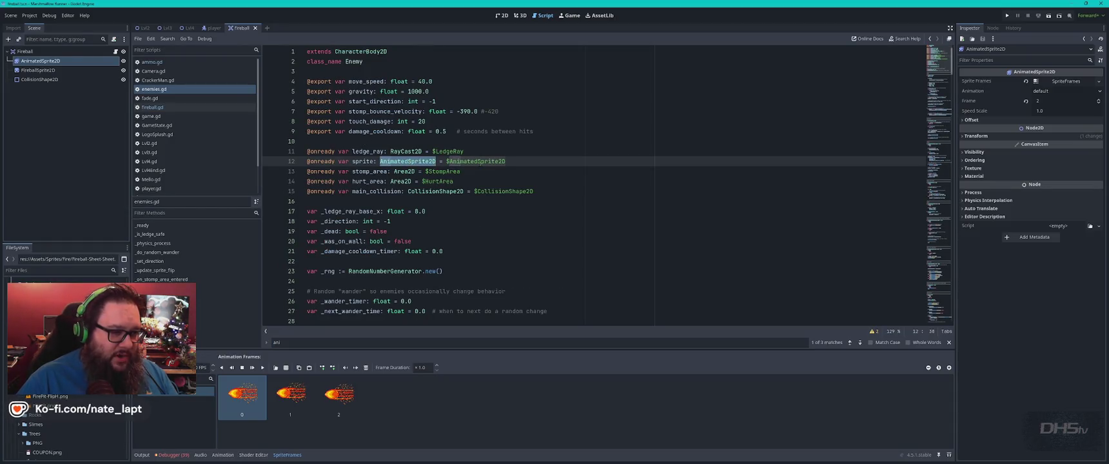
pyautogui.click(480, 161)
pyautogui.moveTo(405, 163)
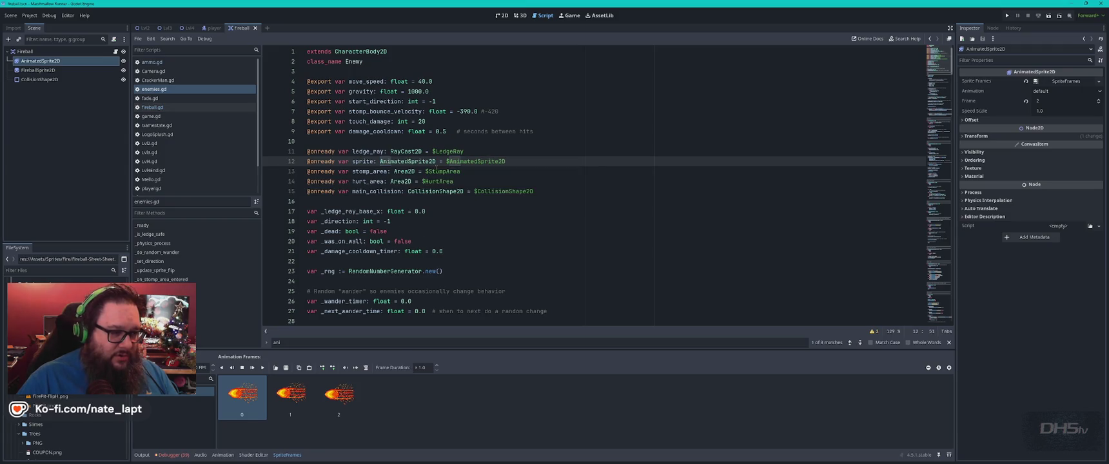
pyautogui.click(210, 29)
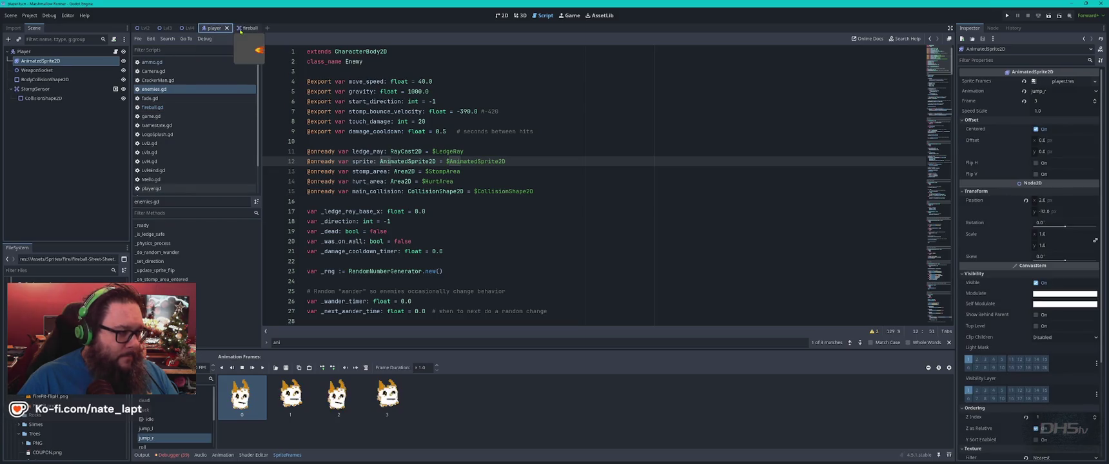
pyautogui.click(240, 29)
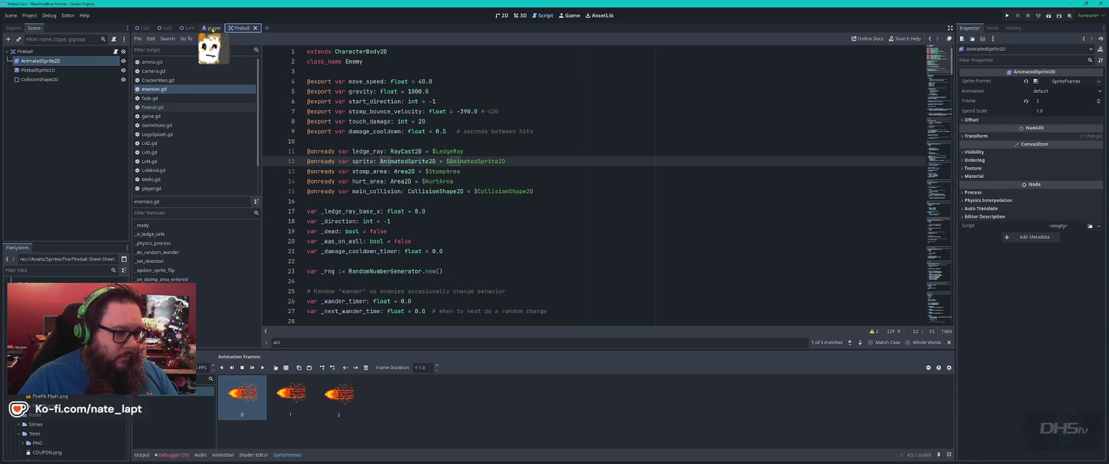
pyautogui.click(213, 29)
pyautogui.click(245, 28)
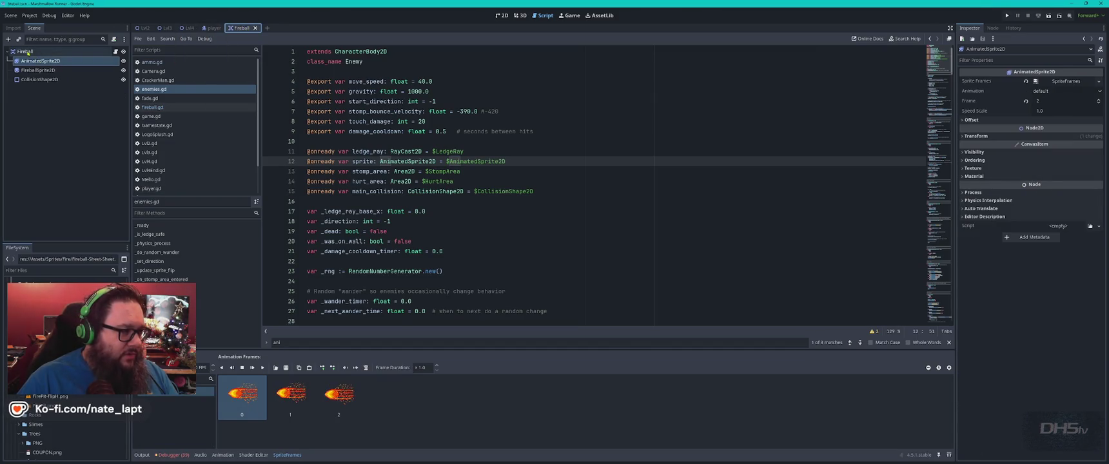
pyautogui.click(213, 28)
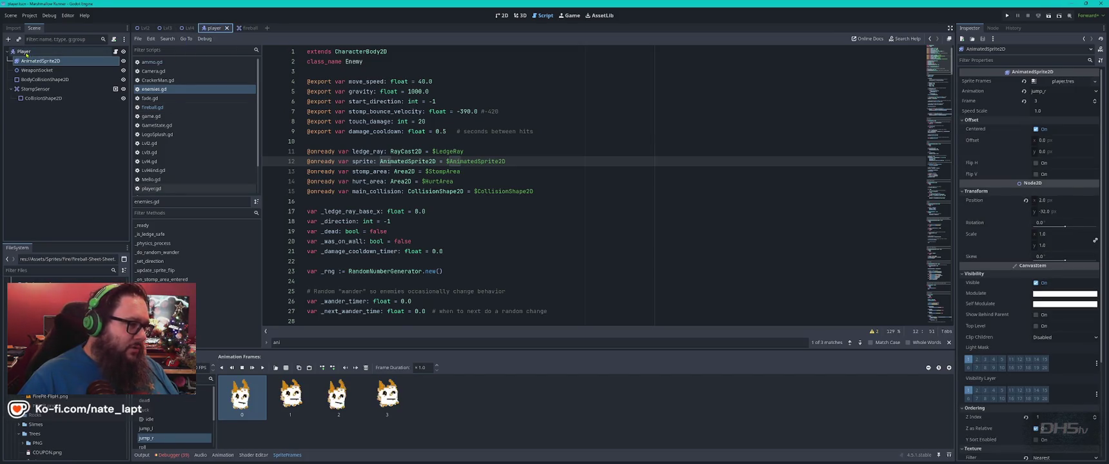
pyautogui.click(243, 28)
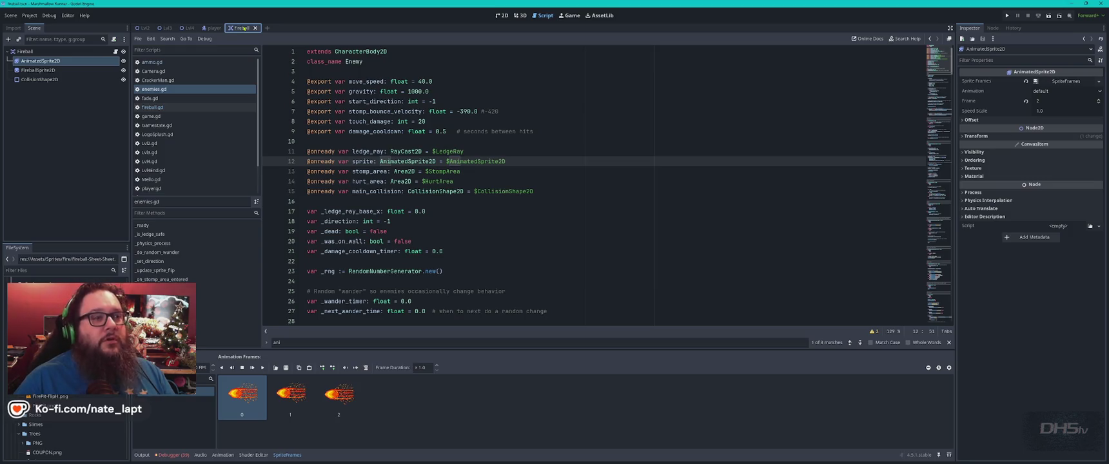
pyautogui.click(495, 173)
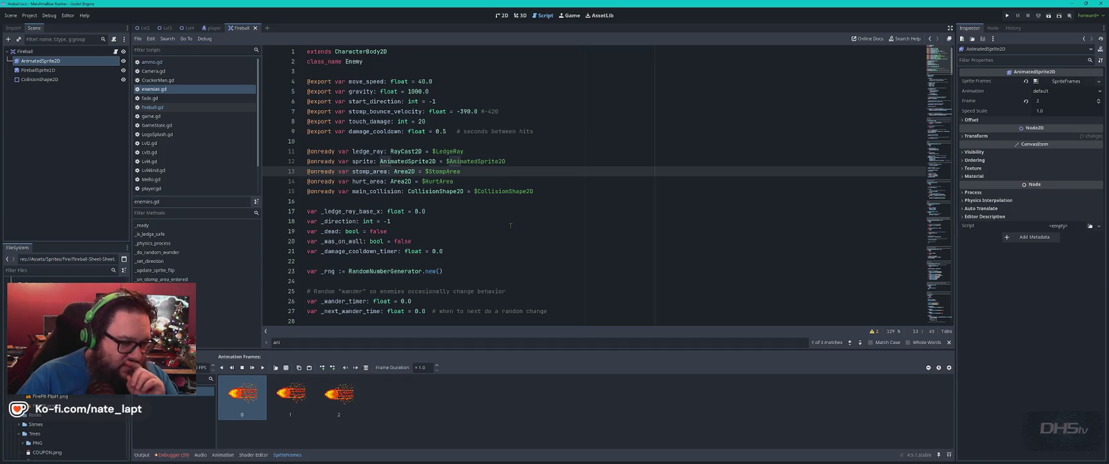
pyautogui.scroll(-3, 510, 225)
pyautogui.click(338, 394)
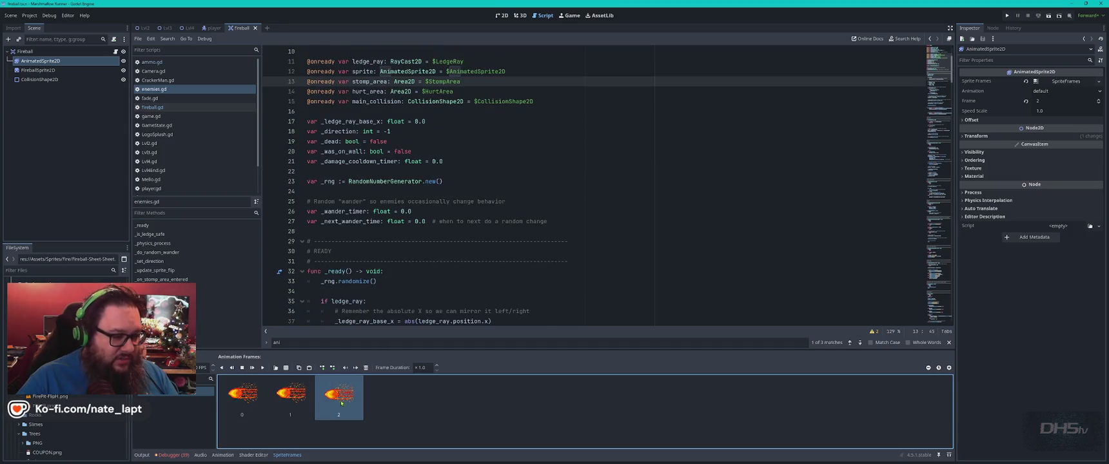
pyautogui.click(452, 123)
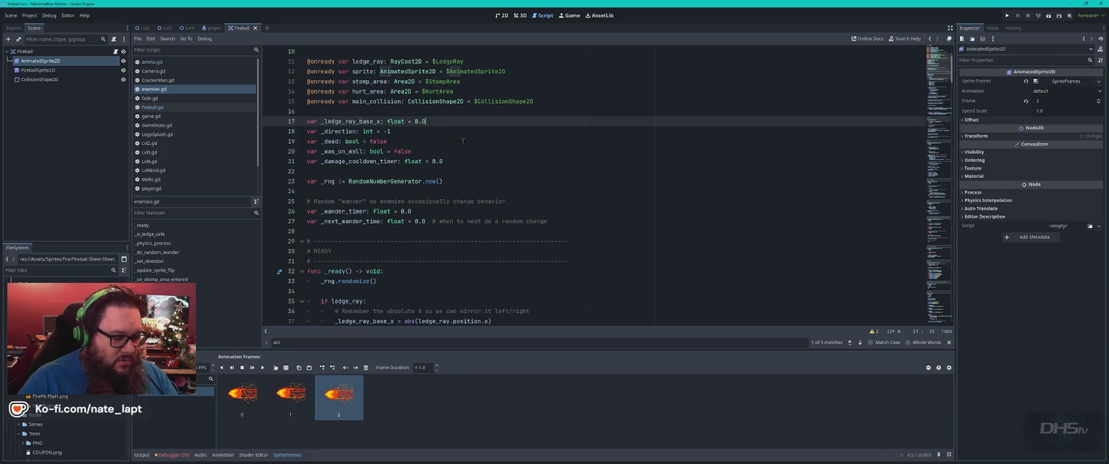
pyautogui.click(152, 107)
pyautogui.click(499, 163)
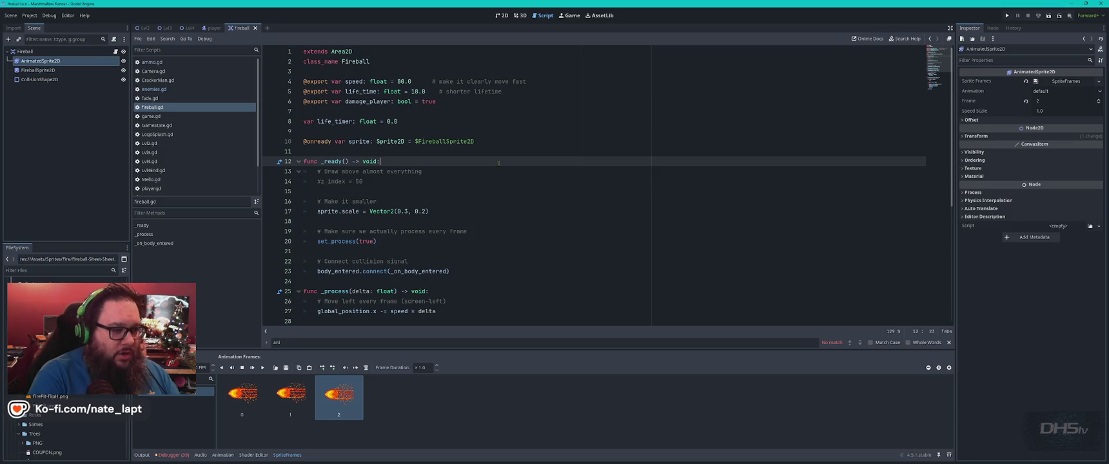
# - Review line 10's sprite reference in the scripts, then select FireballSprite2D in the 2D view
pyautogui.doubleClick(391, 141)
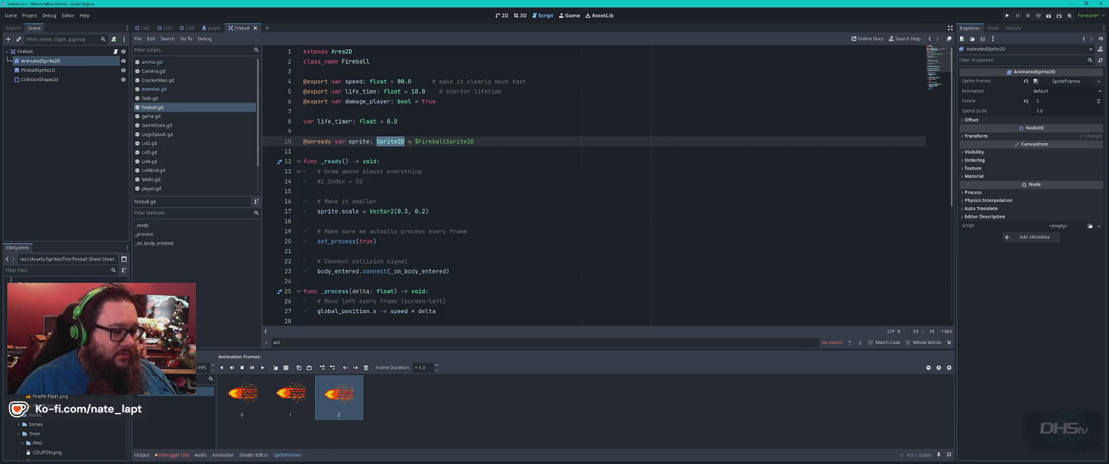
pyautogui.scroll(-2, 194, 129)
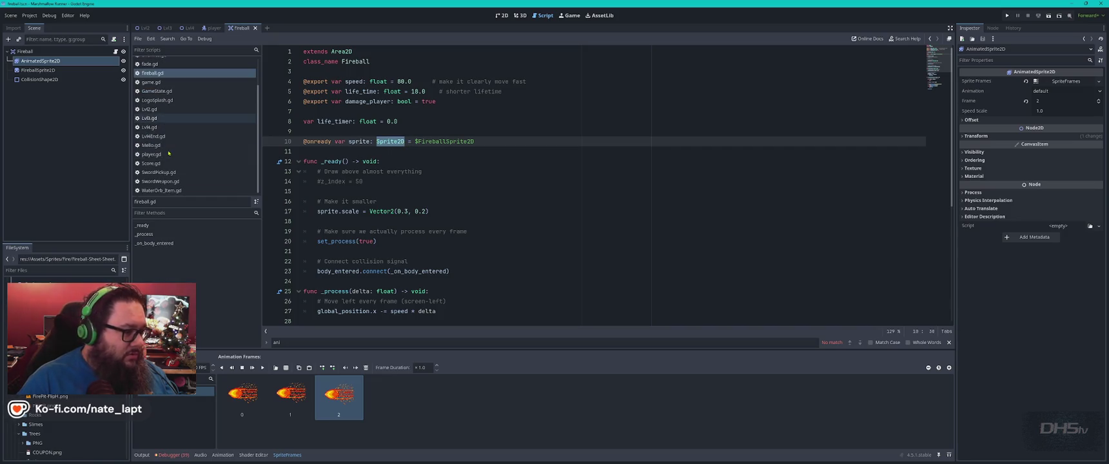
pyautogui.click(151, 145)
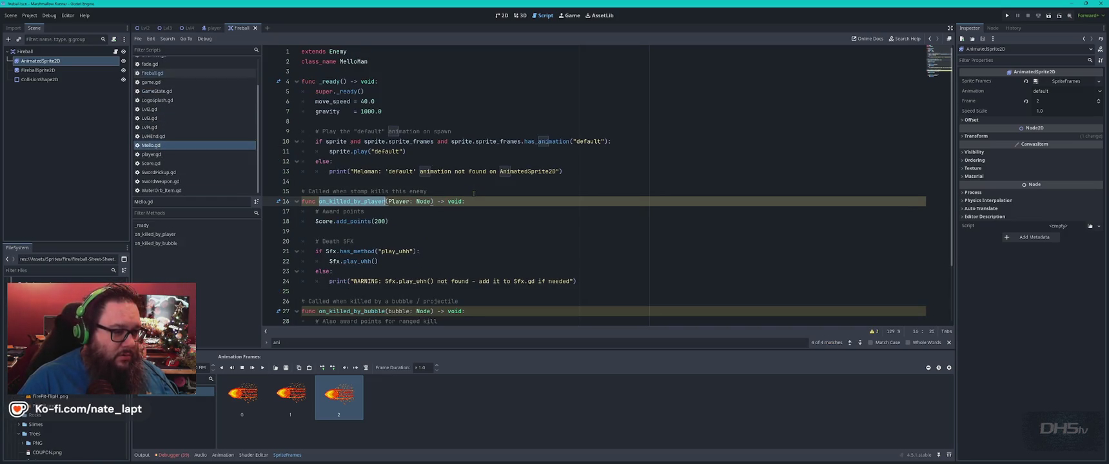
pyautogui.click(426, 161)
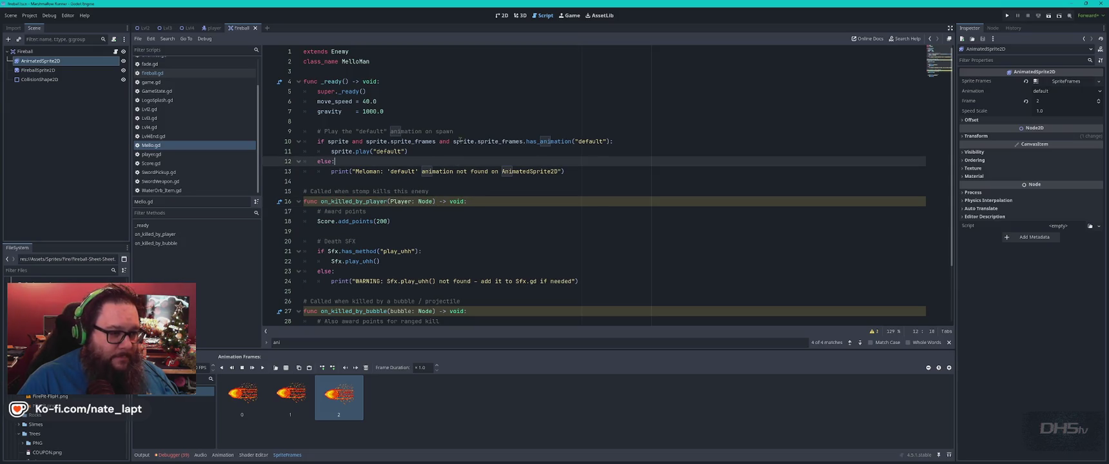
pyautogui.click(501, 141)
pyautogui.click(540, 141)
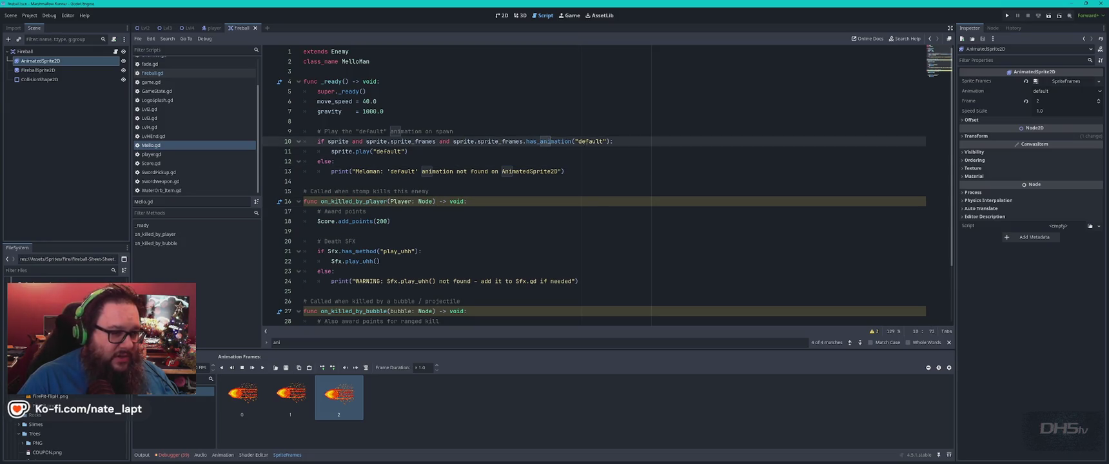
pyautogui.doubleClick(330, 141)
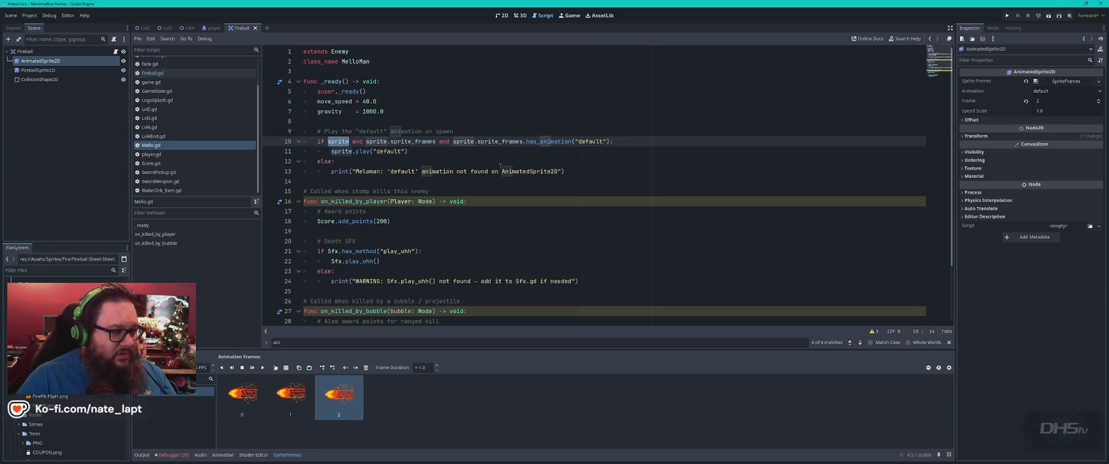
pyautogui.click(502, 15)
pyautogui.click(645, 240)
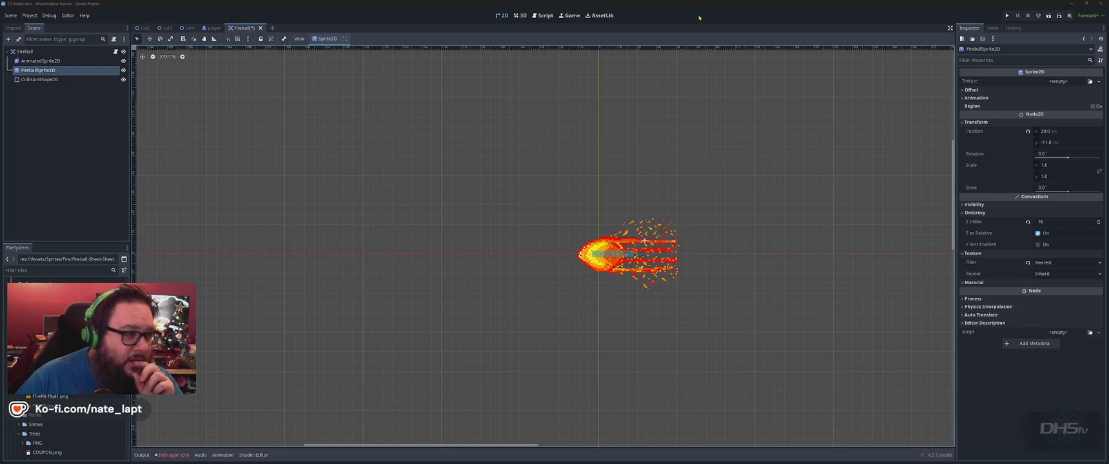
# - Replace $FireballSprite2D with $AnimatedSprite2D on line 10, then run the game with F5
pyautogui.click(52, 62)
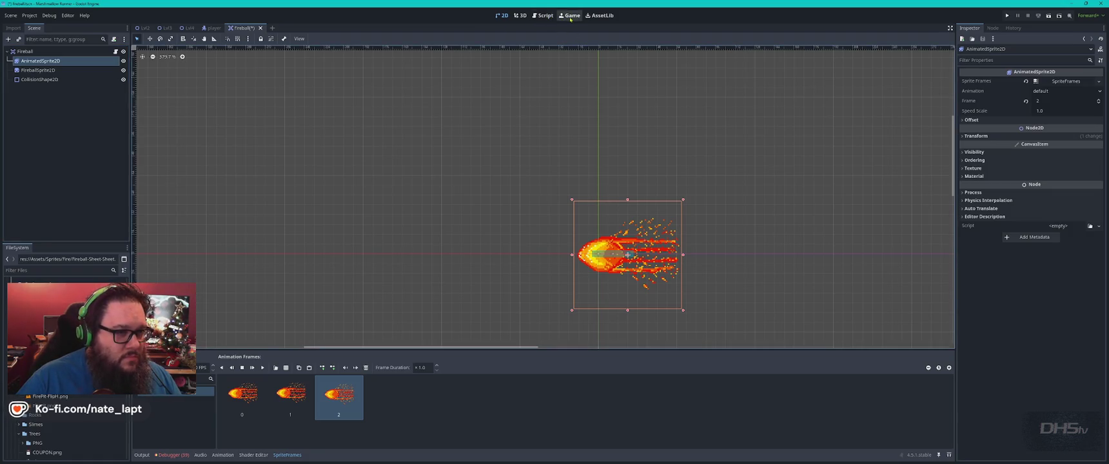
pyautogui.click(541, 16)
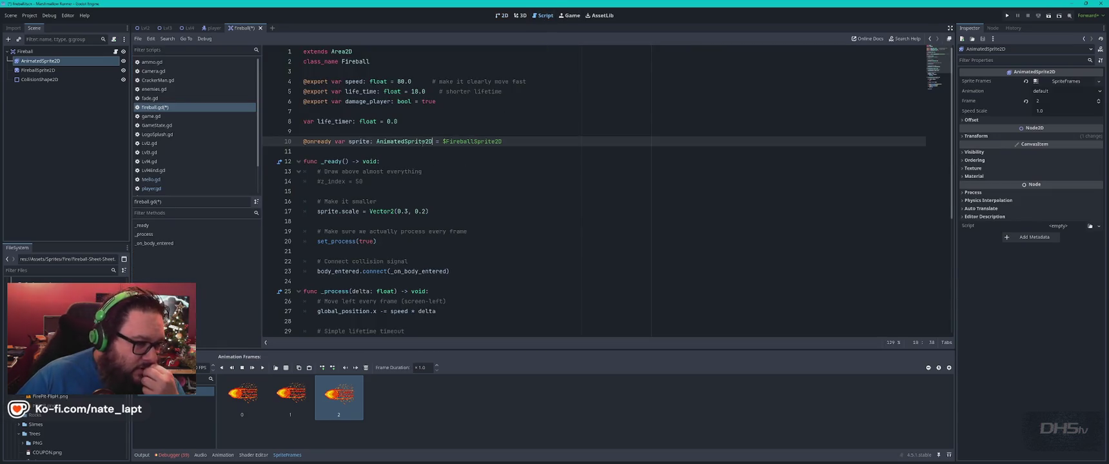
pyautogui.doubleClick(430, 141)
pyautogui.doubleClick(483, 141)
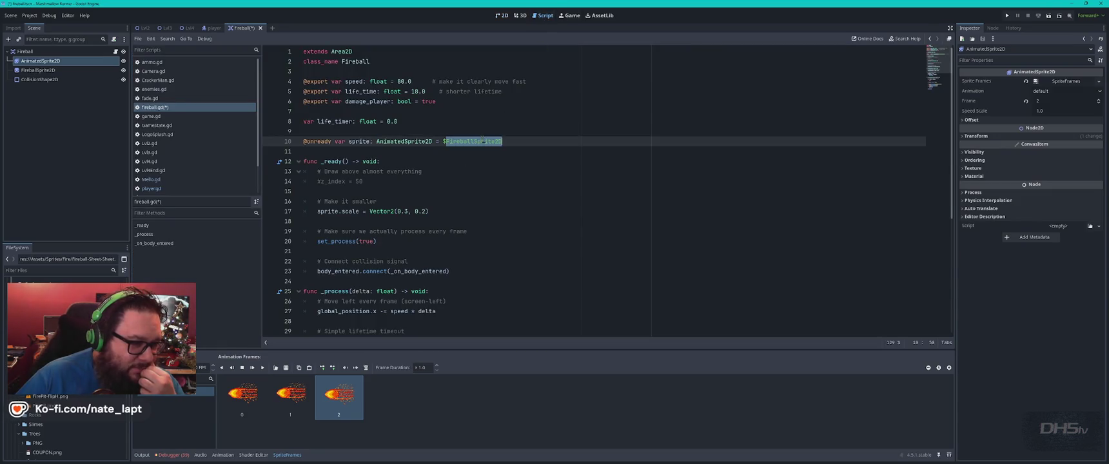
pyautogui.moveTo(39, 61); pyautogui.dragTo(516, 143)
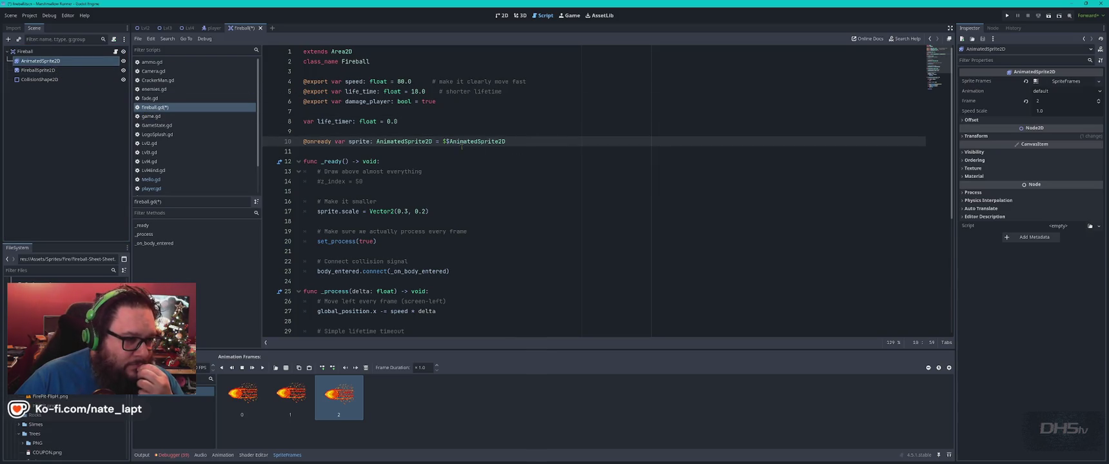
pyautogui.hotkey('ctrl', 'Left')
pyautogui.press('BackSpace')
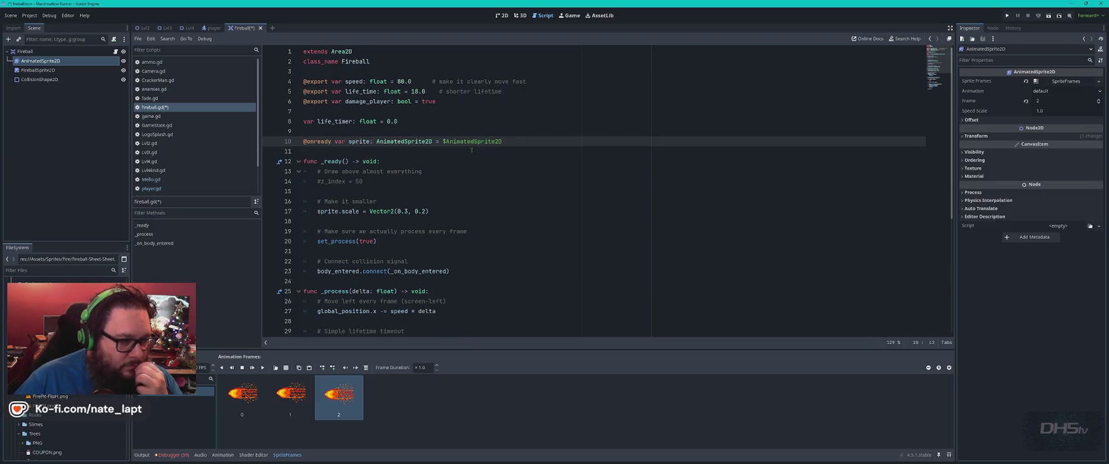
pyautogui.press('F5')
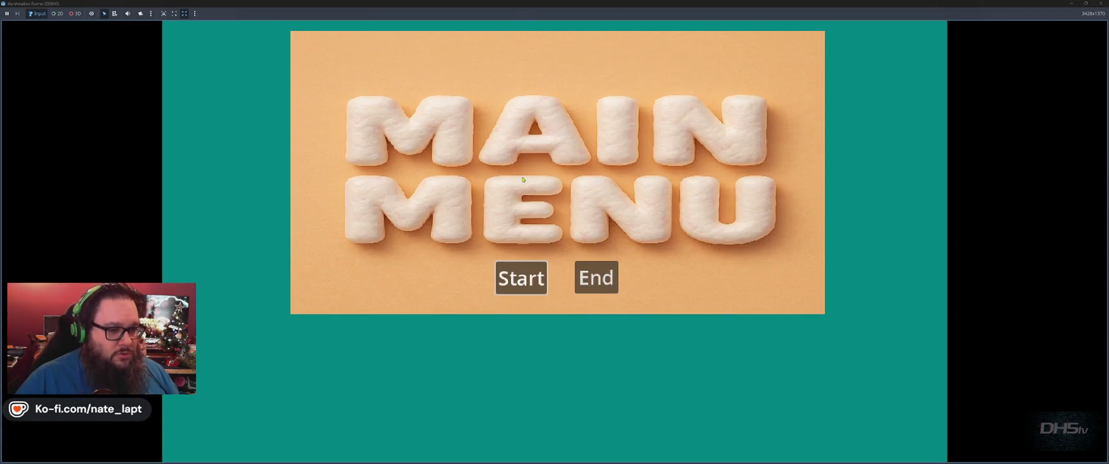
# - Start the game, jump up the ledges, then pause with Esc and close the game window
pyautogui.click(520, 282)
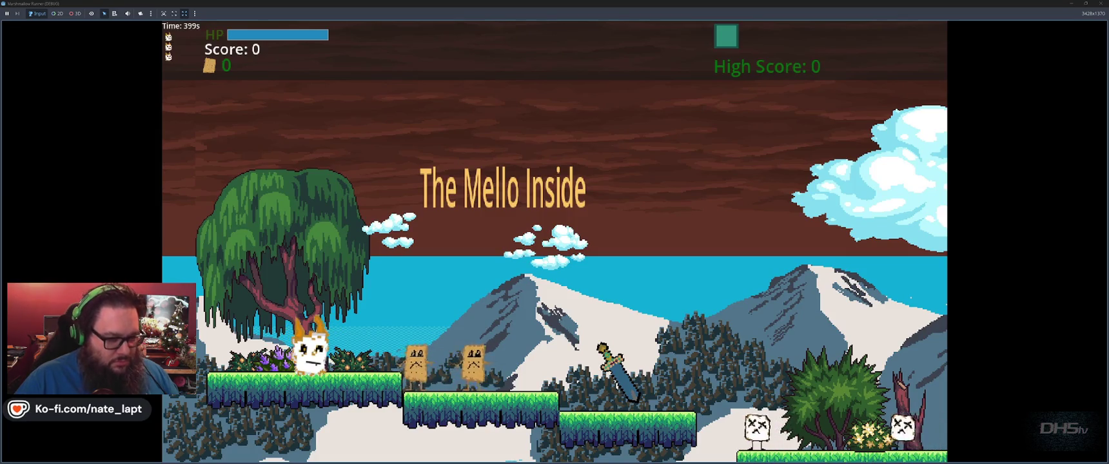
pyautogui.press('space')
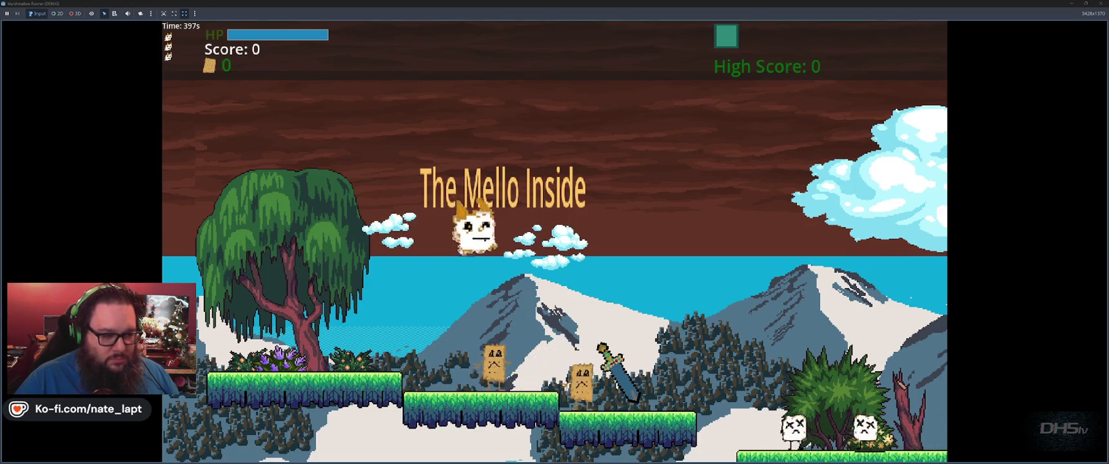
pyautogui.press('space')
pyautogui.press('space')
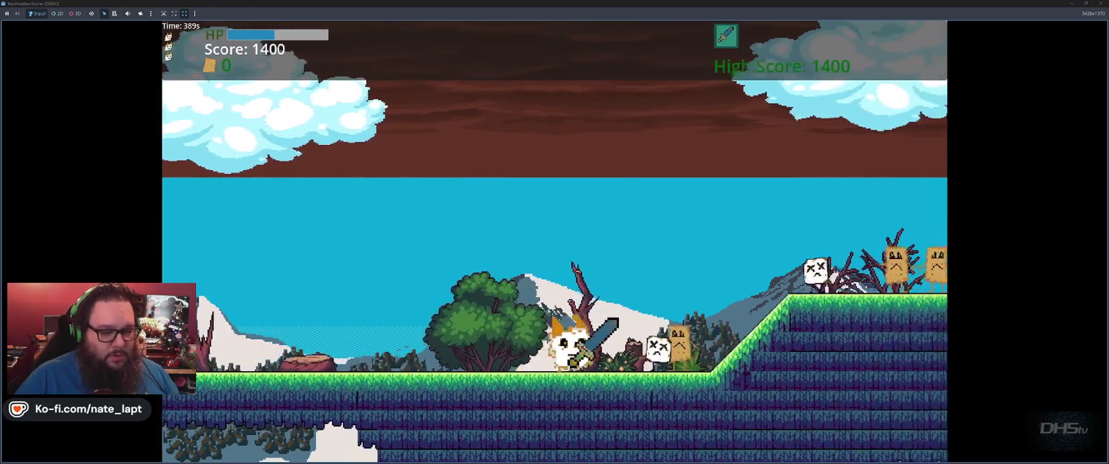
pyautogui.press('space')
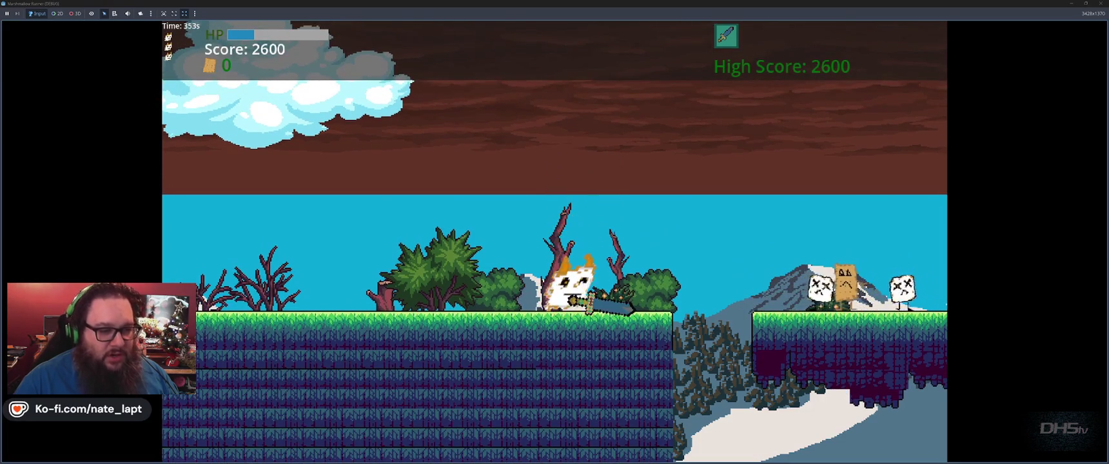
pyautogui.press('Escape')
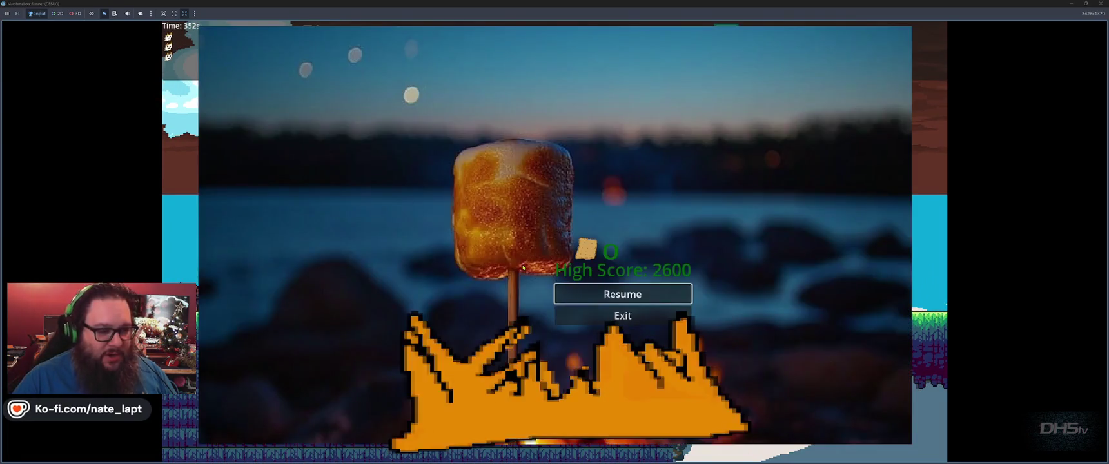
pyautogui.click(594, 313)
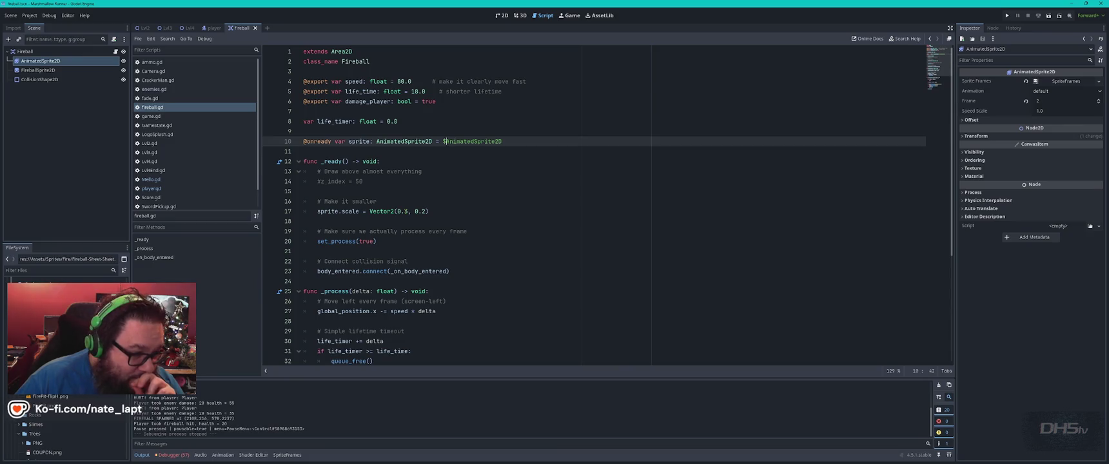
# - Run the game from the Fireball script's line 17, then switch to the Chrome Reddit thread when the editor hangs
pyautogui.click(405, 211)
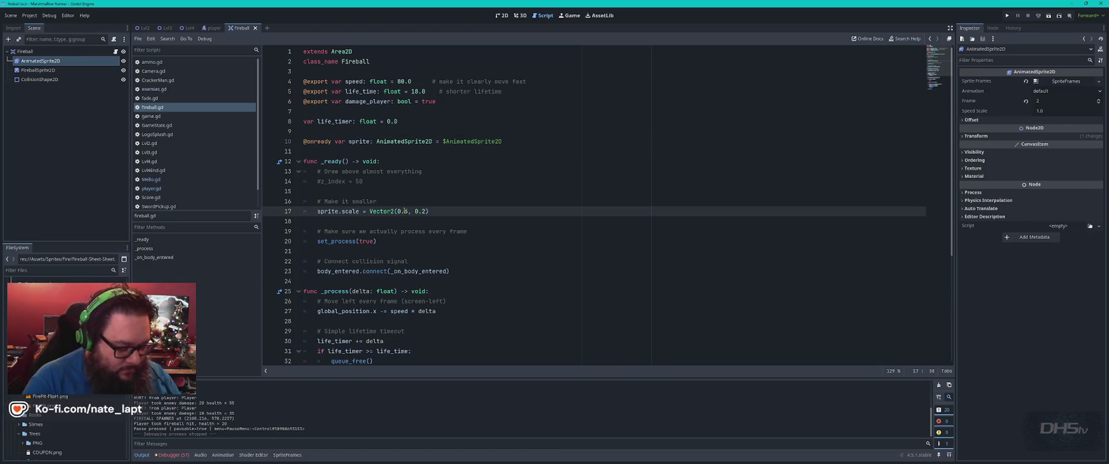
pyautogui.press('F5')
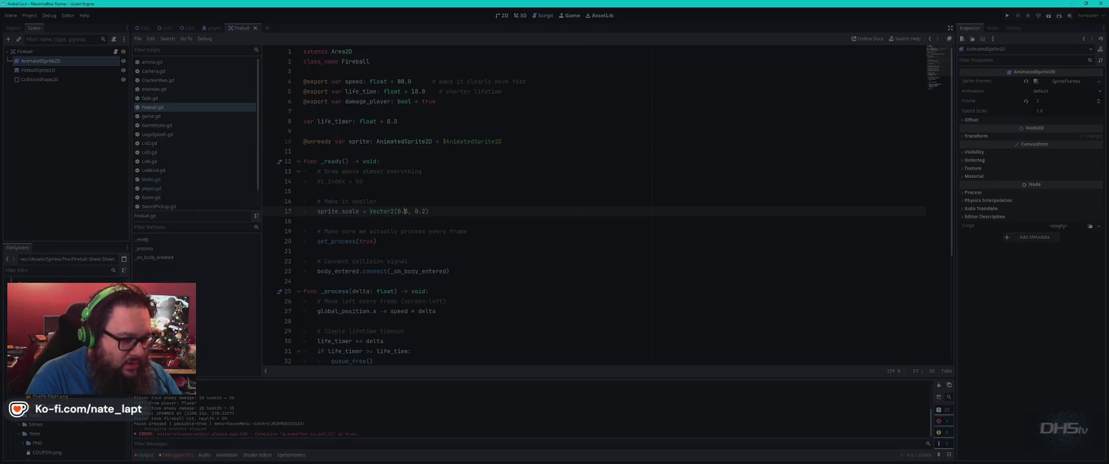
pyautogui.hotkey('alt', 'Tab')
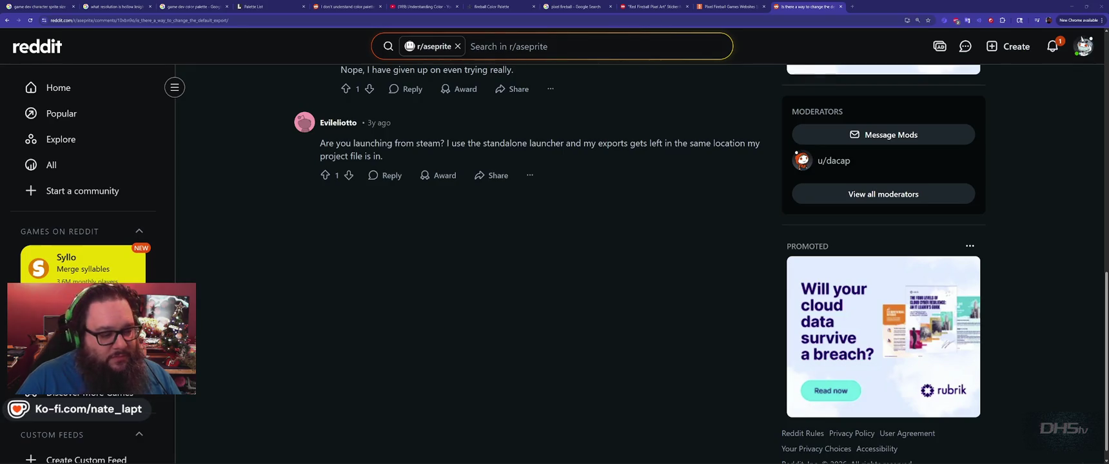
# - Relaunch Godot and reopen the Marshmallow Runner project from the Project Manager
pyautogui.press('super')
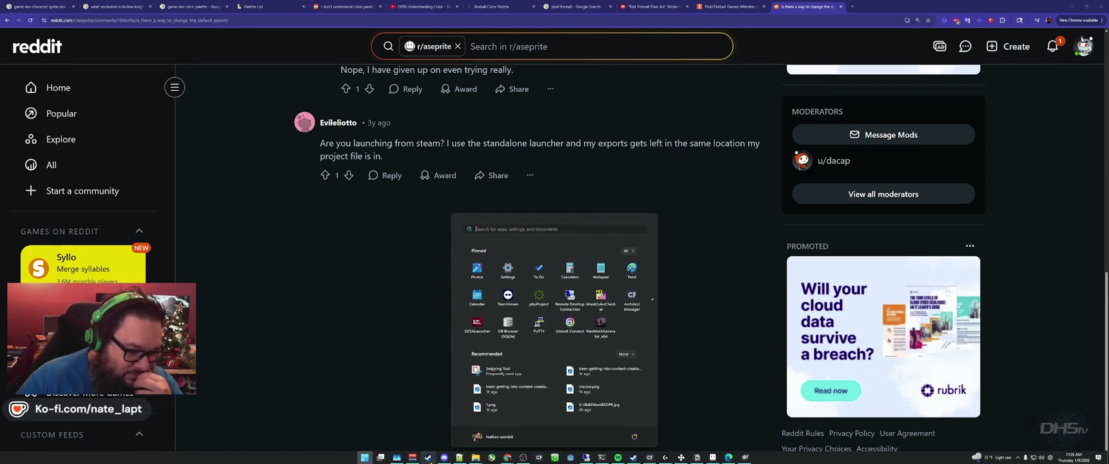
pyautogui.press('Escape')
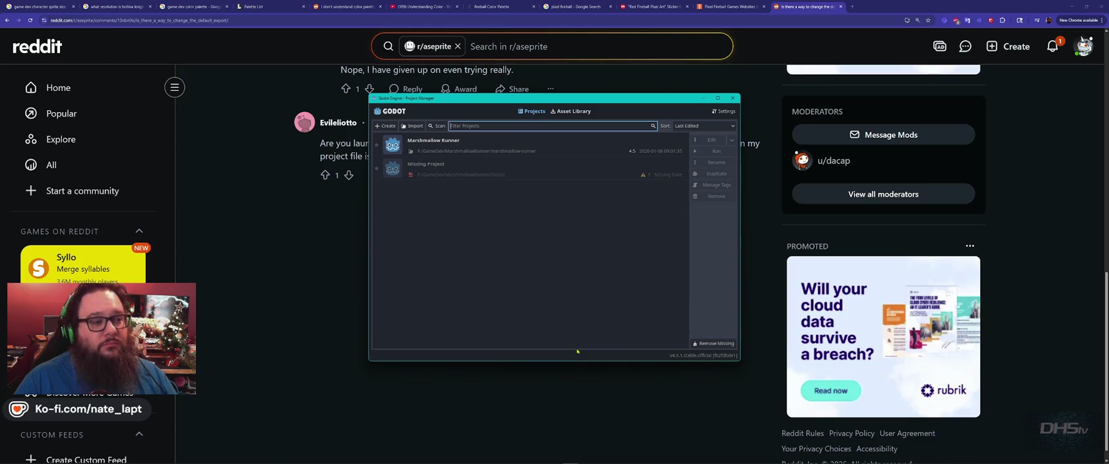
pyautogui.doubleClick(570, 149)
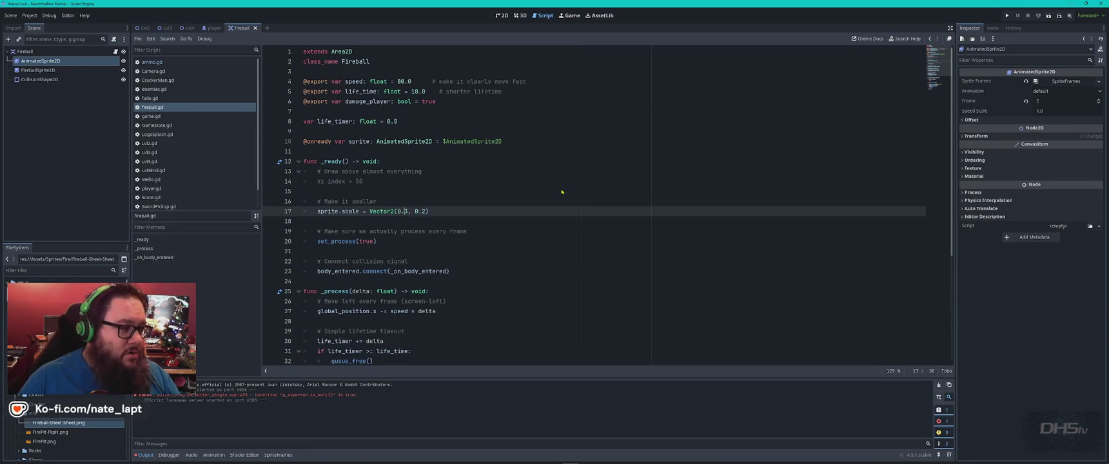
# - Comment out the sprite scale line 17 in the Fireball script, save, and maximize the relaunched game
pyautogui.click(502, 15)
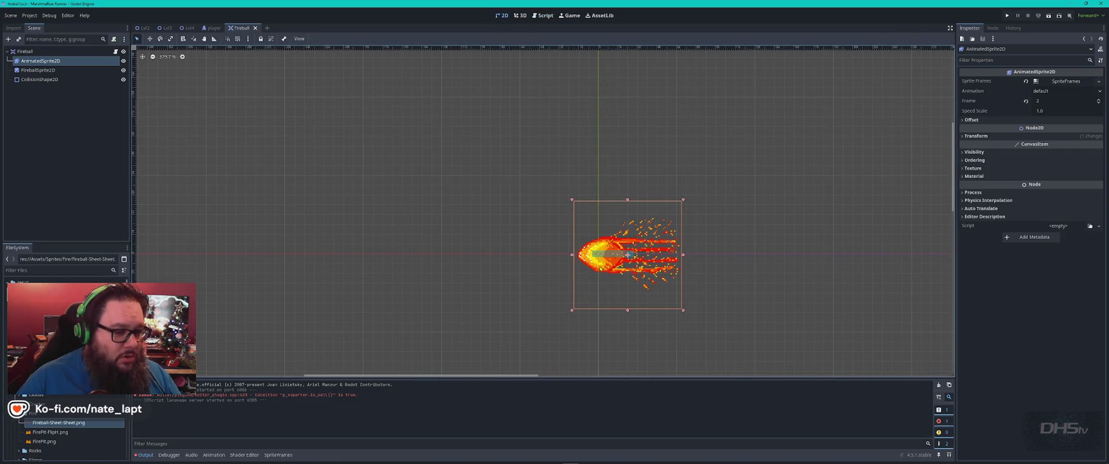
pyautogui.click(542, 15)
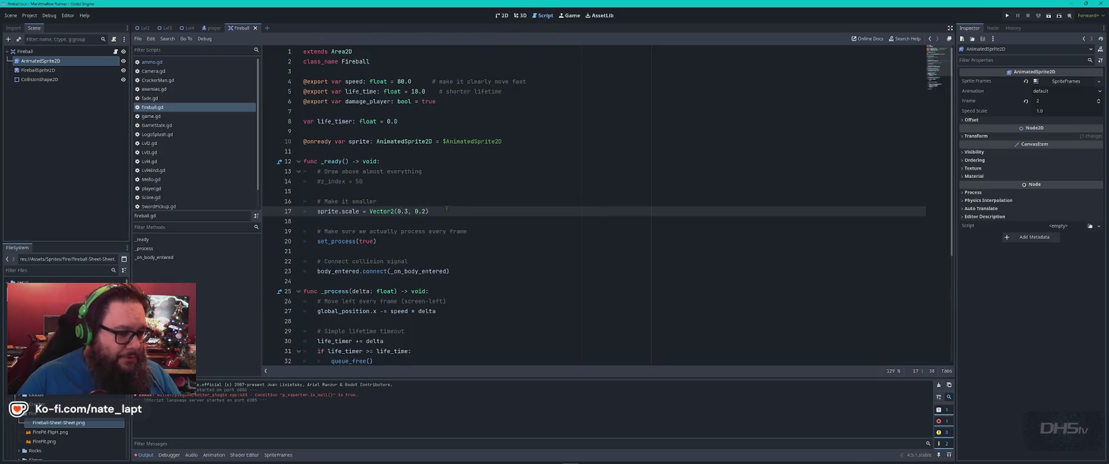
pyautogui.hotkey('ctrl', 'k')
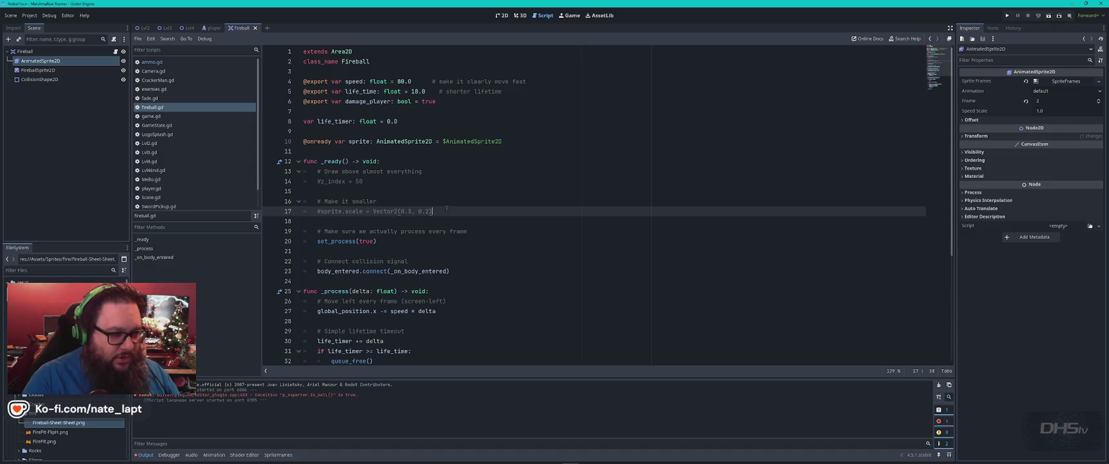
pyautogui.hotkey('ctrl', 's')
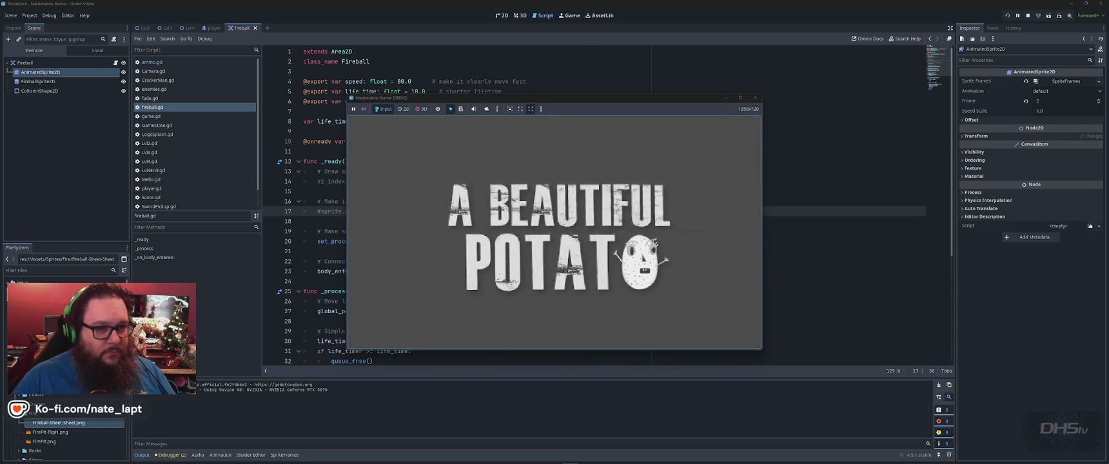
pyautogui.click(741, 97)
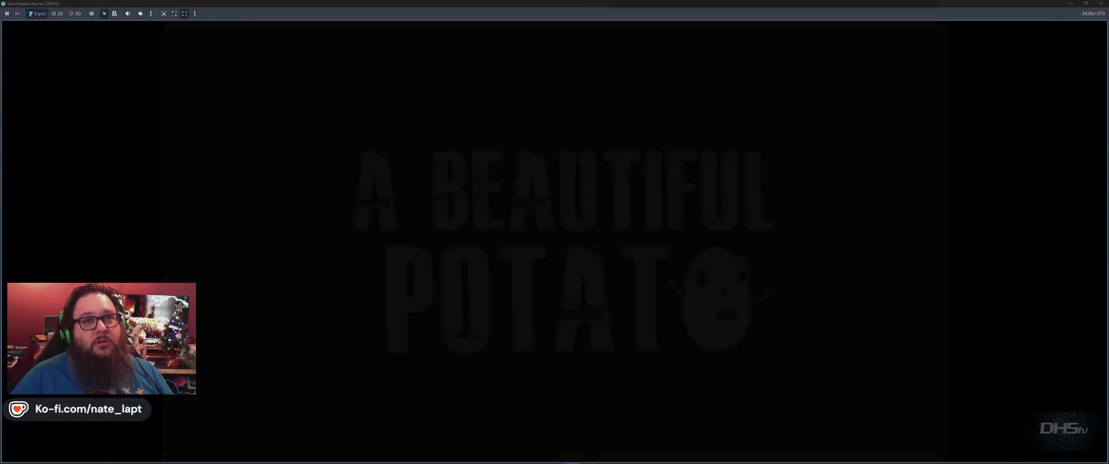
# - Start the game from the menu and jump twice to land on an enemy and grab the sword
pyautogui.press('Return')
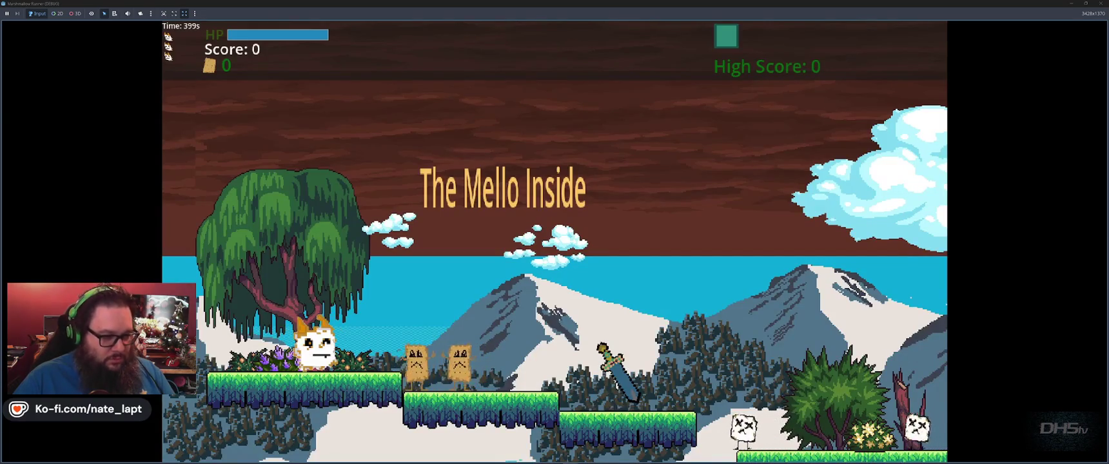
pyautogui.press('space')
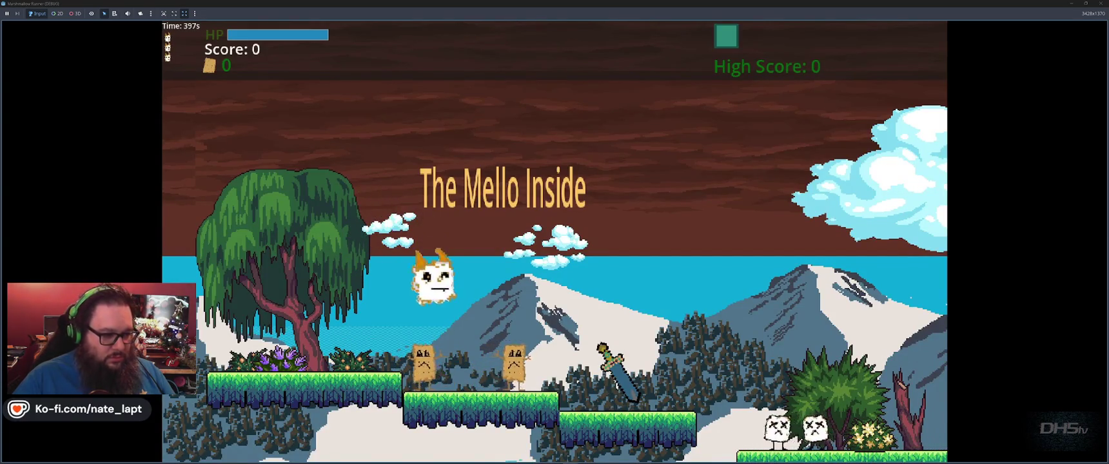
pyautogui.press('space')
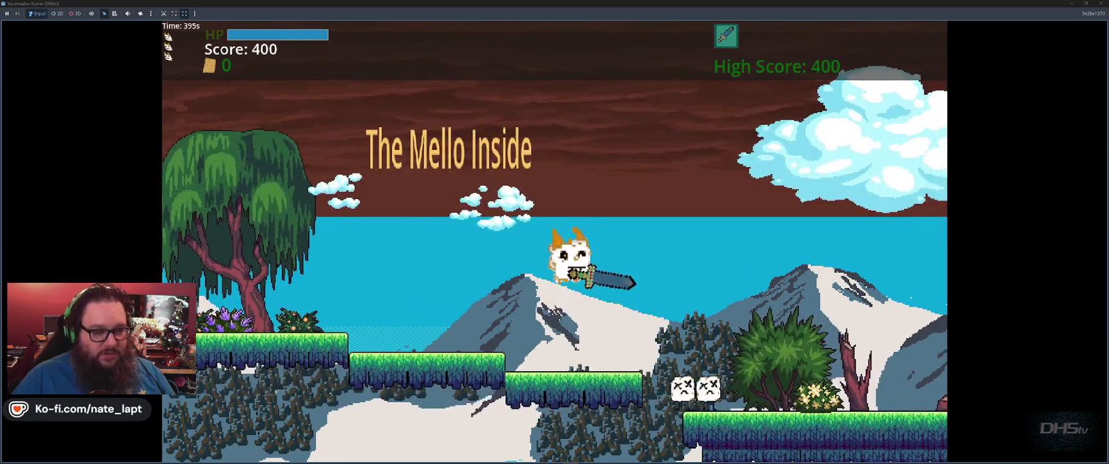
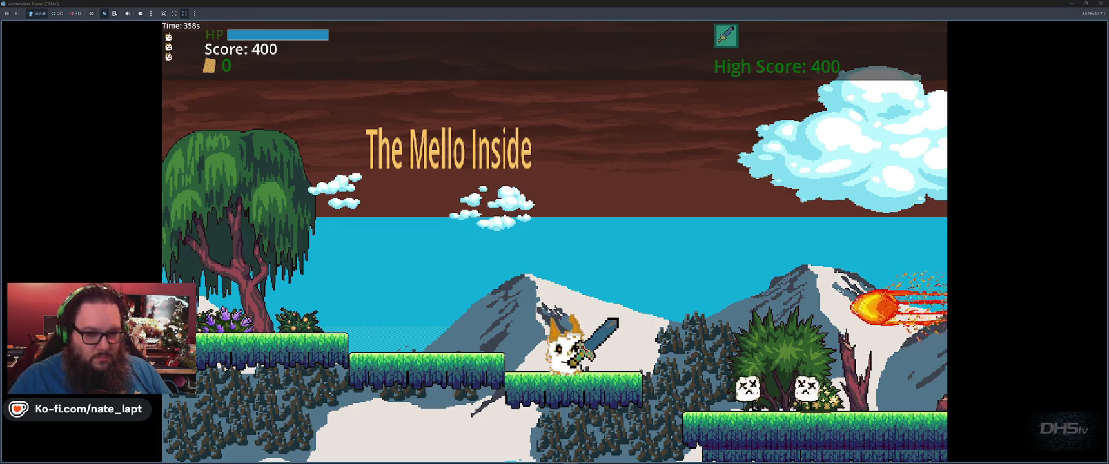
# - Swing the sword and jump in the running game, then stop the test to return to Fireball.gd
pyautogui.press('x')
pyautogui.press('space')
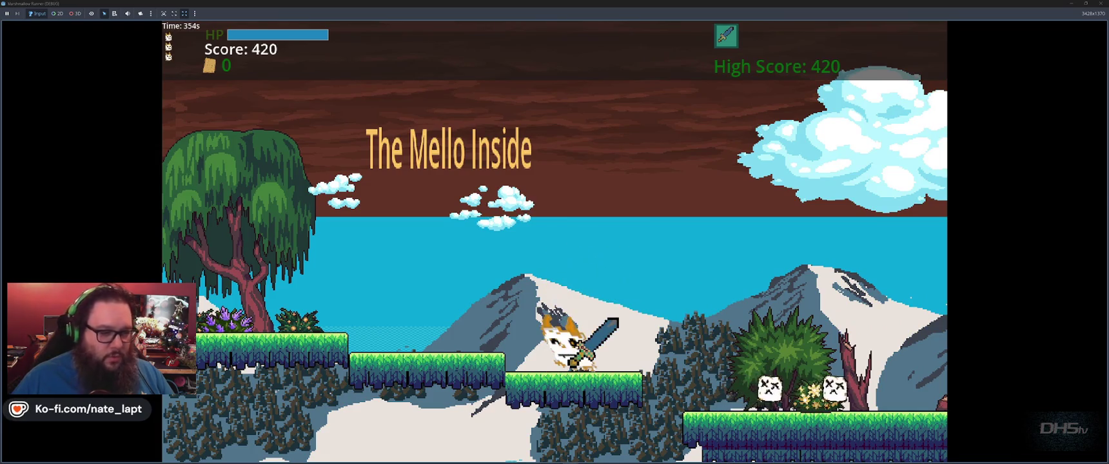
pyautogui.press('F8')
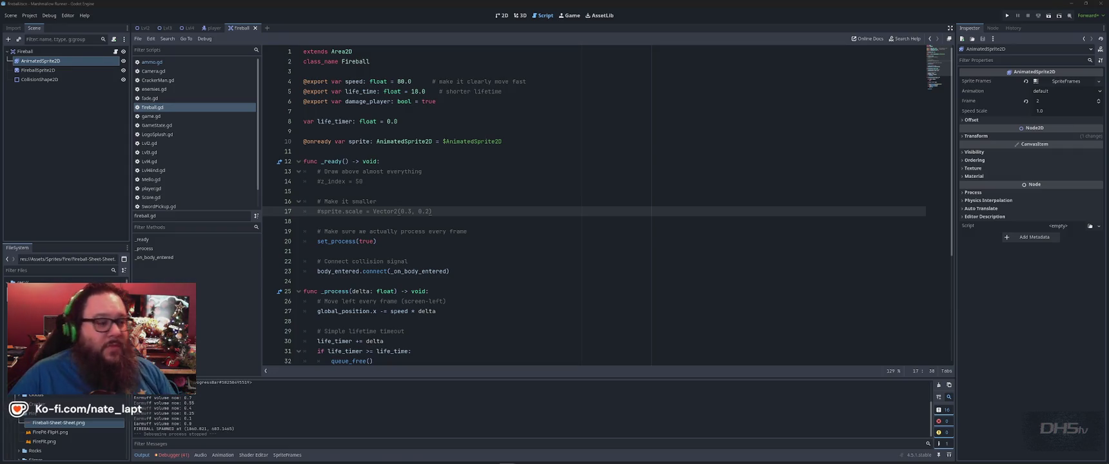
# - Open enemies.gd and search 'anim' to reach the has_animation squish check on line 282
pyautogui.click(640, 22)
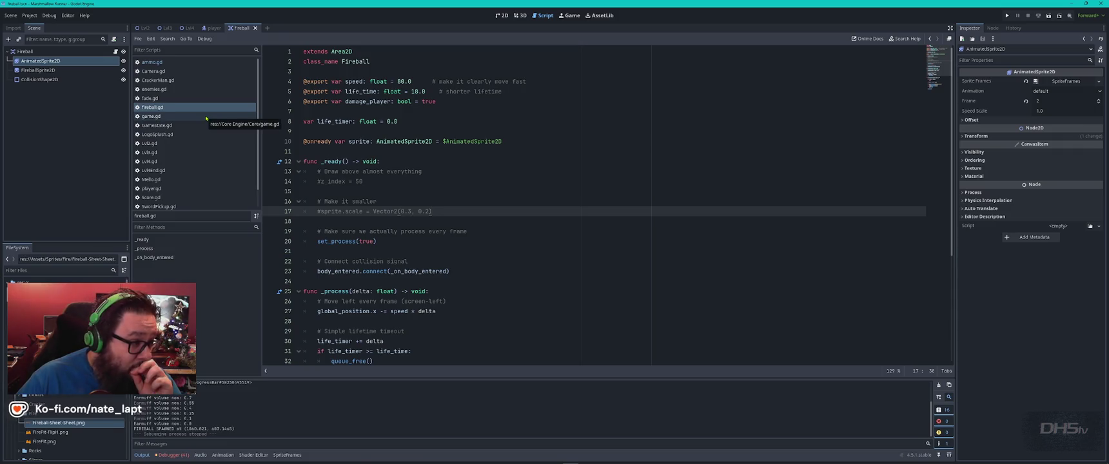
pyautogui.click(168, 89)
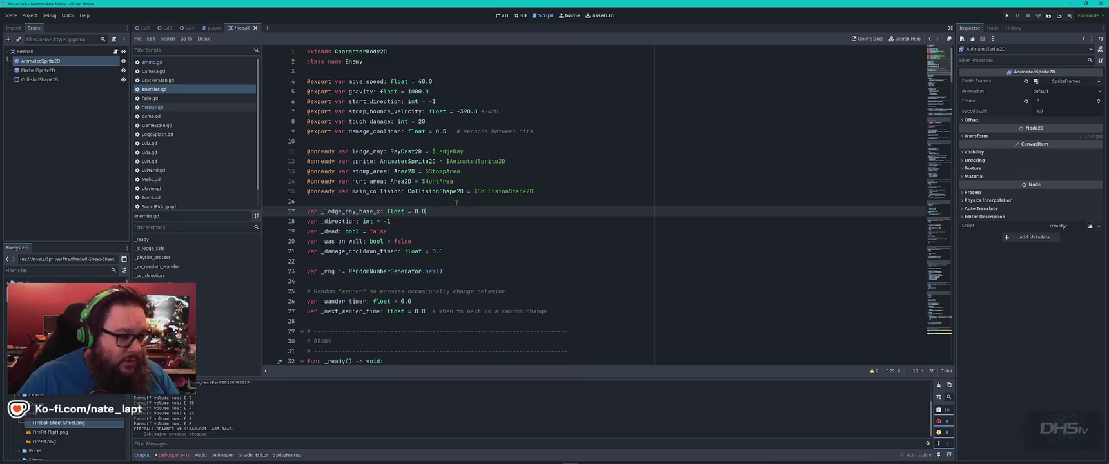
pyautogui.hotkey('ctrl', 'f')
pyautogui.write('anim')
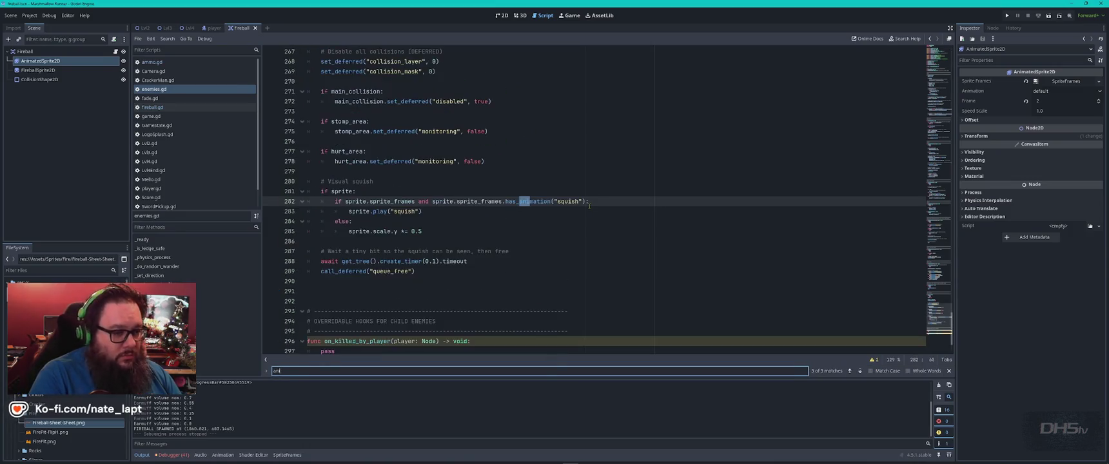
pyautogui.press('Escape')
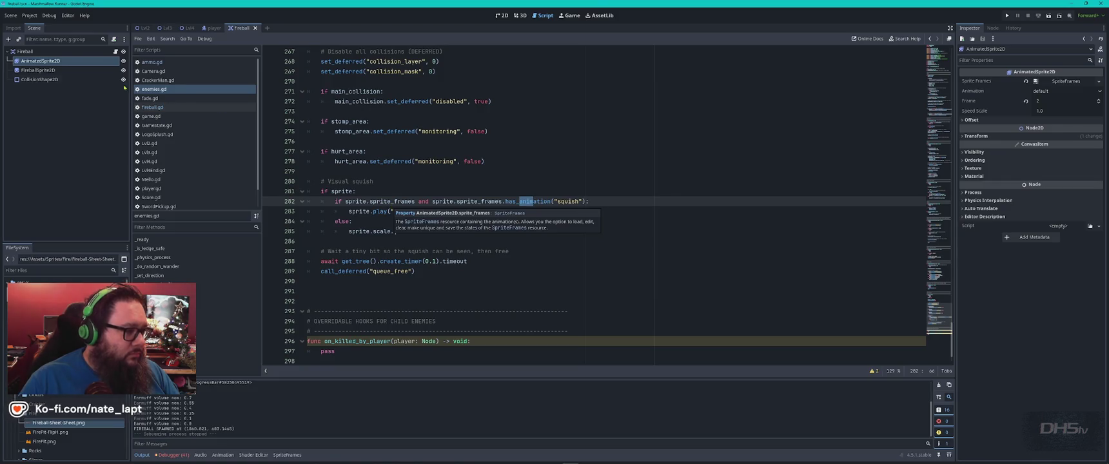
pyautogui.click(78, 62)
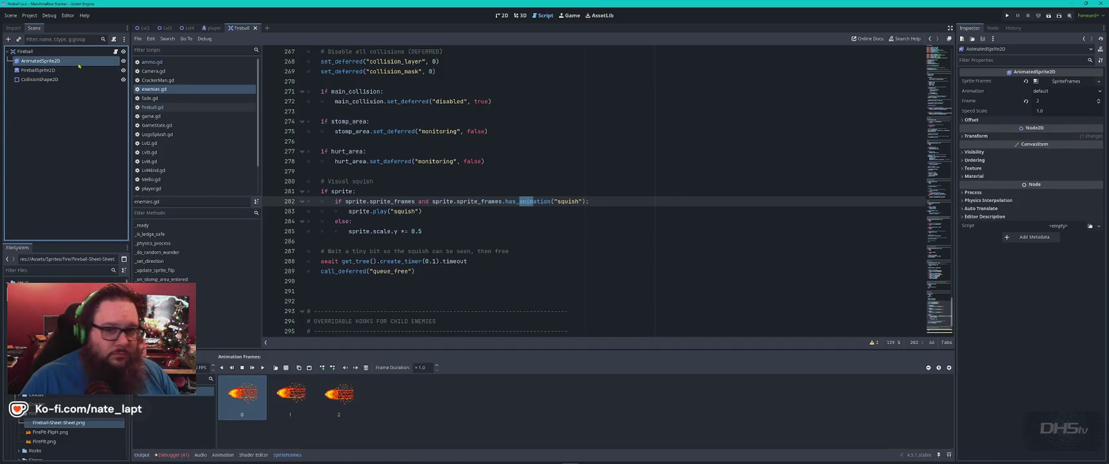
# - Select the AnimatedSprite2D node, play its three-frame fire animation, and view it on the 2D canvas
pyautogui.click(83, 70)
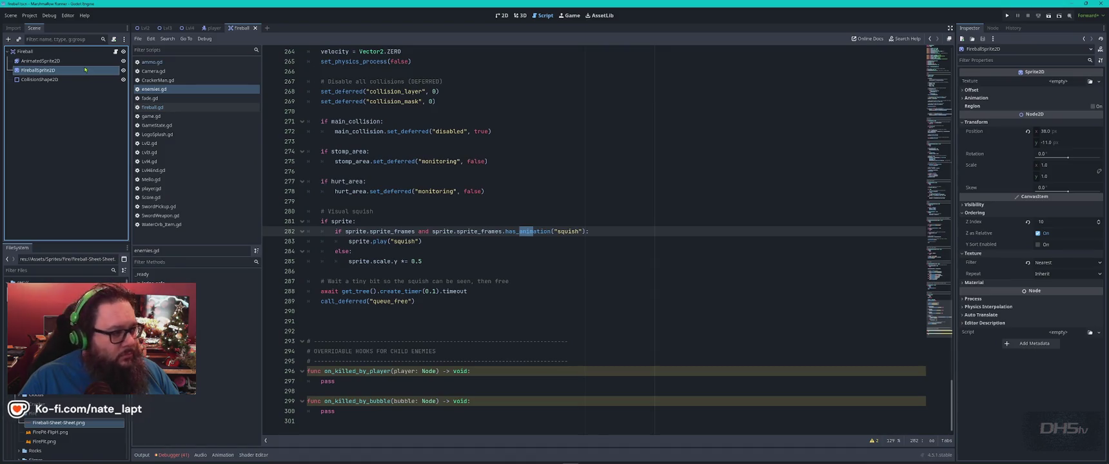
pyautogui.click(81, 61)
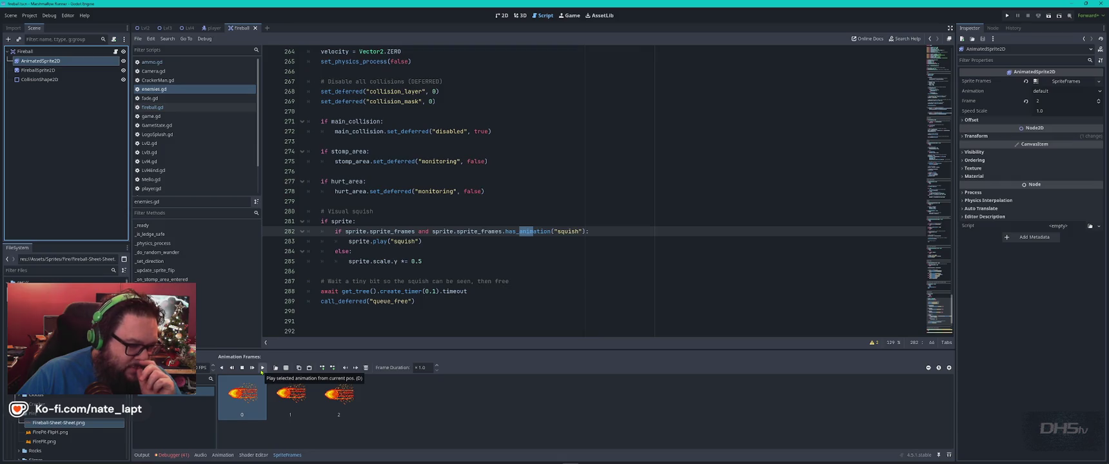
pyautogui.click(262, 368)
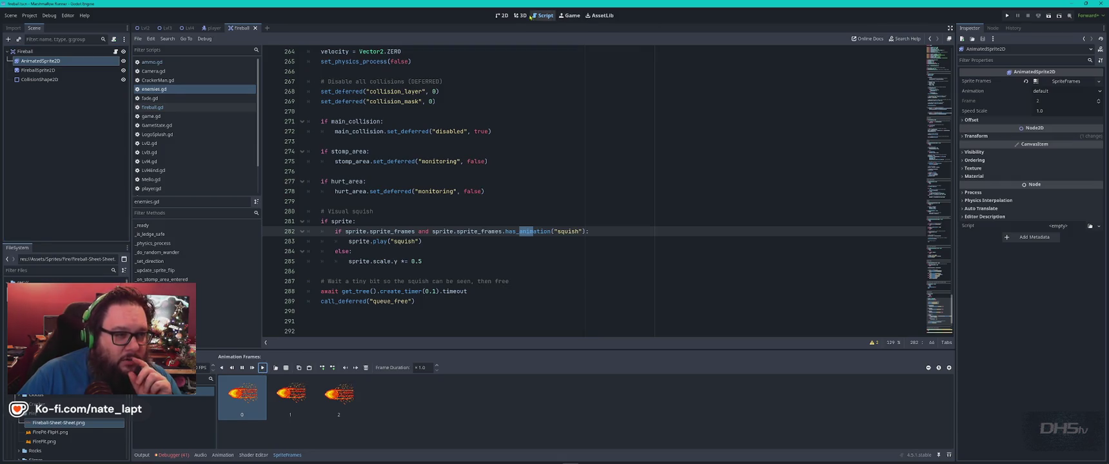
pyautogui.click(501, 16)
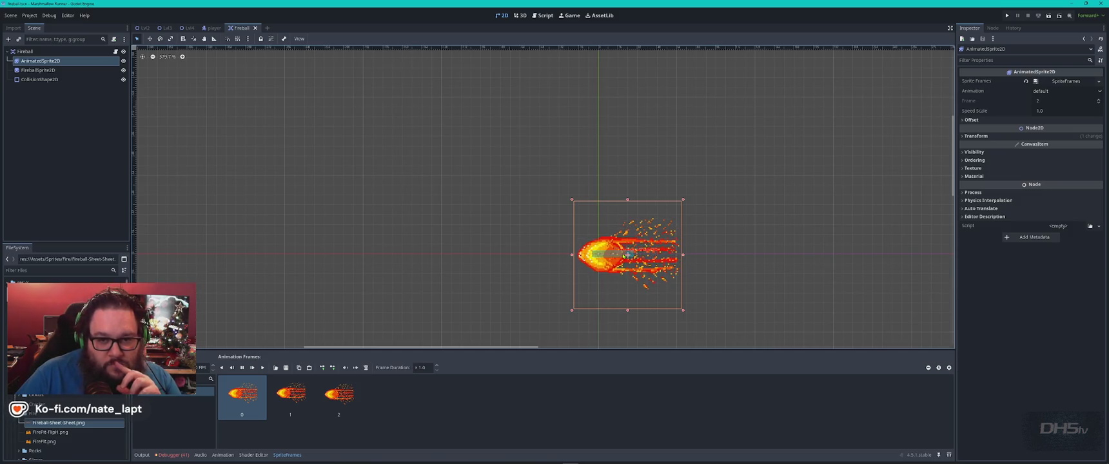
# - Inspect the fireball sprite's Transform, restart its animation, then return to enemies.gd
pyautogui.click(963, 136)
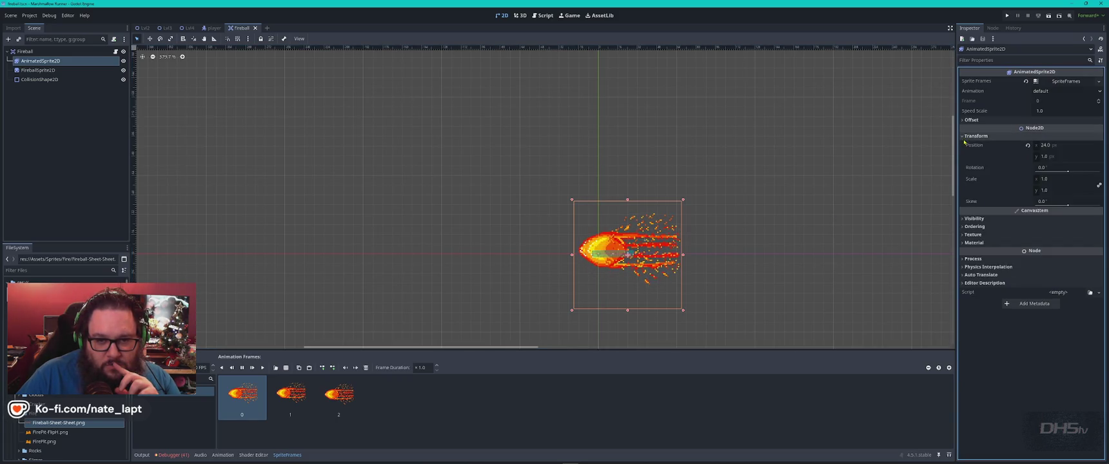
pyautogui.click(964, 136)
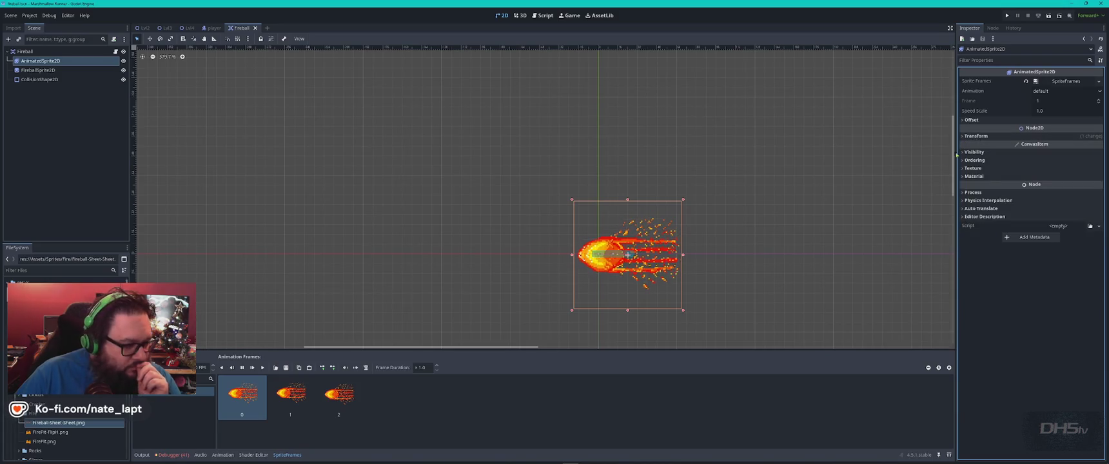
pyautogui.click(252, 369)
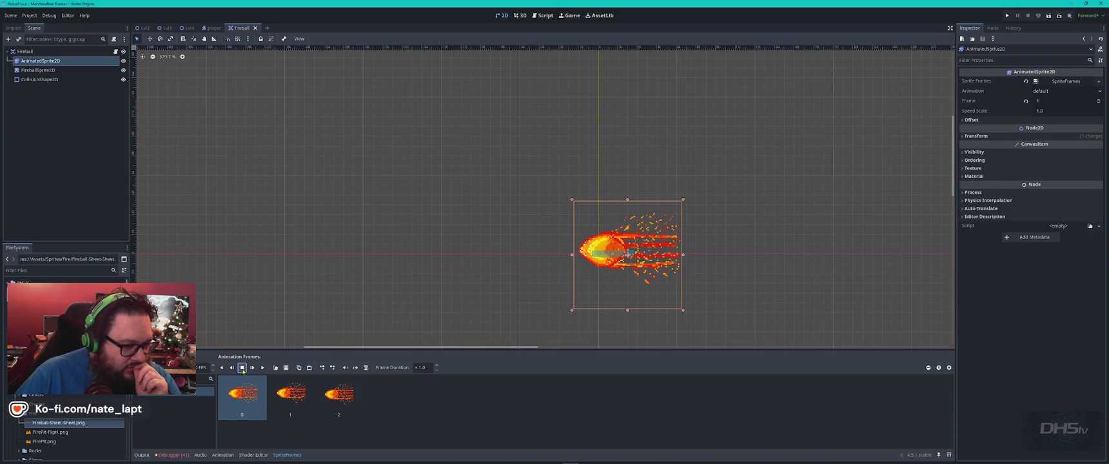
pyautogui.click(262, 368)
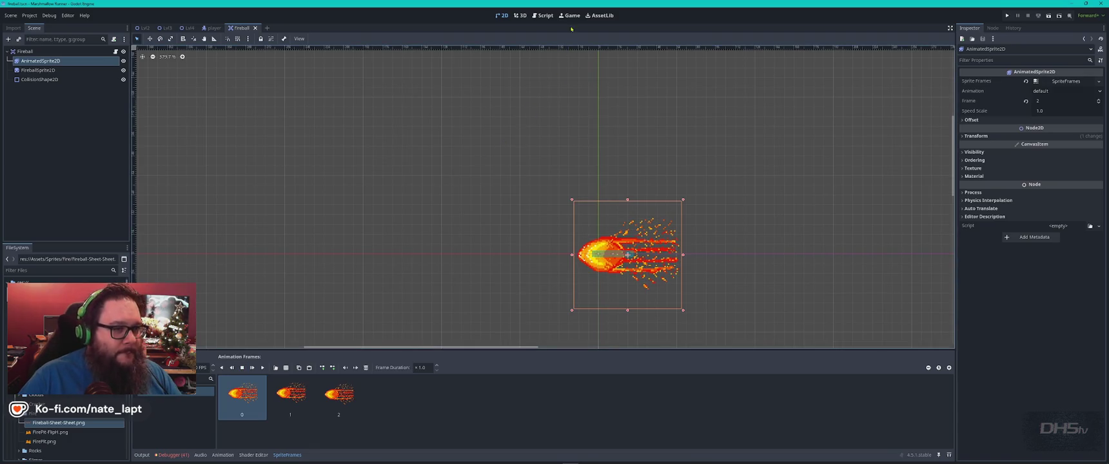
pyautogui.click(543, 16)
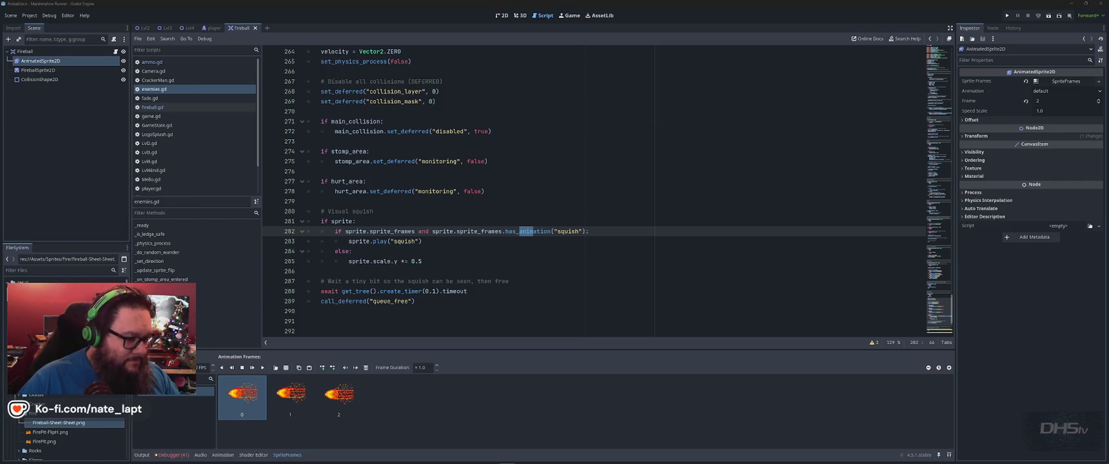
# - Review enemies.gd near line 285, then check the sprite variable on line 10 of fireball.gd
pyautogui.click(454, 265)
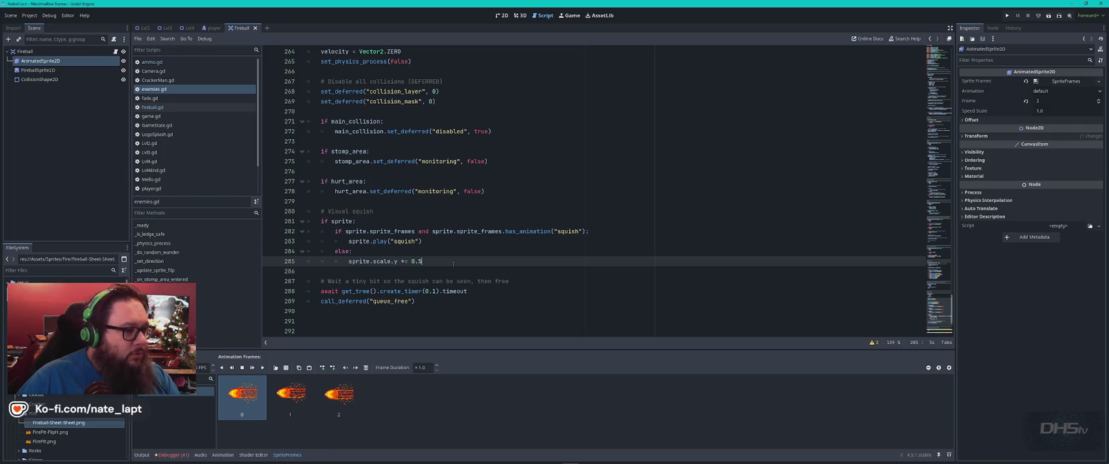
pyautogui.scroll(2, 454, 262)
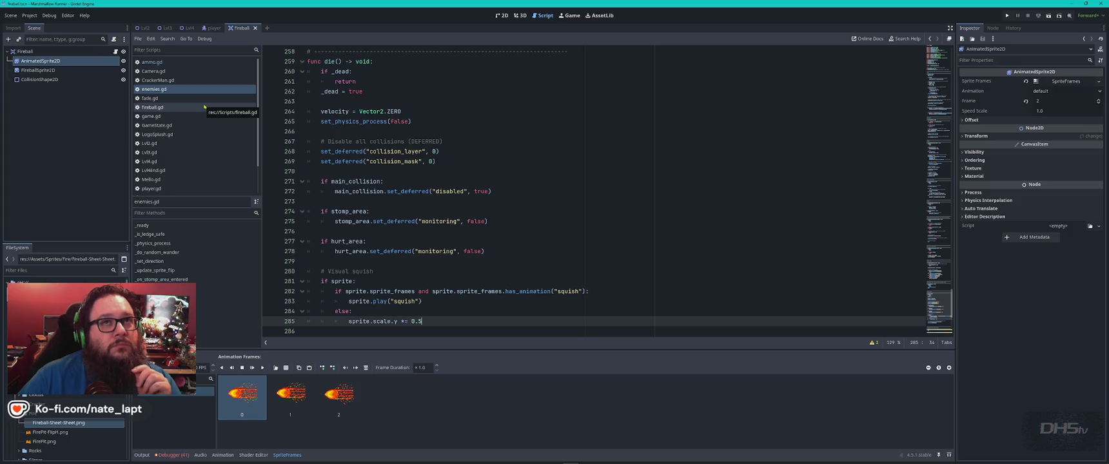
pyautogui.click(184, 108)
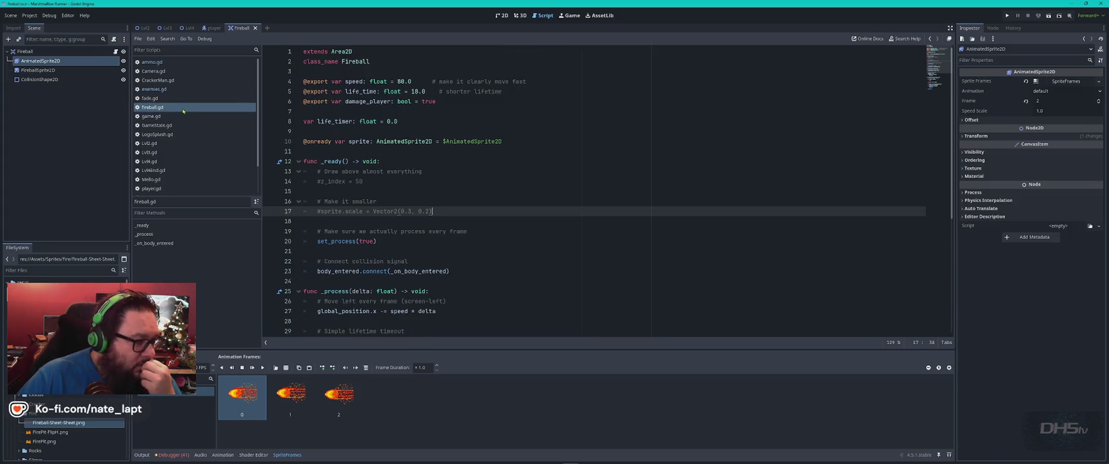
pyautogui.click(540, 183)
pyautogui.click(358, 141)
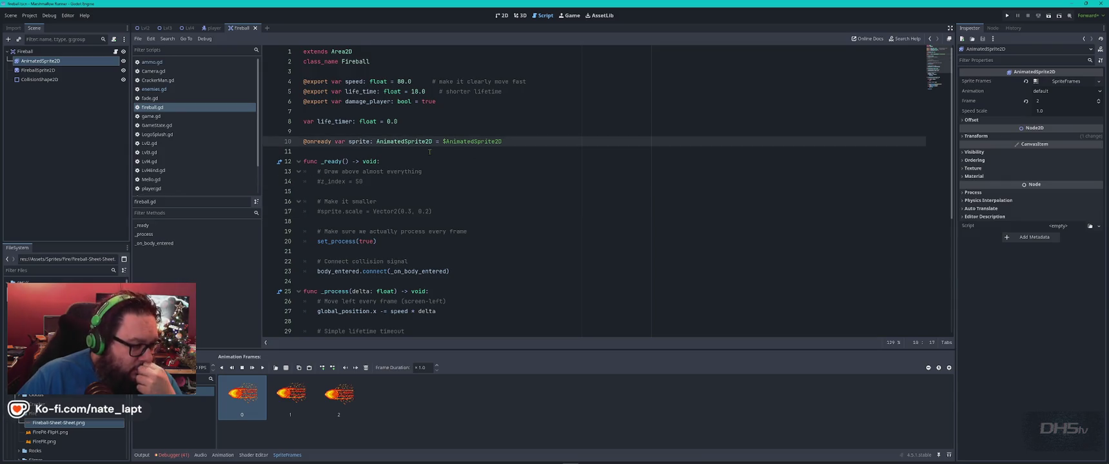
# - Back in enemies.gd, select the AnimatedSprite2D type and $AnimatedSprite2D path on line 12
pyautogui.click(183, 92)
pyautogui.scroll(10, 508, 191)
pyautogui.scroll(20, 508, 191)
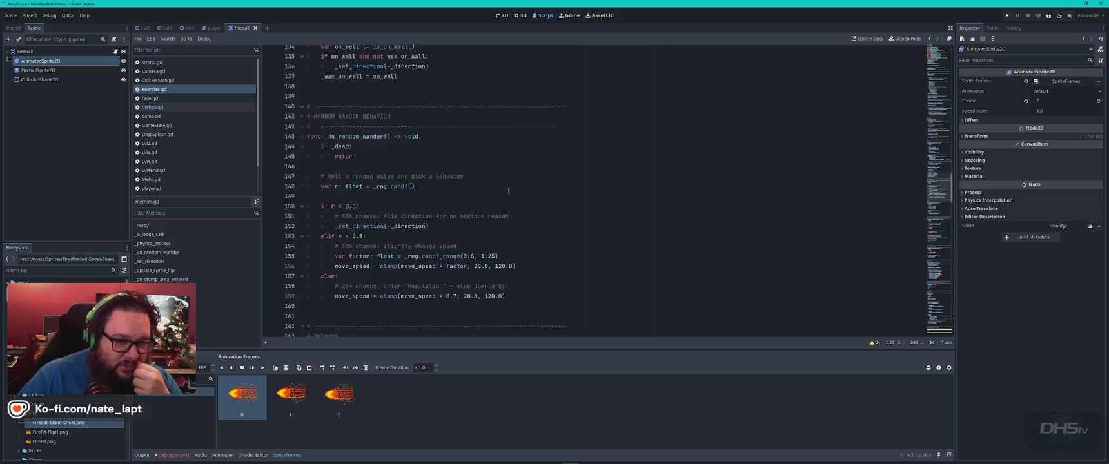
pyautogui.scroll(15, 829, 160)
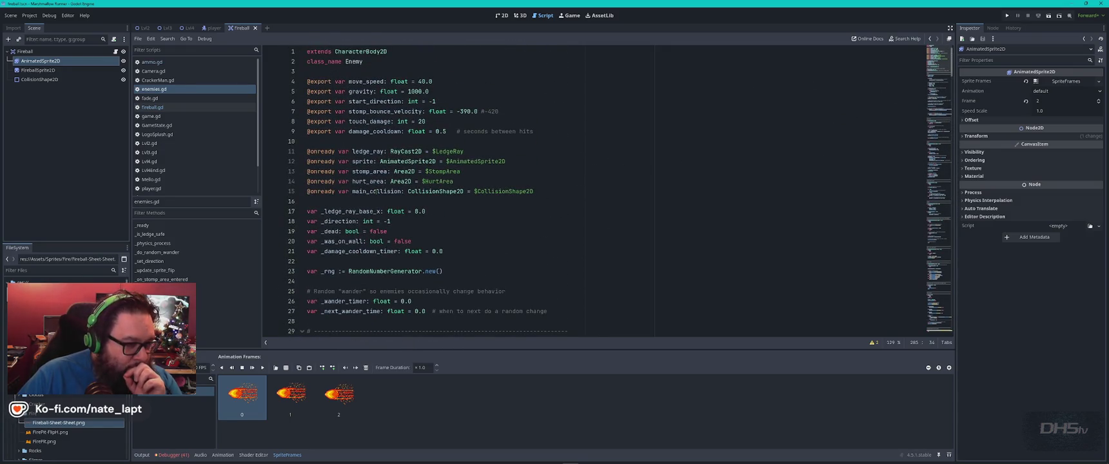
pyautogui.click(405, 161)
pyautogui.doubleClick(405, 161)
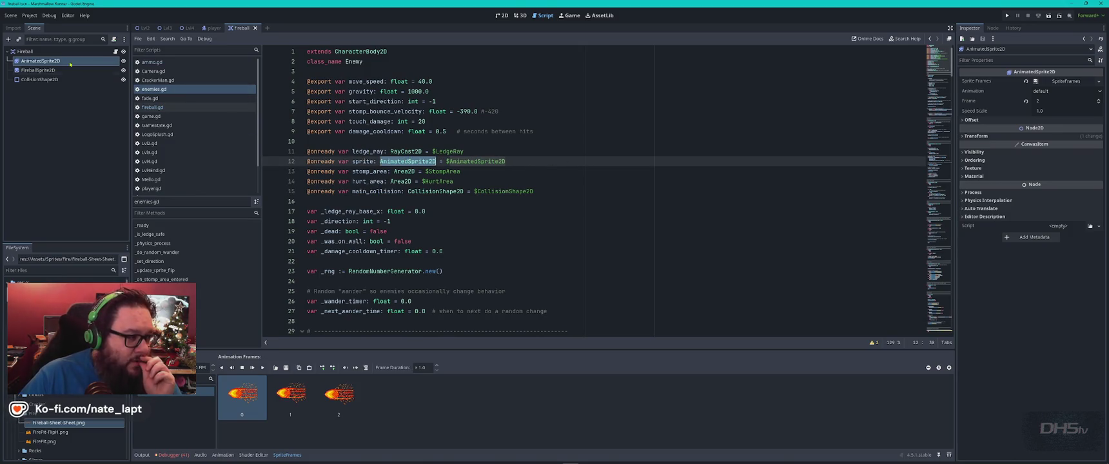
pyautogui.doubleClick(488, 161)
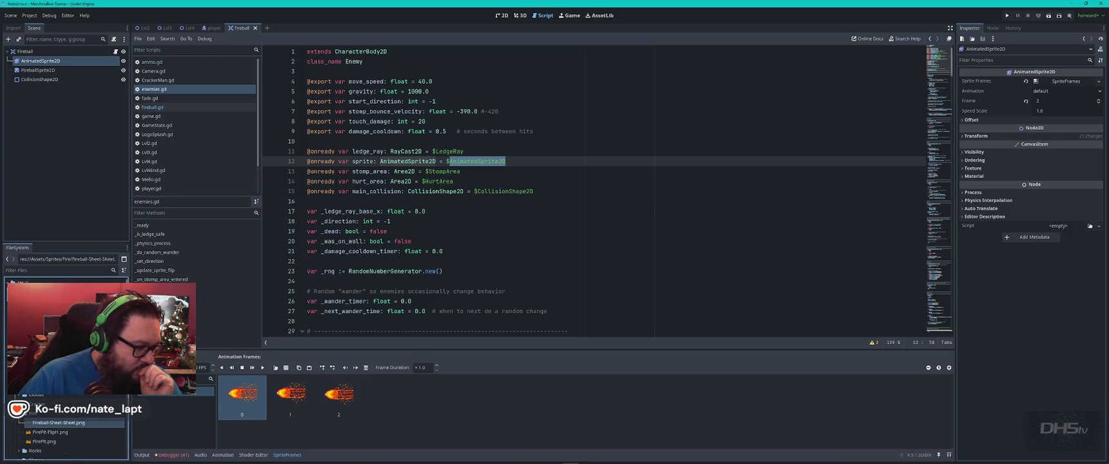
pyautogui.scroll(-3, 65, 426)
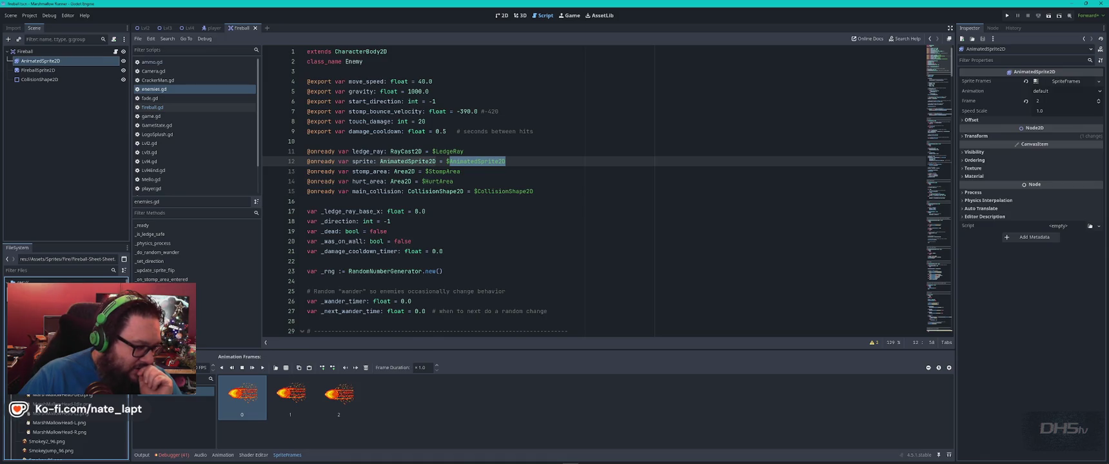
pyautogui.scroll(3, 65, 425)
# - Filter the FileSystem for 'cracker' and open the Crackerman.tscn scene
pyautogui.click(72, 270)
pyautogui.write('en')
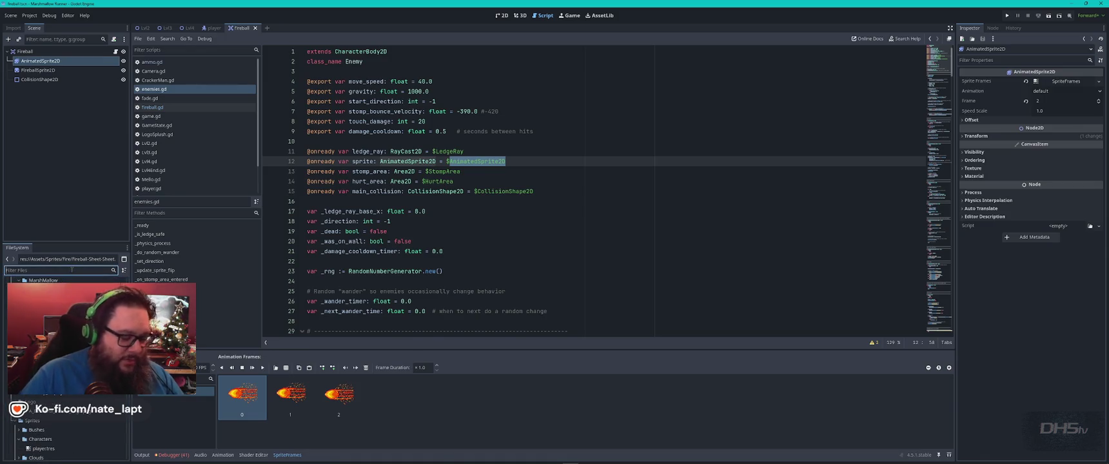
pyautogui.press('BackSpace')
pyautogui.write('enemi')
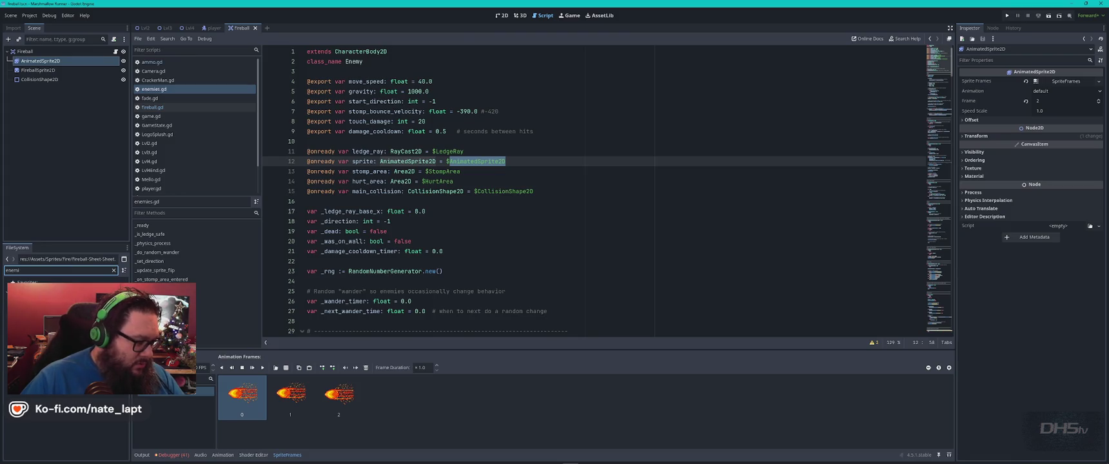
pyautogui.click(45, 328)
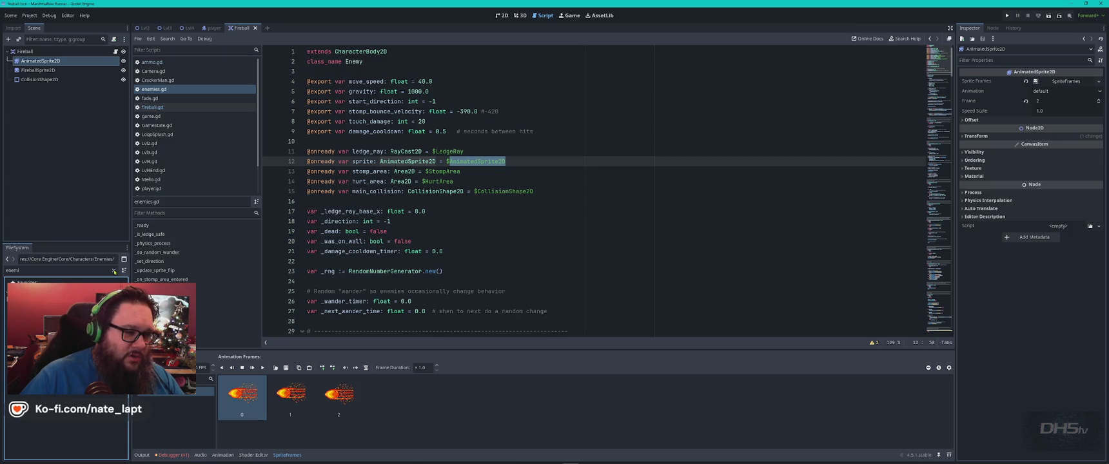
pyautogui.click(114, 271)
pyautogui.write('crac')
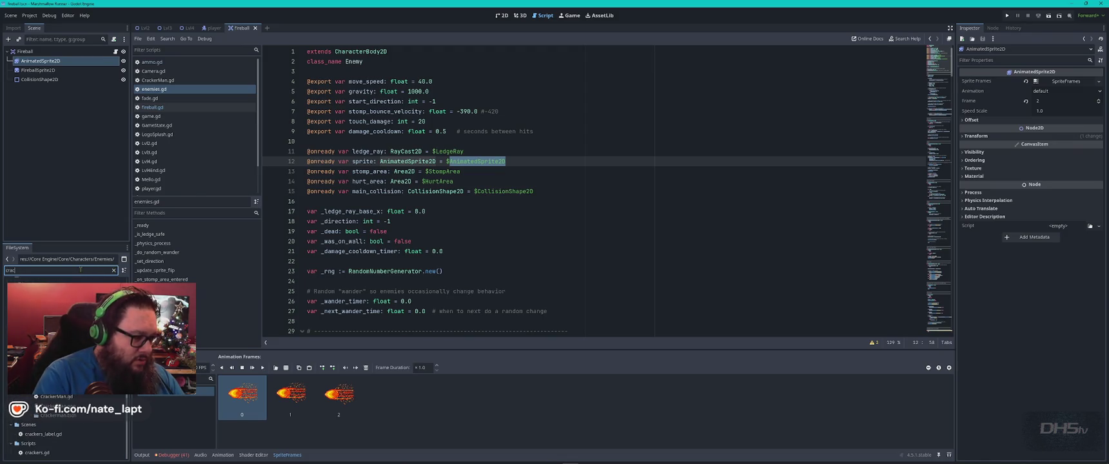
pyautogui.write('ker')
pyautogui.doubleClick(58, 415)
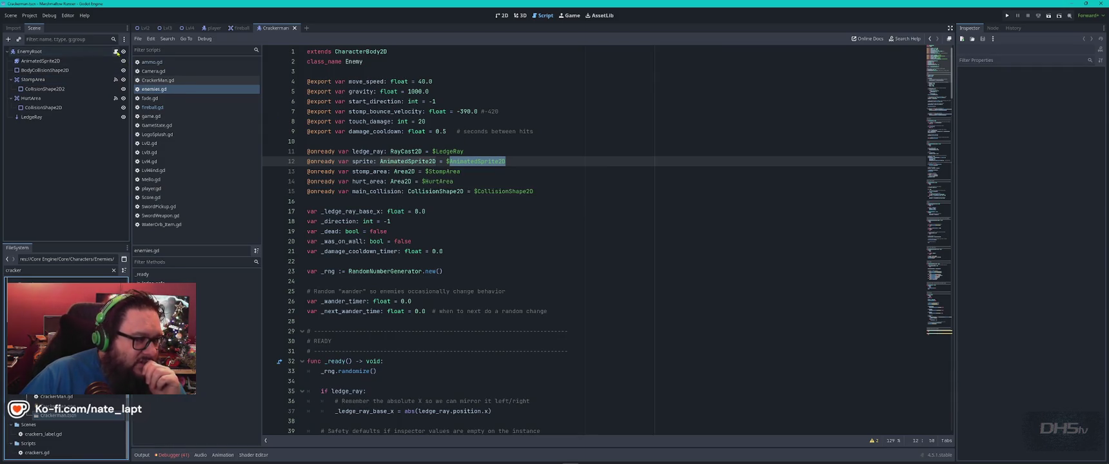
# - Open CrackerMan.gd and review its default-animation check and missing-animation warning
pyautogui.click(116, 51)
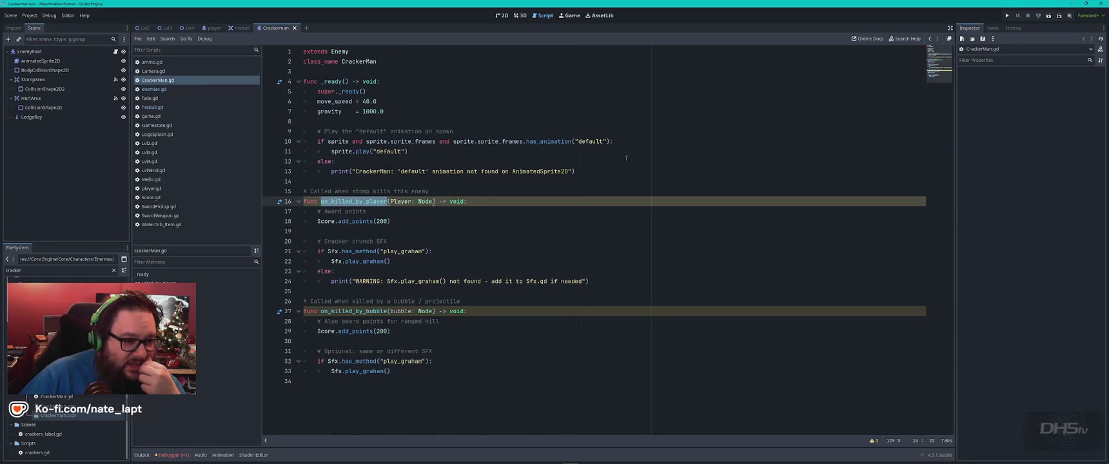
pyautogui.click(598, 168)
pyautogui.click(341, 141)
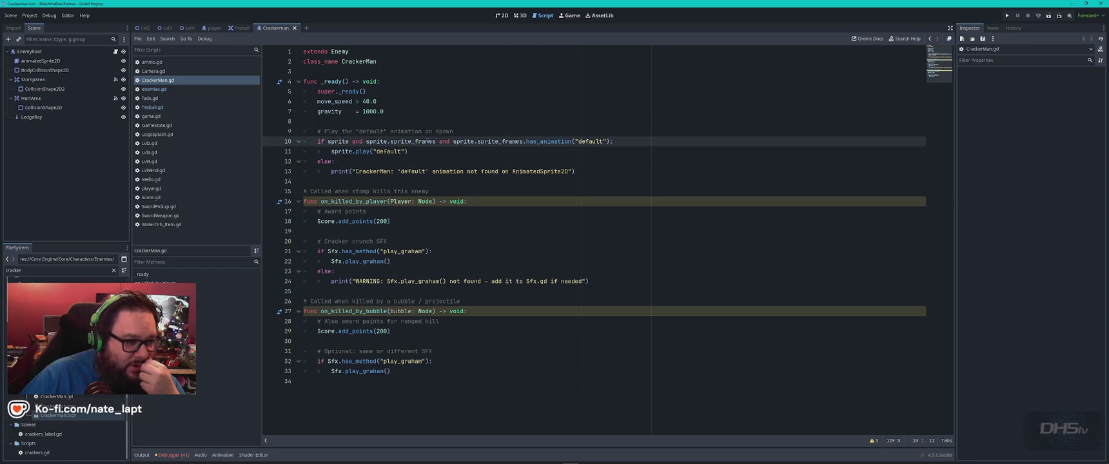
pyautogui.click(652, 141)
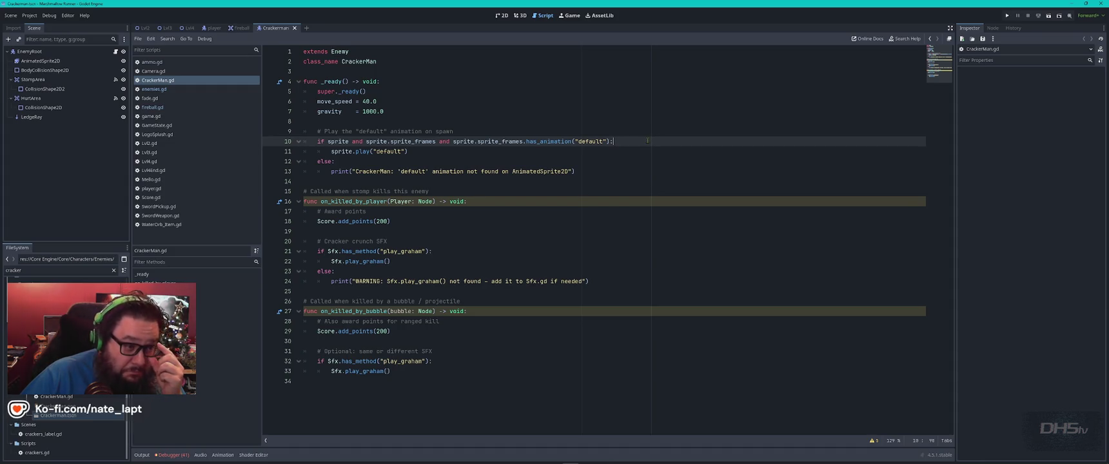
pyautogui.click(599, 171)
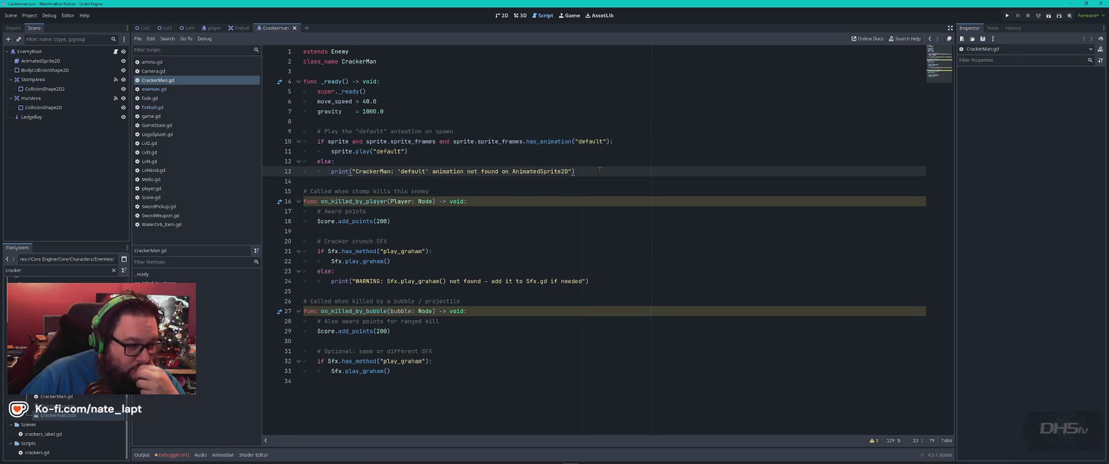
pyautogui.doubleClick(338, 141)
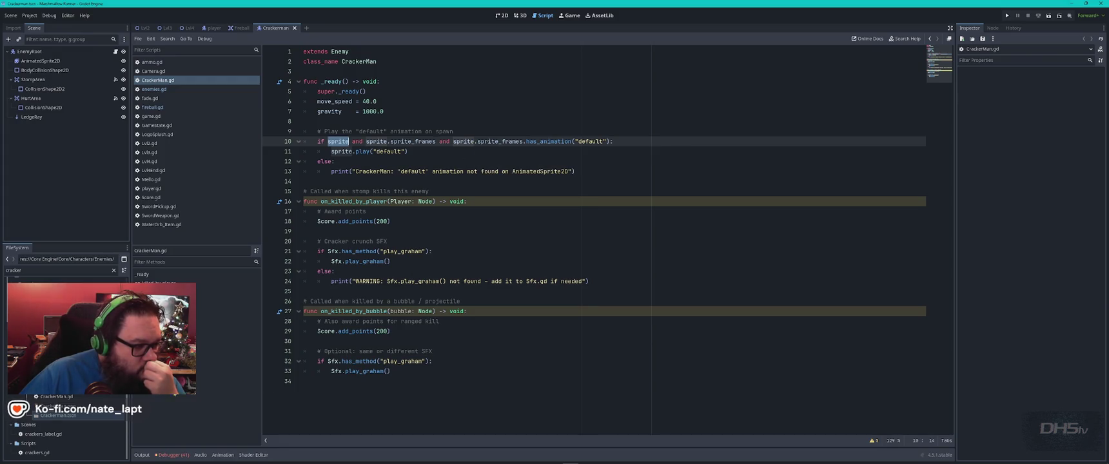
# - Clear the cracker file filter and open the Mello.tscn scene
pyautogui.click(96, 403)
pyautogui.click(115, 270)
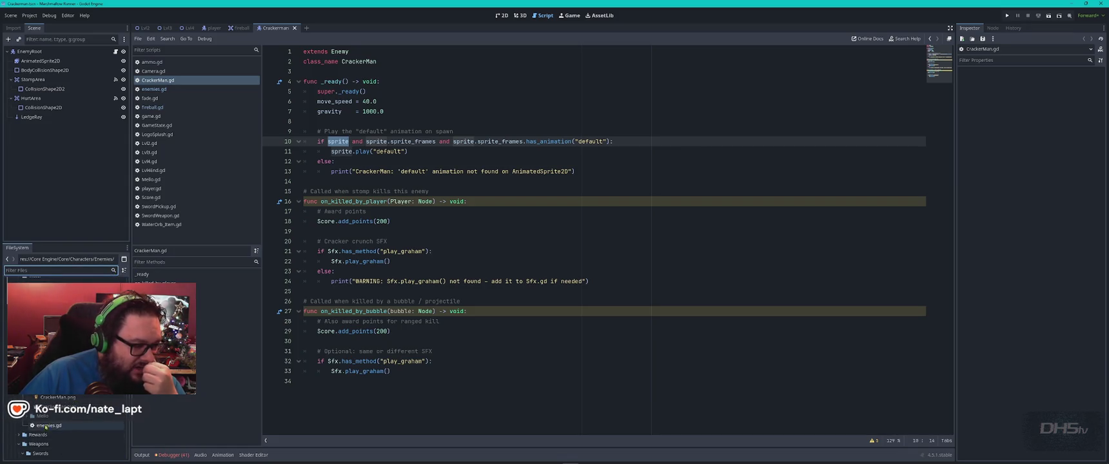
pyautogui.scroll(-5, 49, 429)
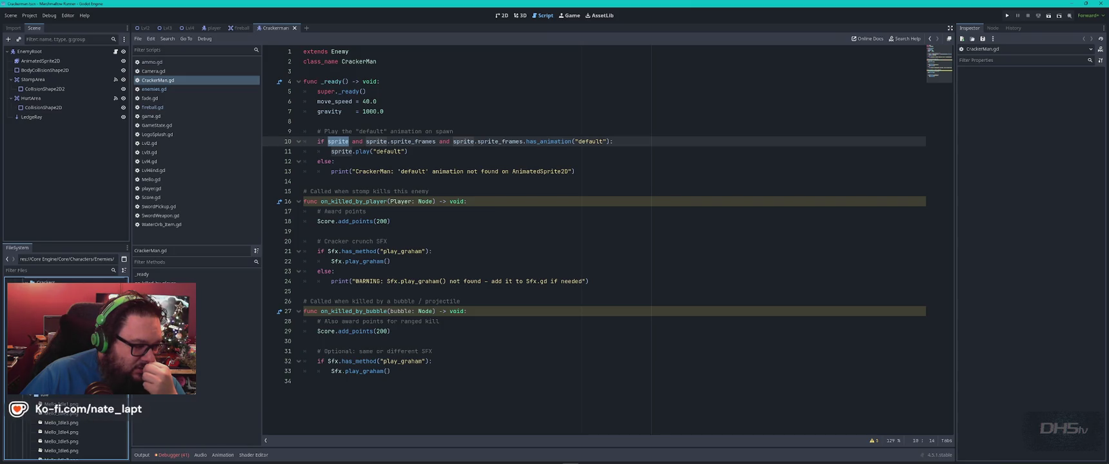
pyautogui.scroll(-5, 64, 429)
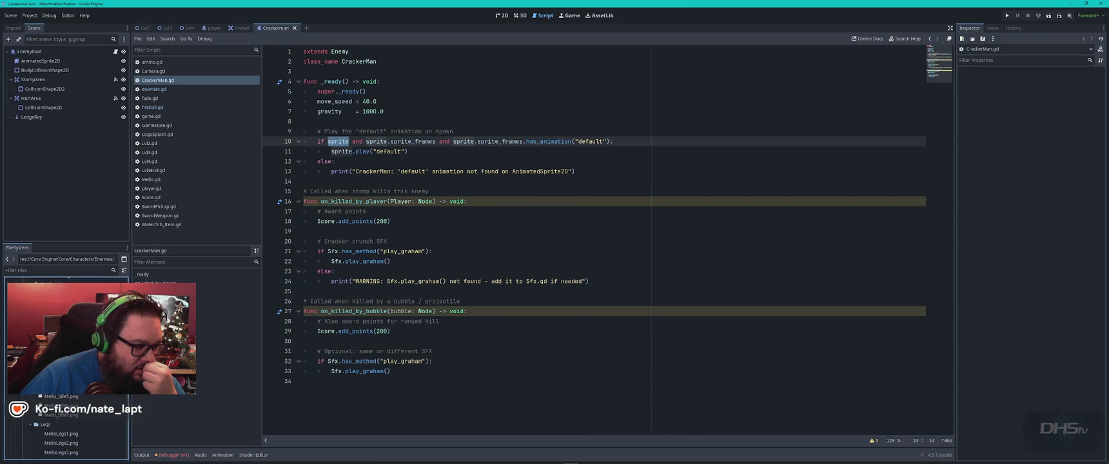
pyautogui.scroll(-5, 65, 429)
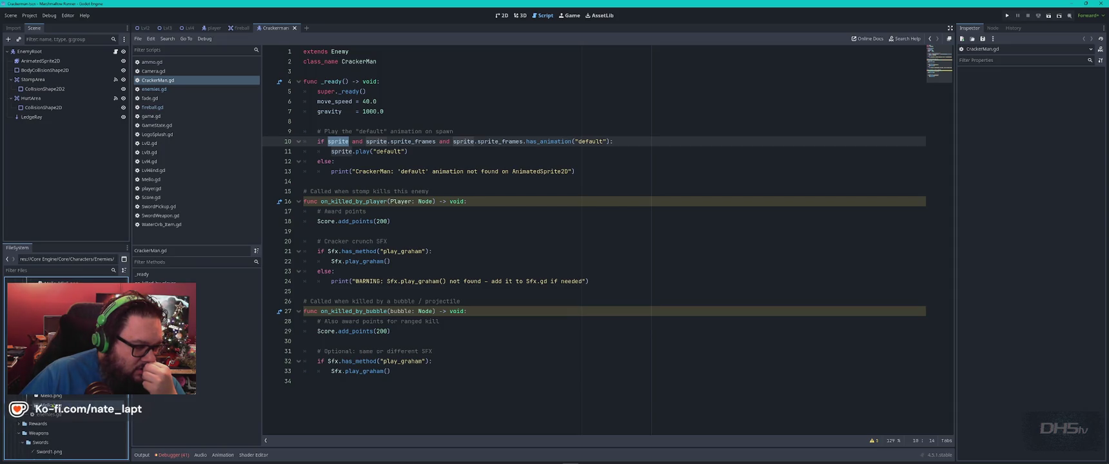
pyautogui.doubleClick(51, 404)
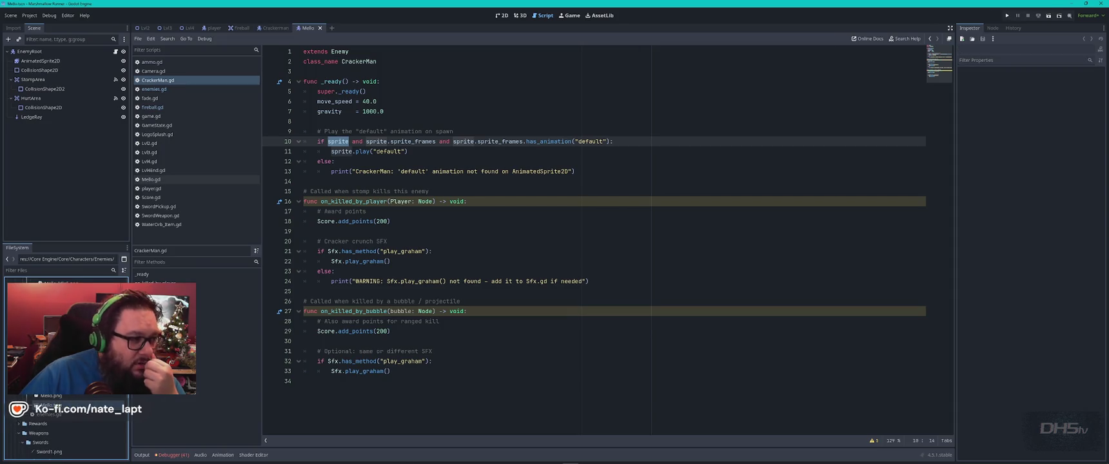
# - In Mello.gd, select the lines that play the default animation
pyautogui.click(115, 52)
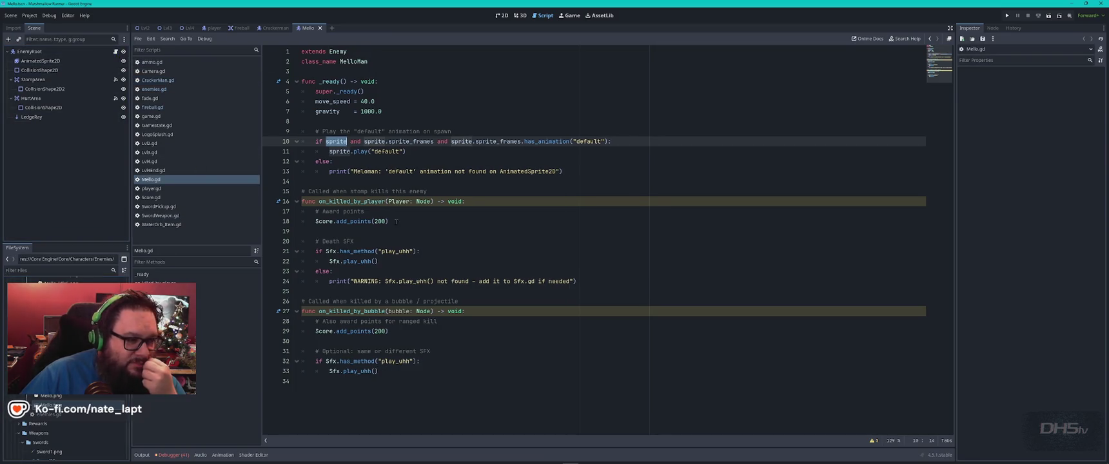
pyautogui.click(363, 141)
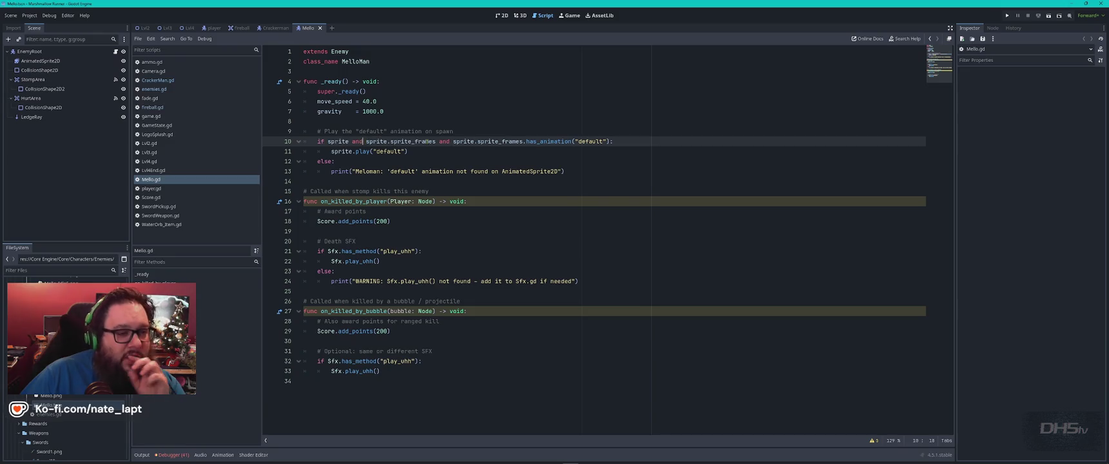
pyautogui.click(372, 131)
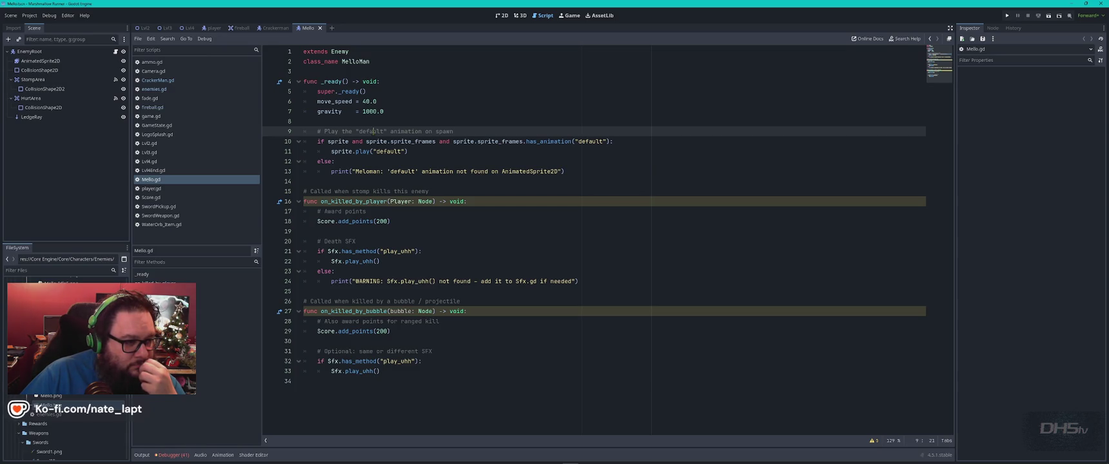
pyautogui.moveTo(422, 151); pyautogui.dragTo(293, 141)
pyautogui.hotkey('ctrl', 'c')
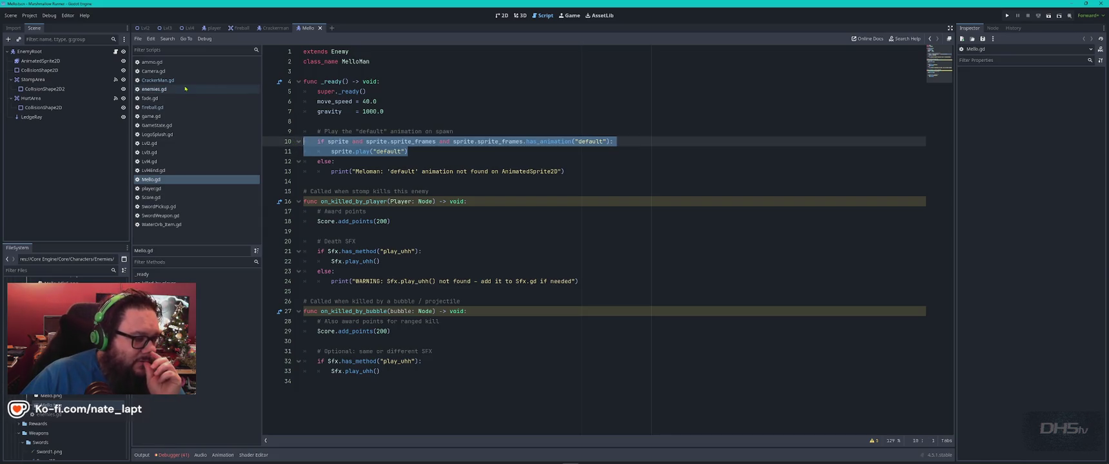
# - Paste the default-animation check into fireball.gd's _ready after line 17 and unindent it
pyautogui.click(168, 107)
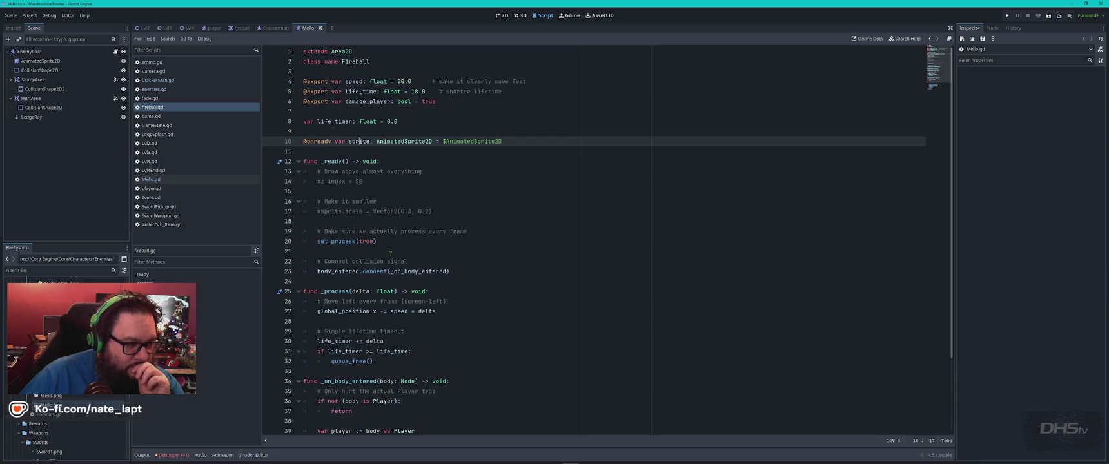
pyautogui.doubleClick(359, 141)
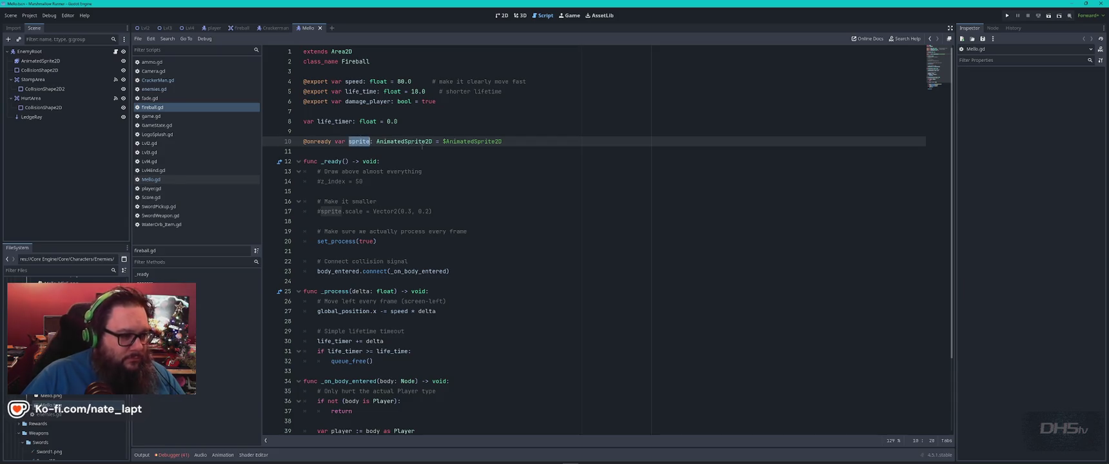
pyautogui.hotkey('ctrl', 'd')
pyautogui.press('Escape')
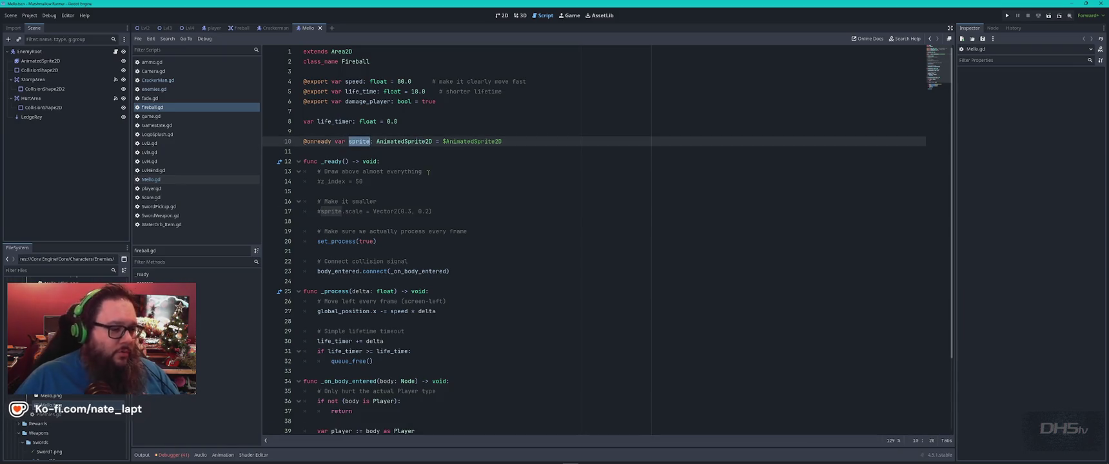
pyautogui.click(455, 210)
pyautogui.press('Return')
pyautogui.hotkey('ctrl', 'v')
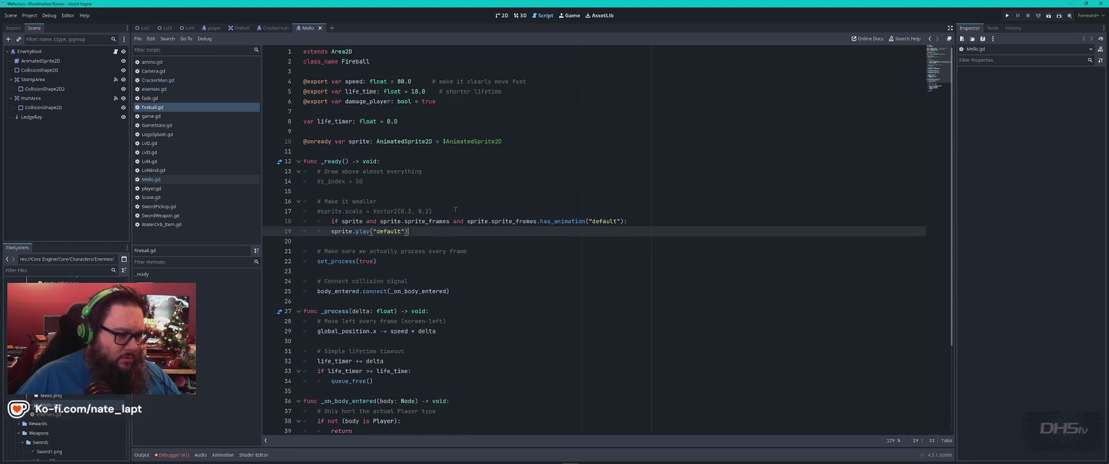
pyautogui.hotkey('shift', 'Tab')
pyautogui.press('Up')
pyautogui.hotkey('shift', 'Tab')
pyautogui.click(456, 210)
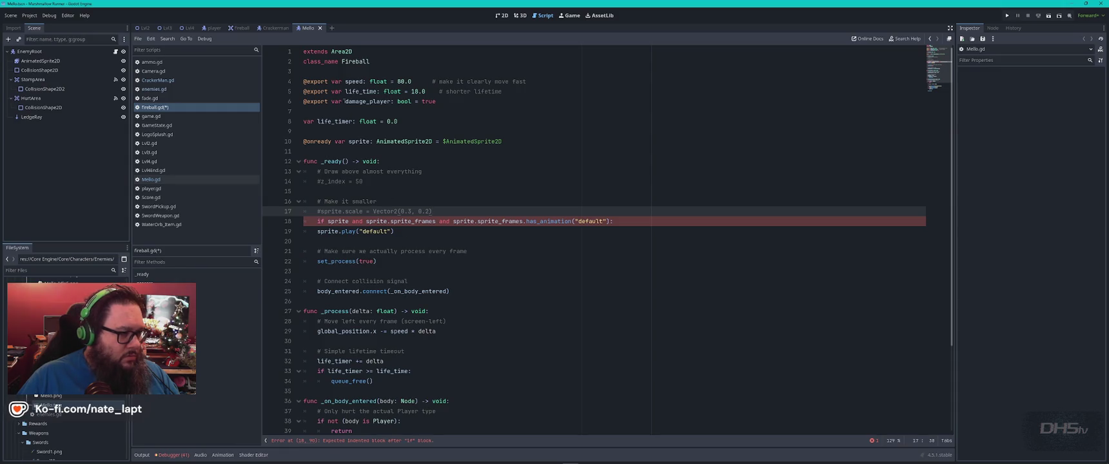
# - Copy CrackerMan.gd's else and missing-animation warning lines into fireball.gd after the play line
pyautogui.click(169, 80)
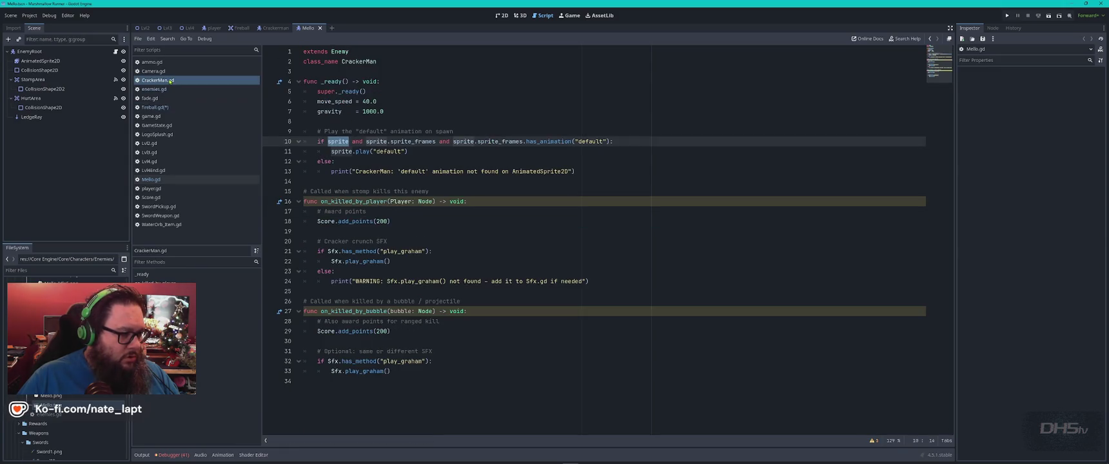
pyautogui.click(201, 82)
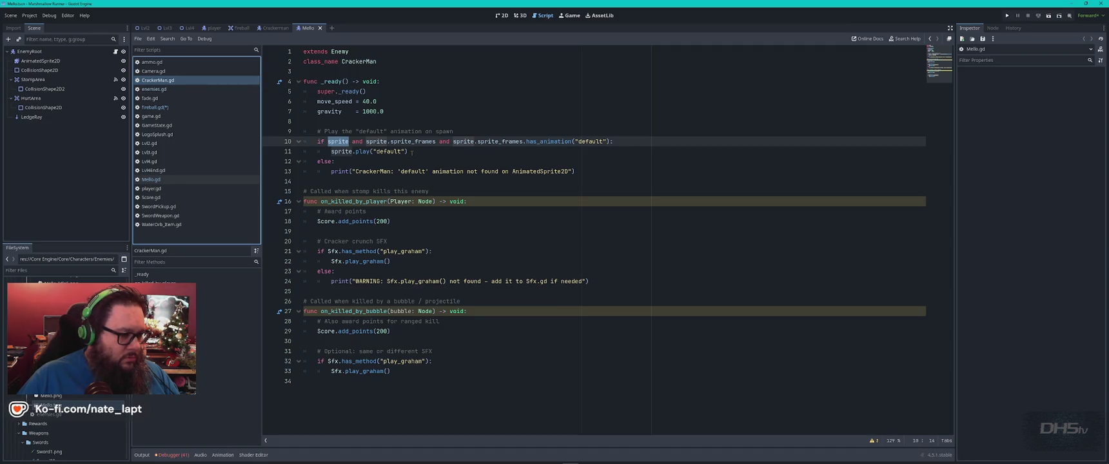
pyautogui.moveTo(412, 152); pyautogui.dragTo(634, 167)
pyautogui.hotkey('ctrl', 'c')
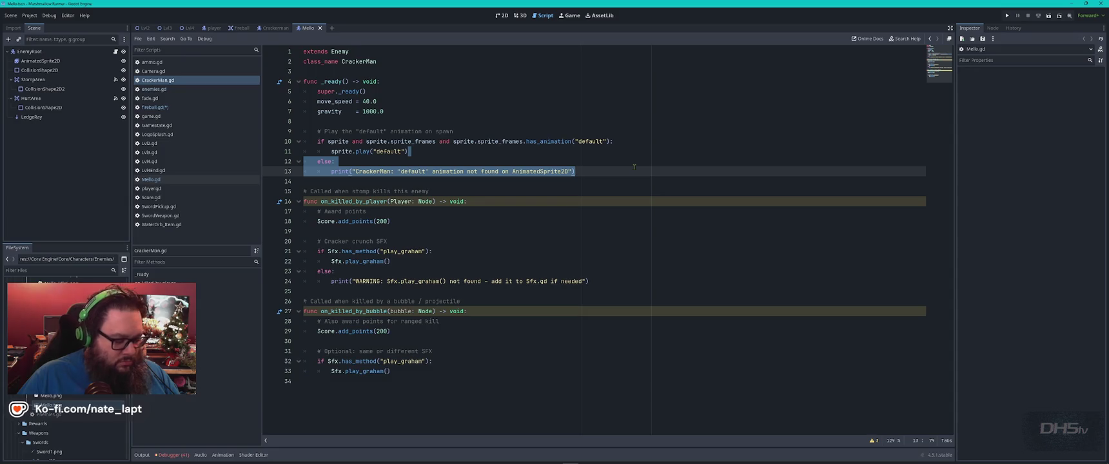
pyautogui.hotkey('alt', 'Left')
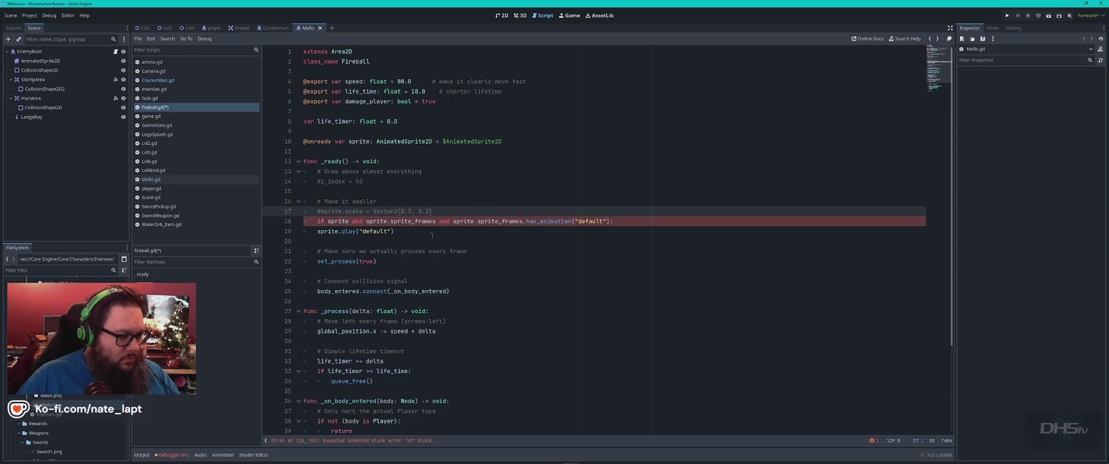
pyautogui.click(424, 228)
pyautogui.hotkey('ctrl', 'v')
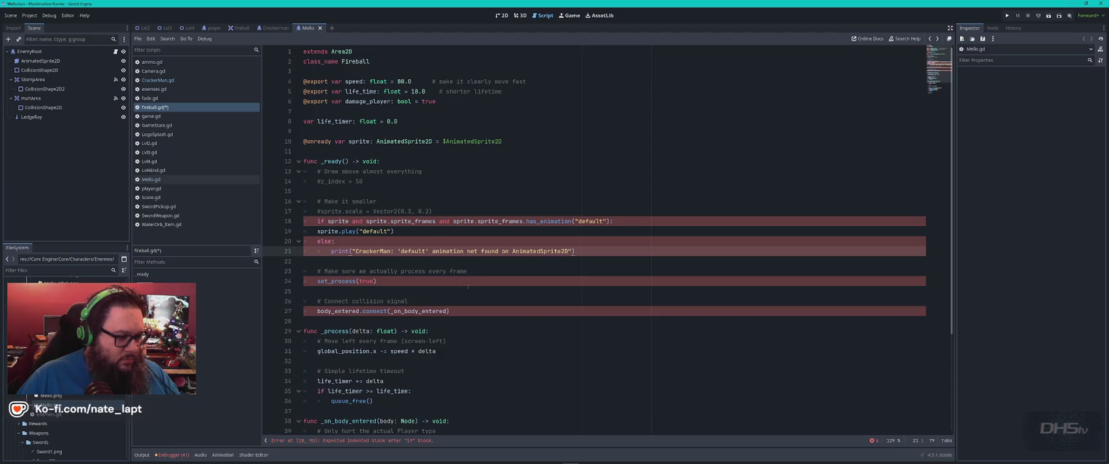
# - Indent the pasted if line correctly under _ready in fireball.gd
pyautogui.click(422, 261)
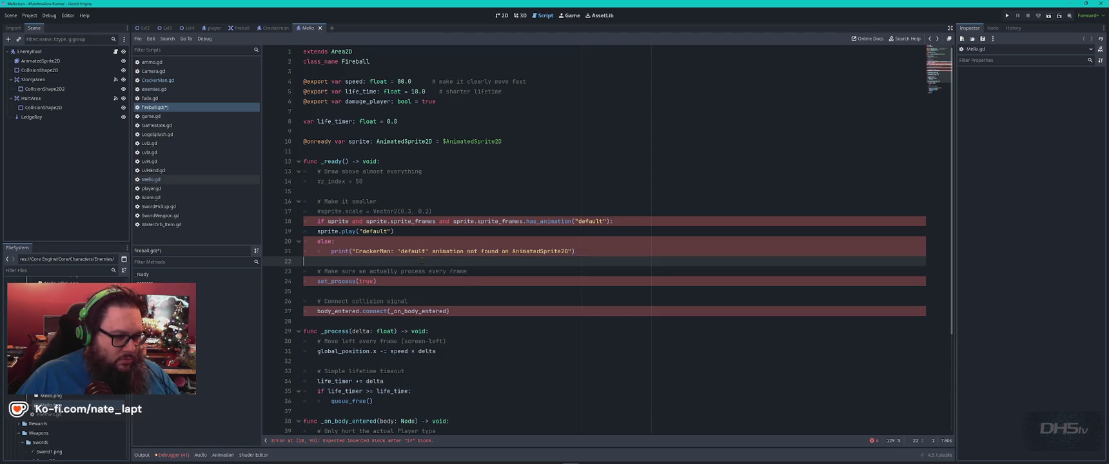
pyautogui.press('Up')
pyautogui.press('Up')
pyautogui.press('Up')
pyautogui.press('Home')
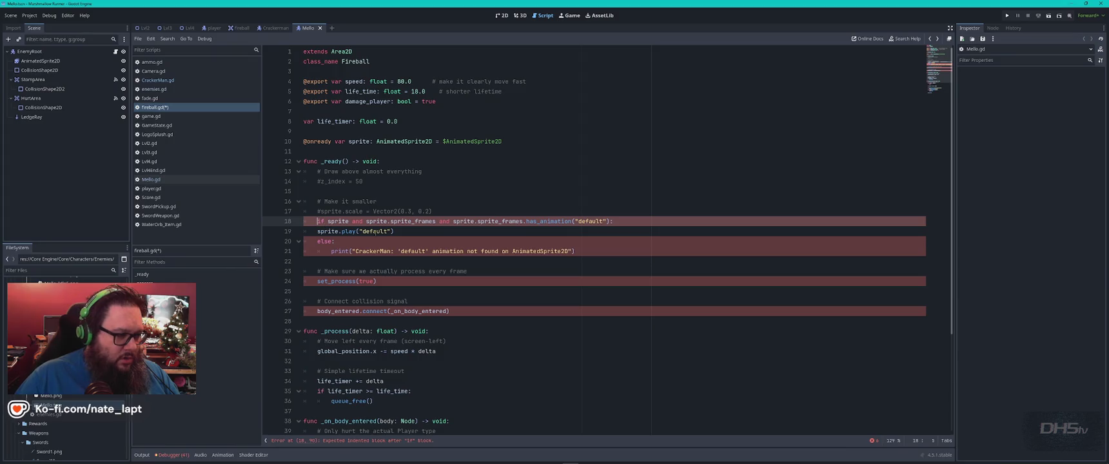
pyautogui.press('Down')
pyautogui.press('Down')
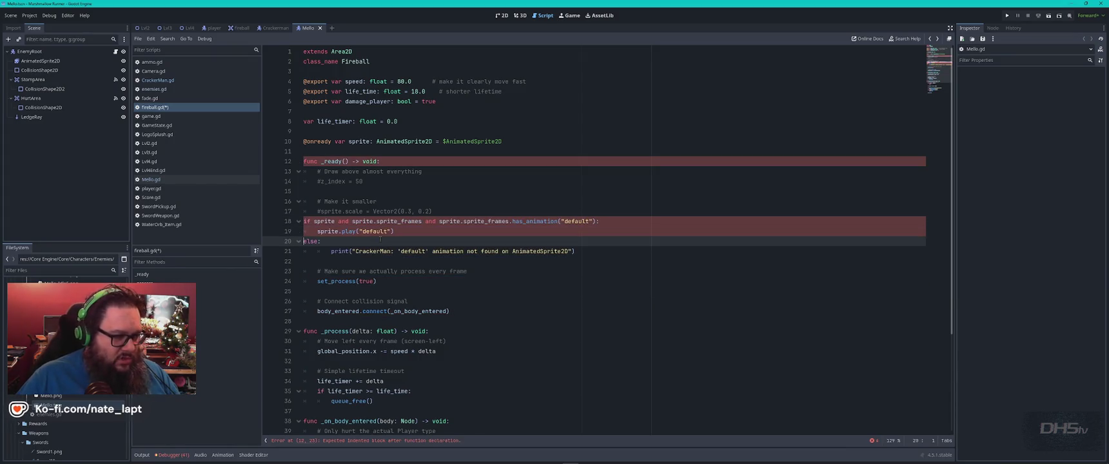
pyautogui.click(416, 202)
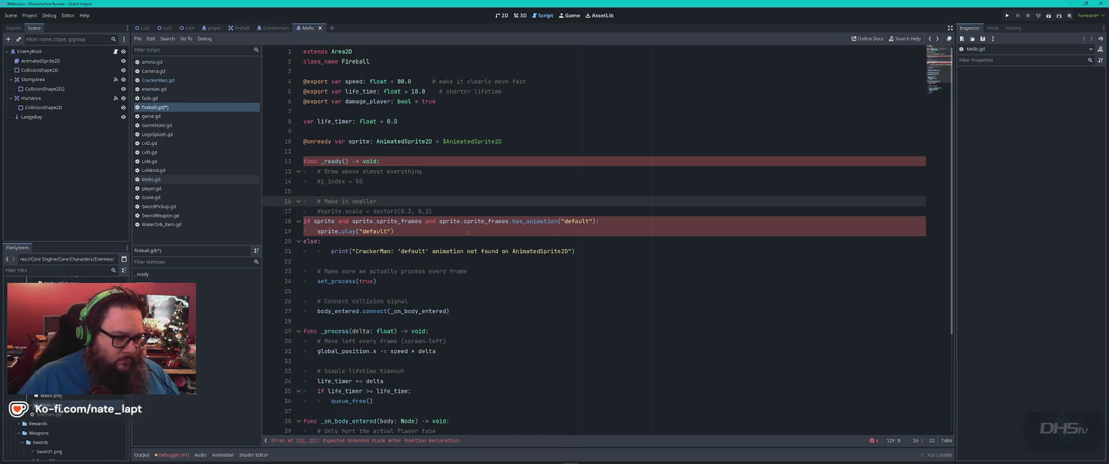
pyautogui.press('Down')
pyautogui.press('Down')
pyautogui.press('Home')
pyautogui.press('Tab')
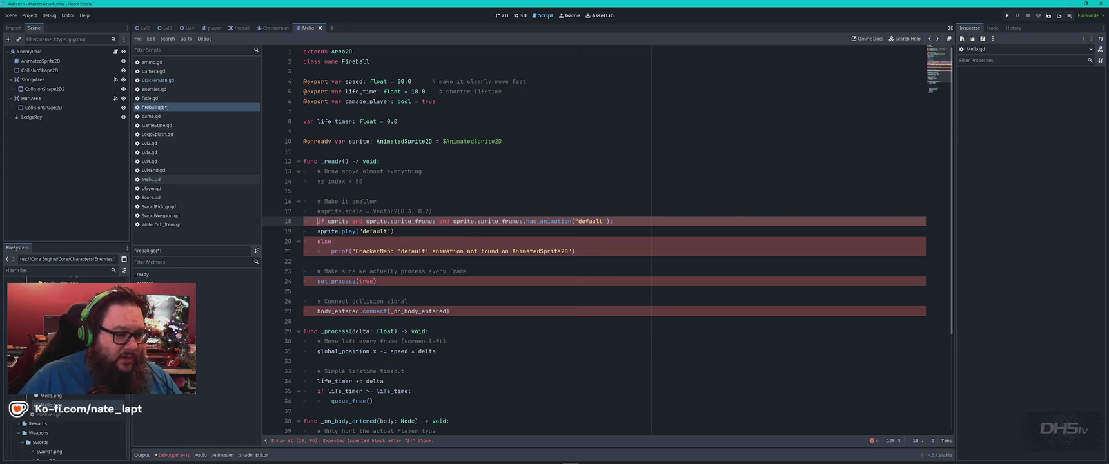
# - Compare the code against Mello.gd, then run the game to test it
pyautogui.hotkey('alt', 'Left')
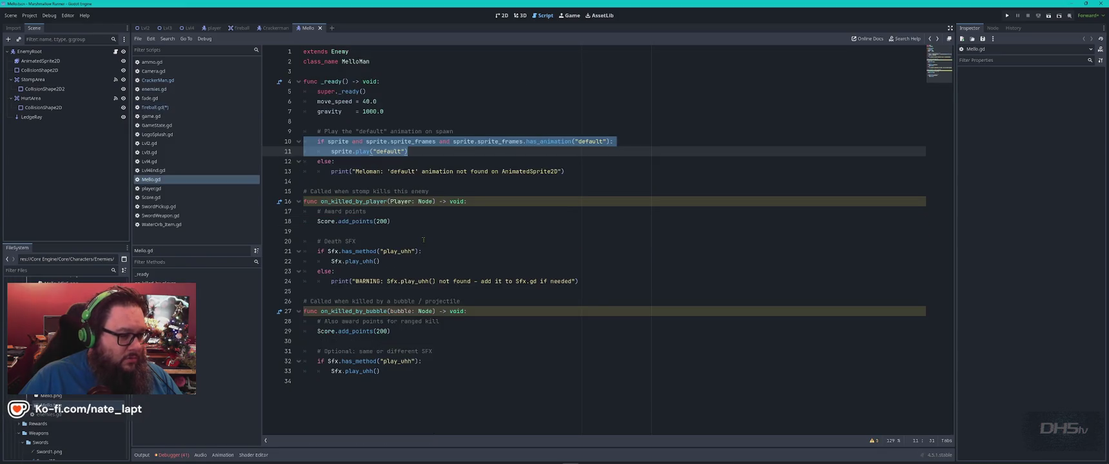
pyautogui.hotkey('alt', 'Right')
pyautogui.click(313, 231)
pyautogui.click(450, 240)
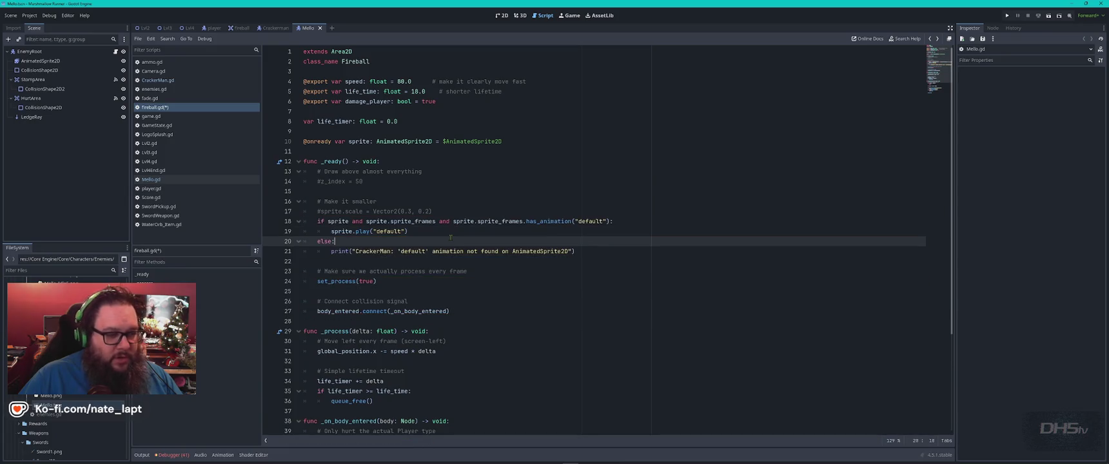
pyautogui.press('F5')
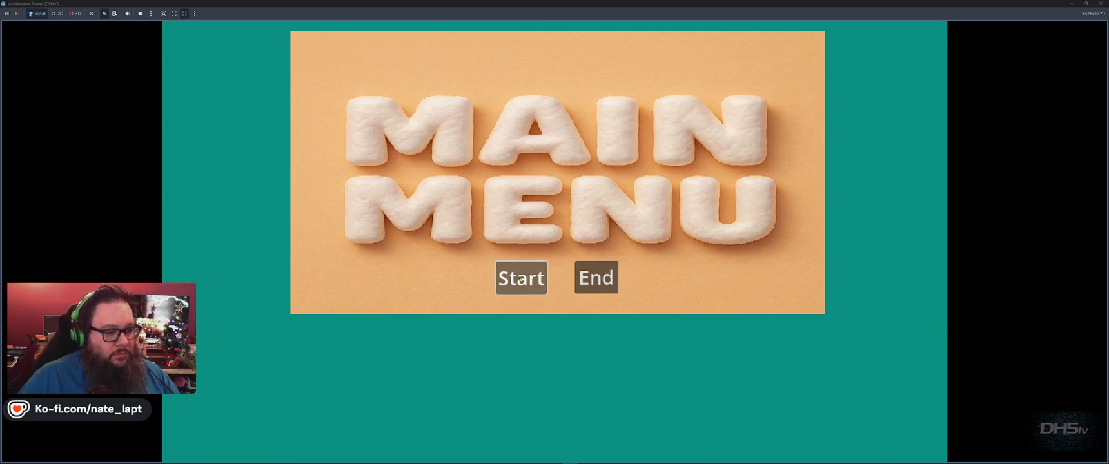
# - Start the game and run right, stomping enemies and grabbing the sword
pyautogui.click(519, 278)
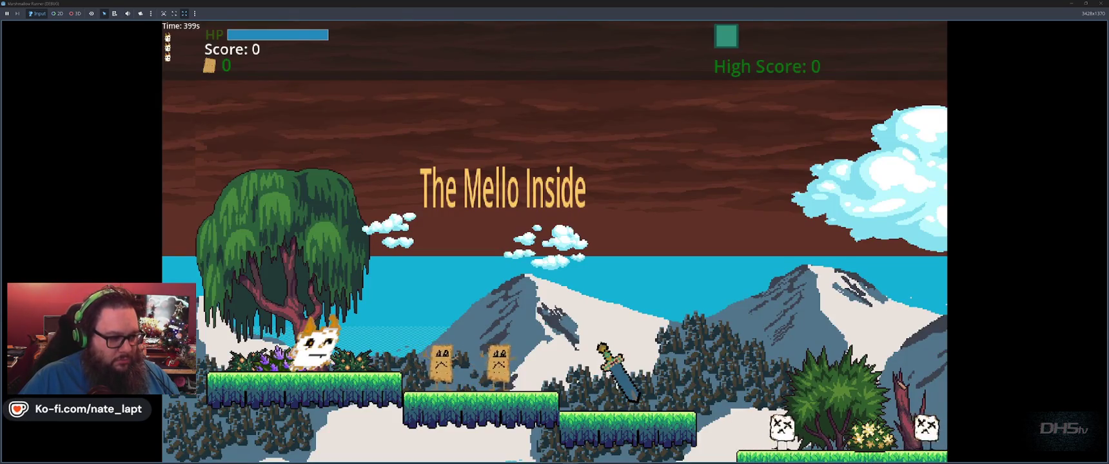
pyautogui.press('Right')
pyautogui.press('space')
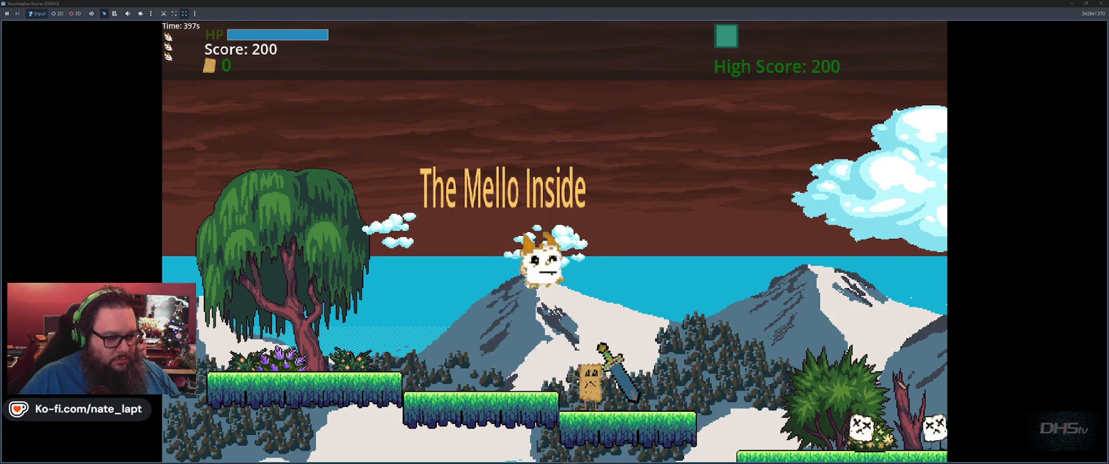
pyautogui.press('Right')
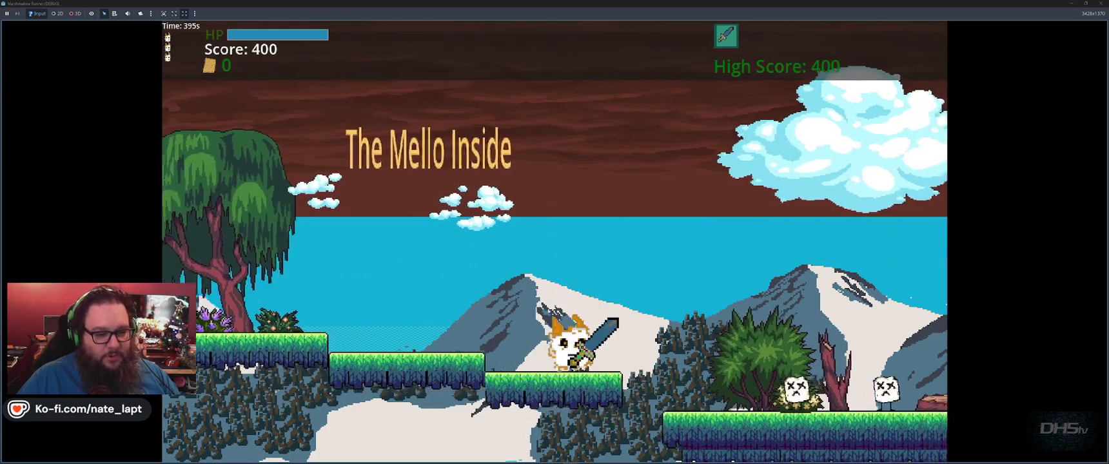
pyautogui.press('space')
pyautogui.press('Right')
pyautogui.press('Right')
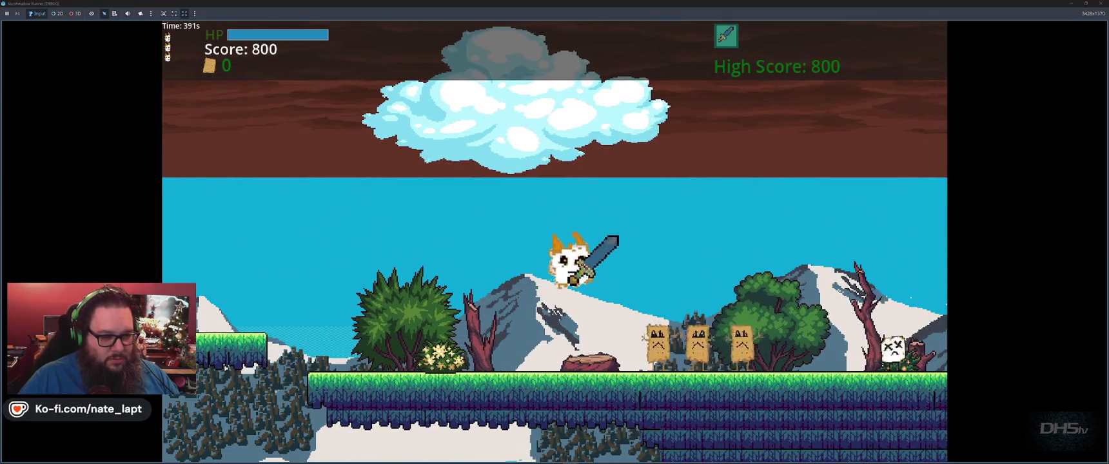
pyautogui.press('Right')
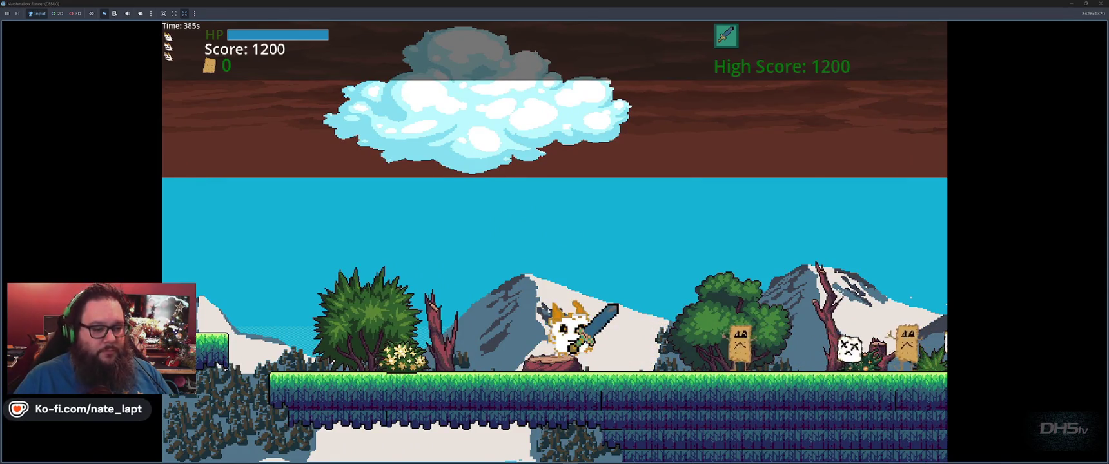
pyautogui.press('Right')
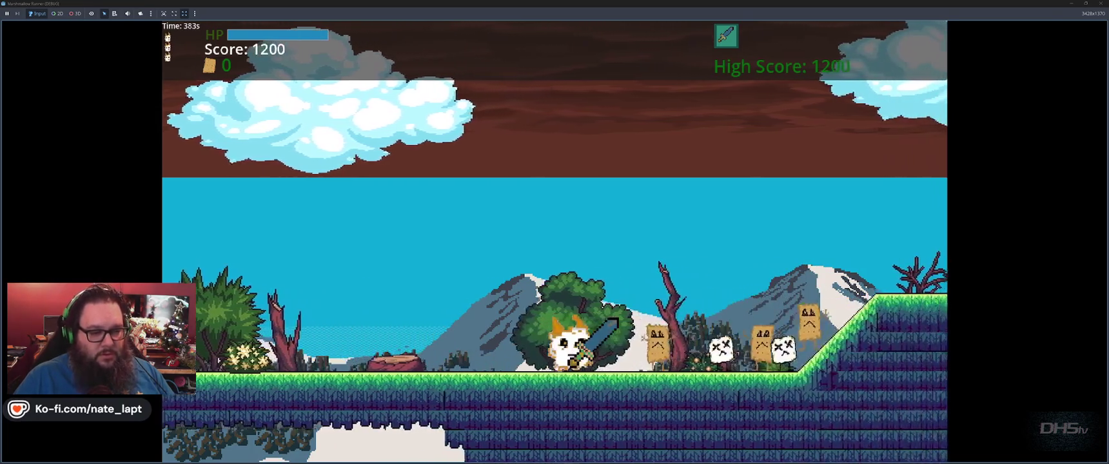
pyautogui.press('Right')
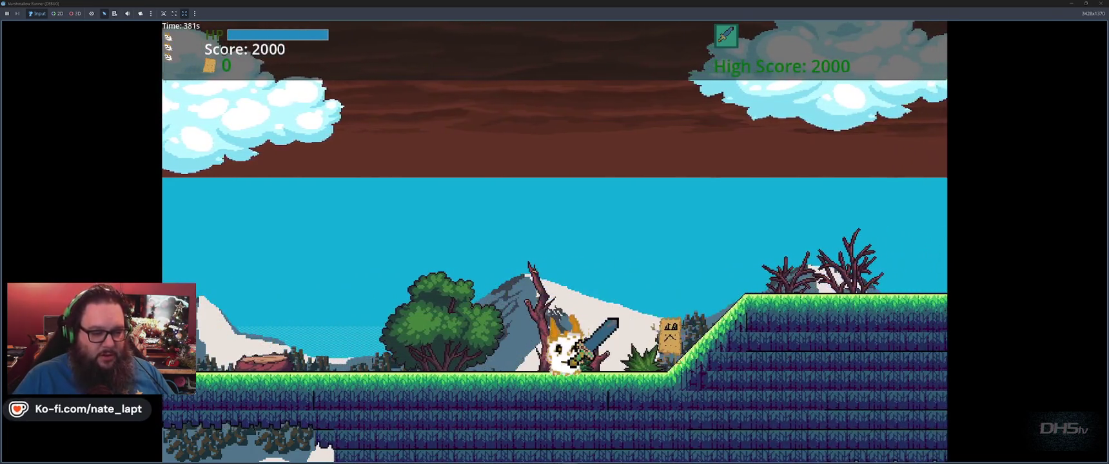
pyautogui.press('Right')
pyautogui.press('space')
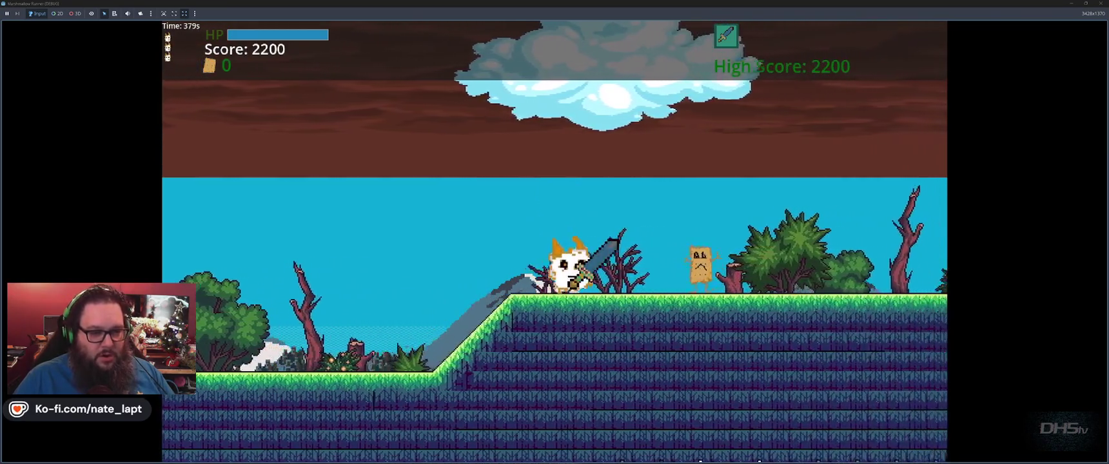
pyautogui.press('Right')
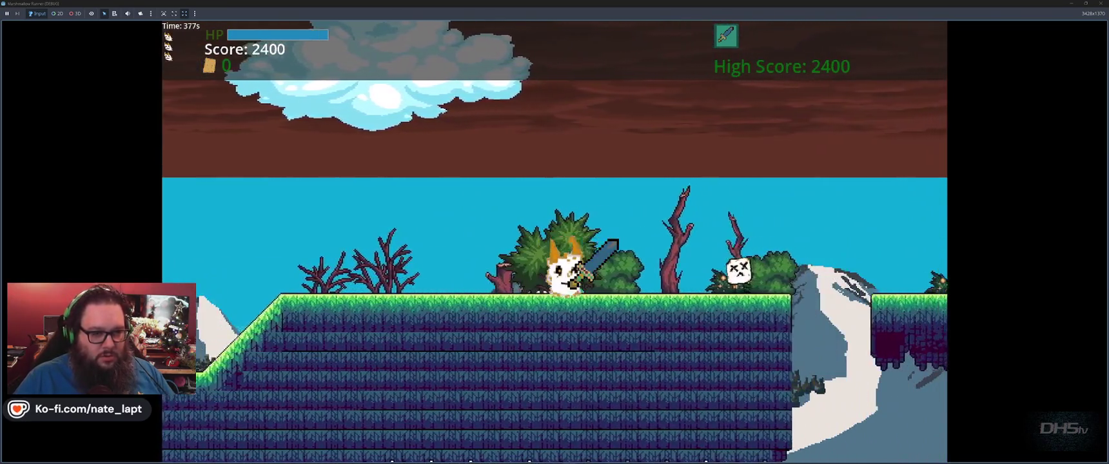
# - Double back left, return right onto the ledge, jump the incoming fireball, and stop the game
pyautogui.press('Left')
pyautogui.press('space')
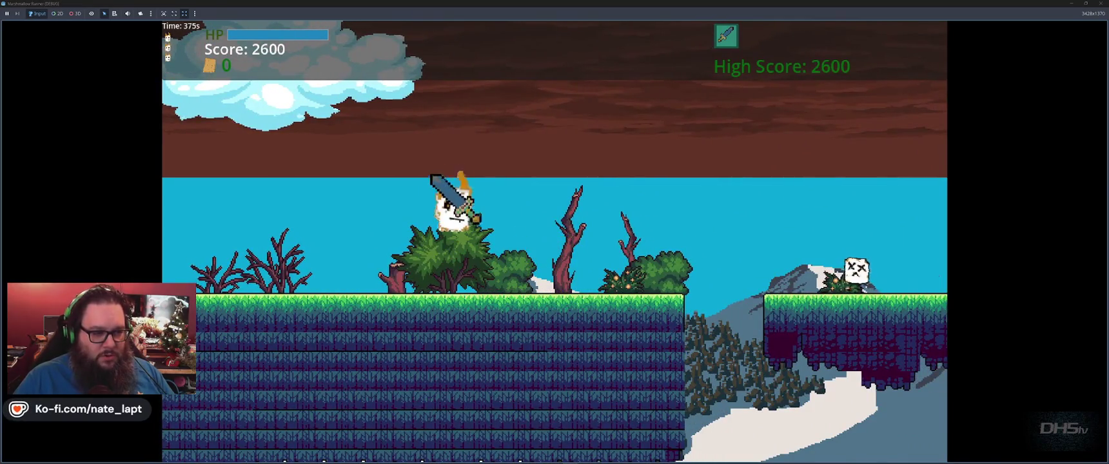
pyautogui.press('Left')
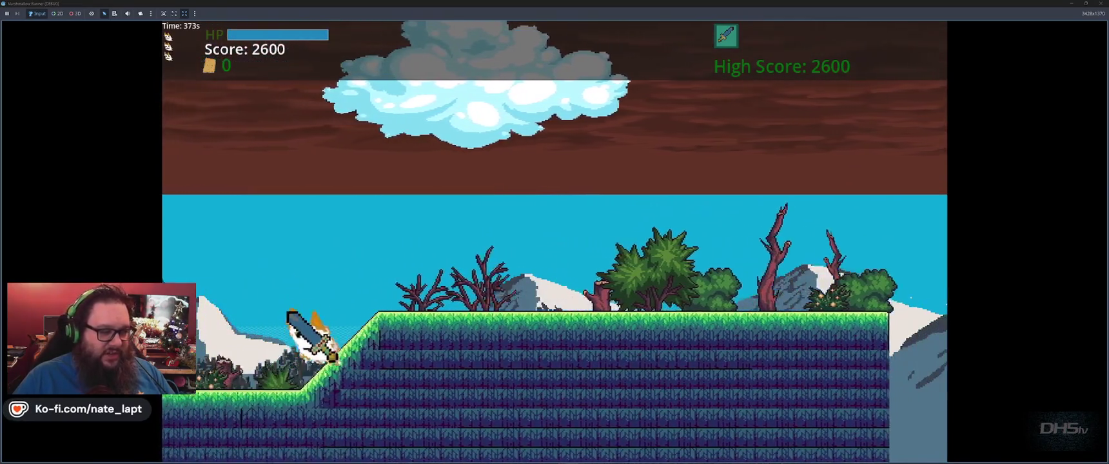
pyautogui.press('space')
pyautogui.press('Left')
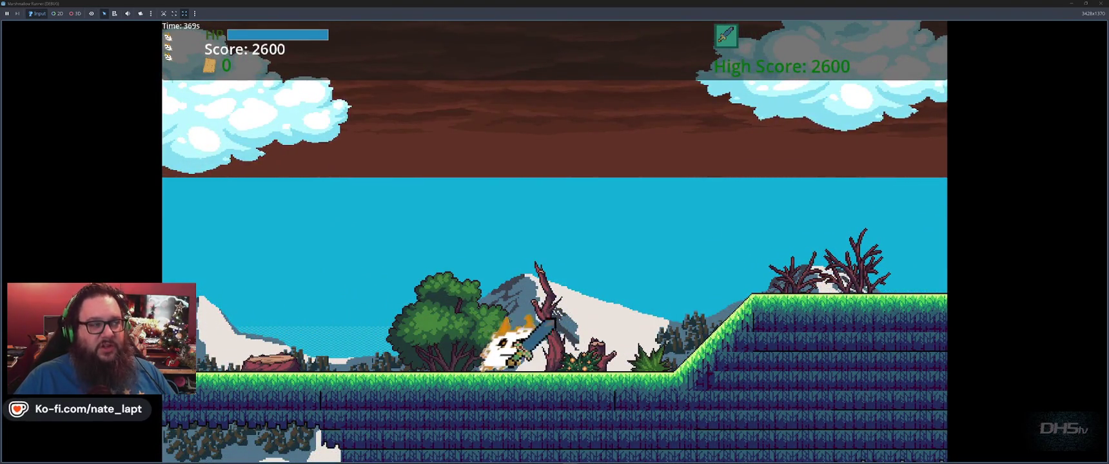
pyautogui.press('Right')
pyautogui.press('space')
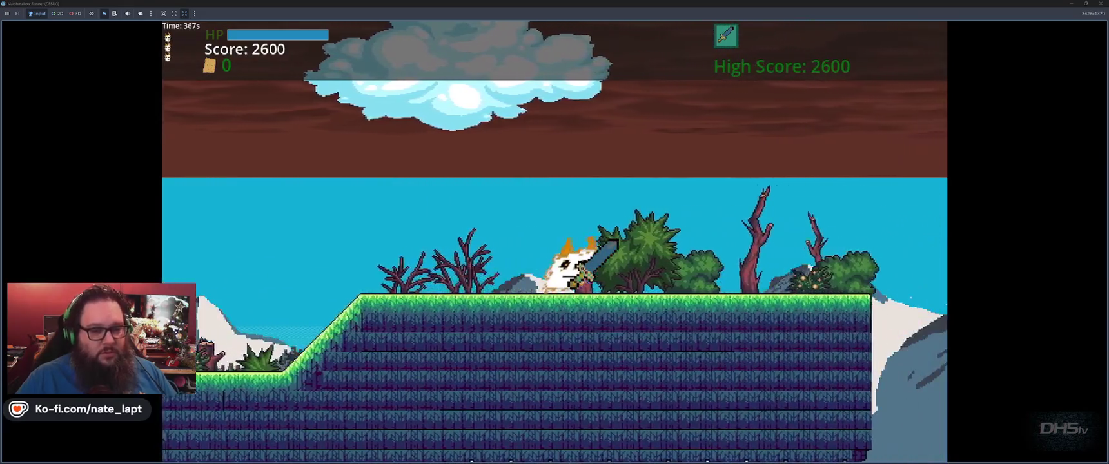
pyautogui.press('Right')
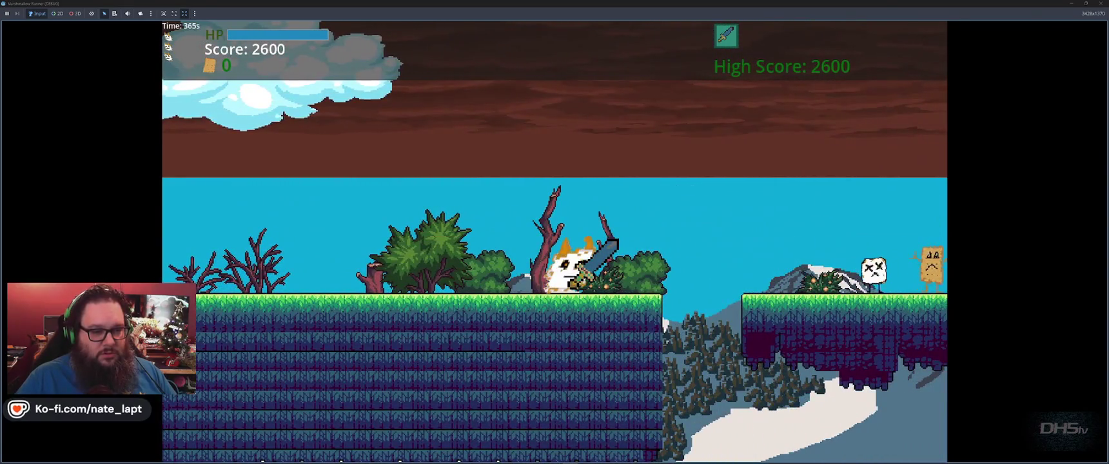
pyautogui.press('Right')
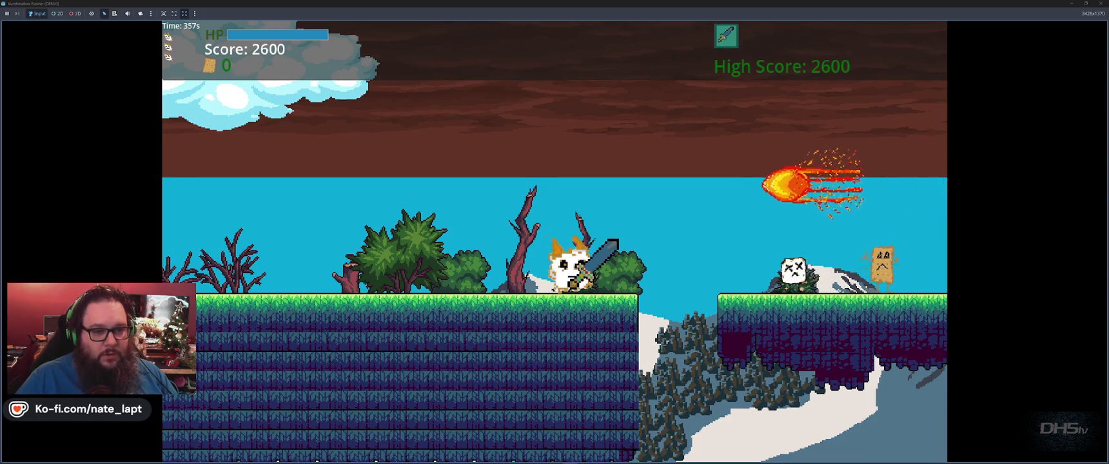
pyautogui.press('space')
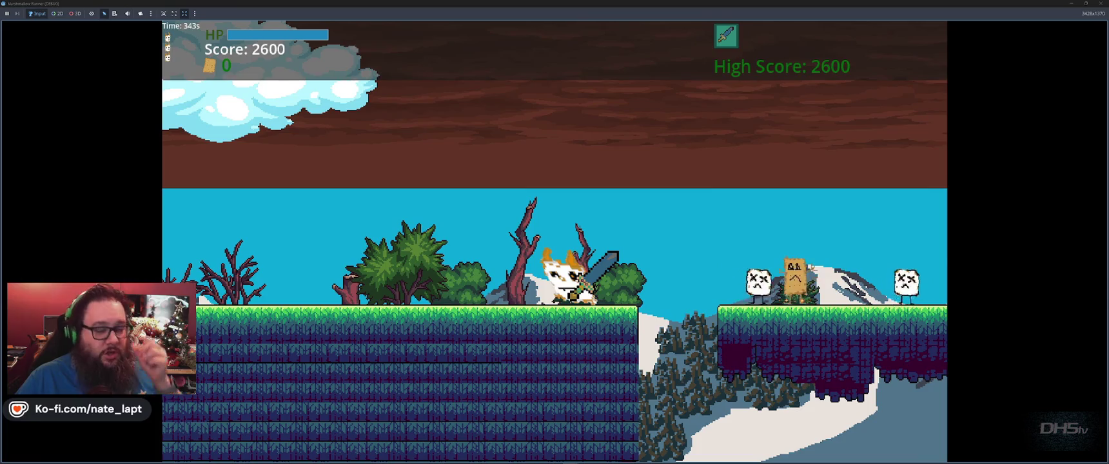
pyautogui.press('F8')
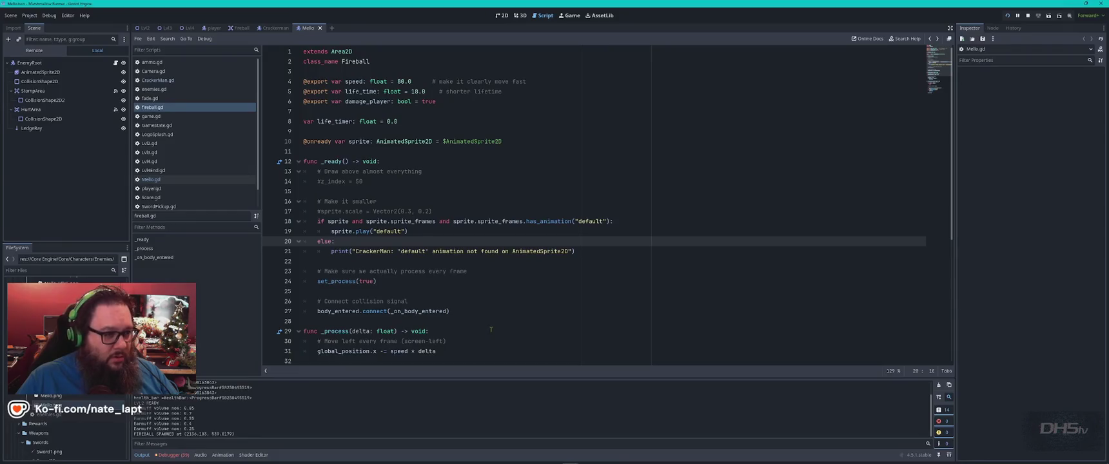
# - Uncomment line 17's sprite.scale = Vector2(0.5, 0.2) in fireball.gd and run the game to check it
pyautogui.click(172, 111)
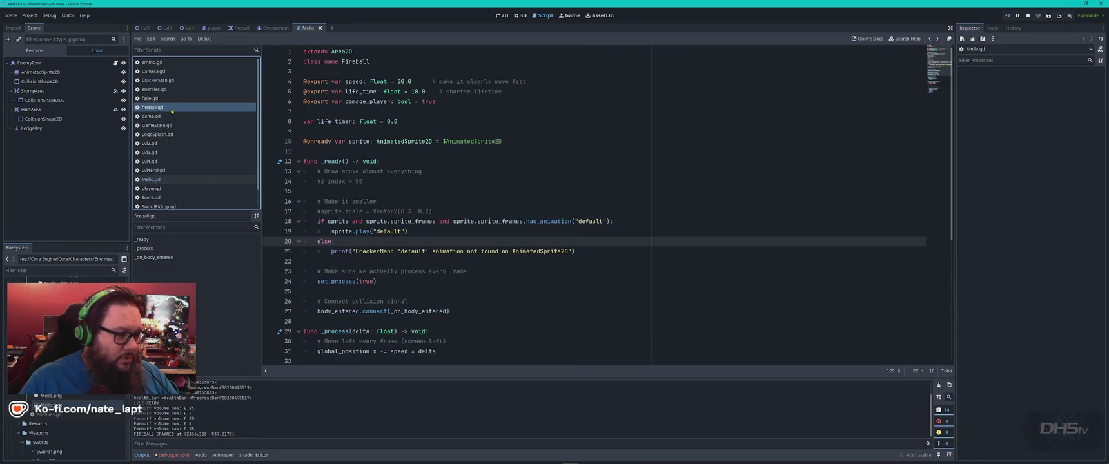
pyautogui.click(440, 211)
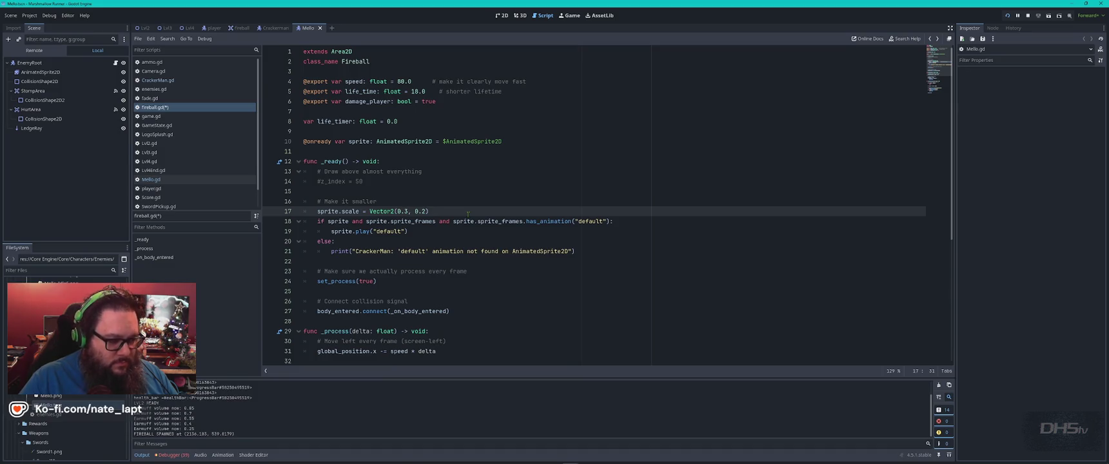
pyautogui.press('F5')
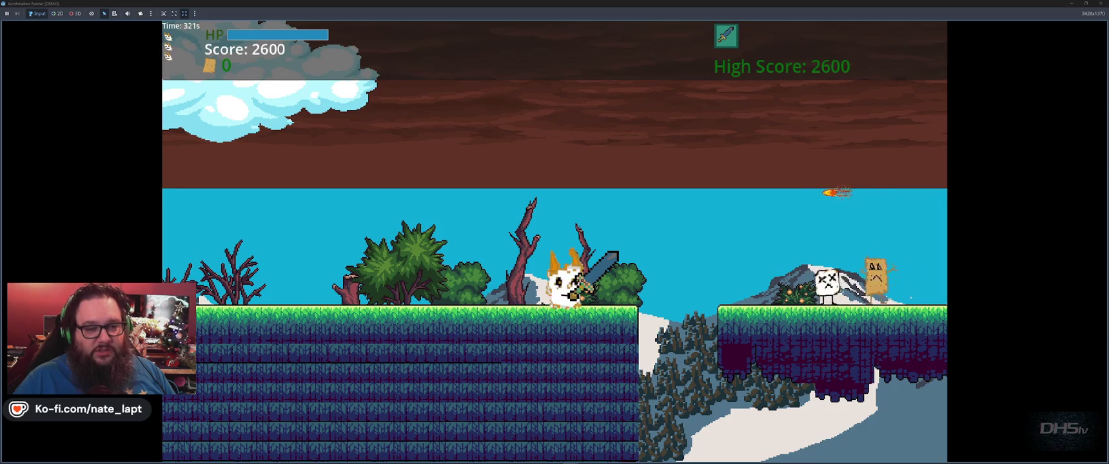
pyautogui.hotkey('alt', 'Tab')
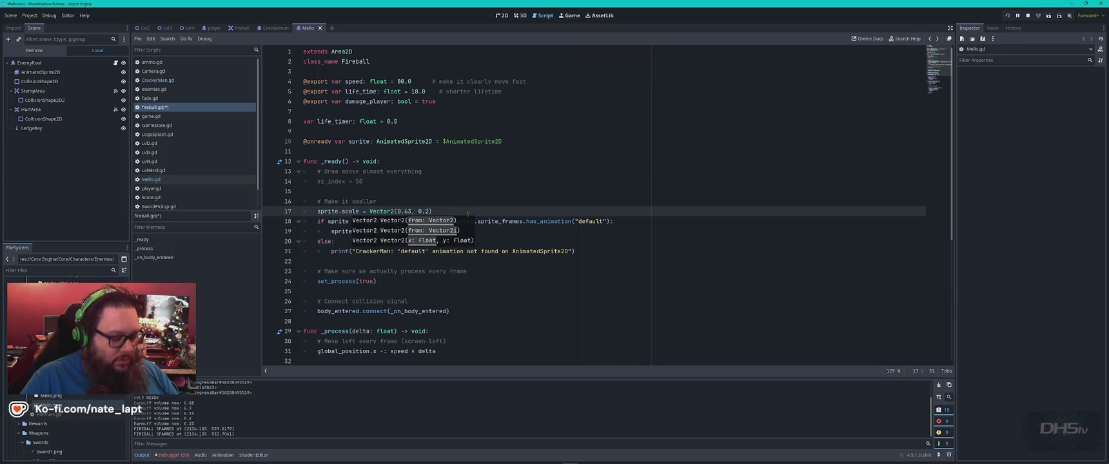
pyautogui.hotkey('alt', 'Tab')
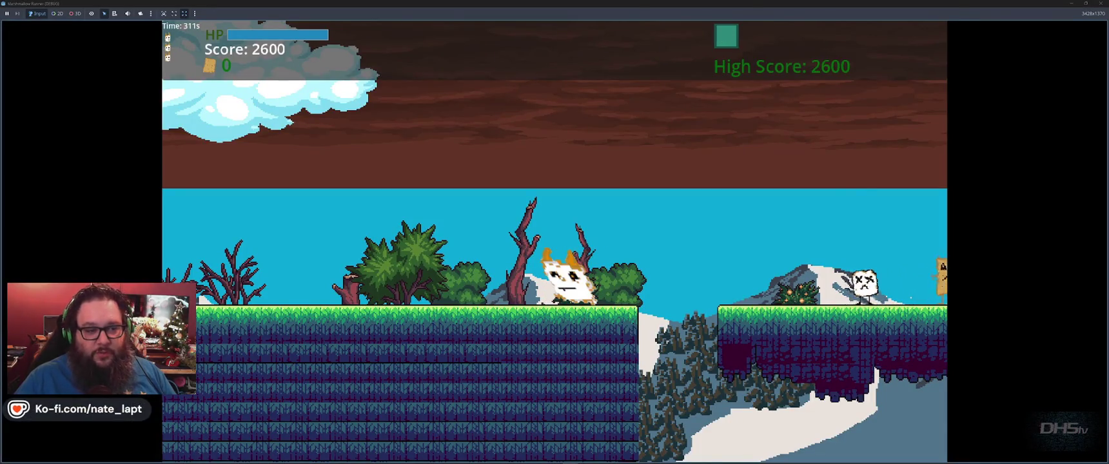
# - Move left and right with the sword as the fireball approaches, then stop the game
pyautogui.press('Left')
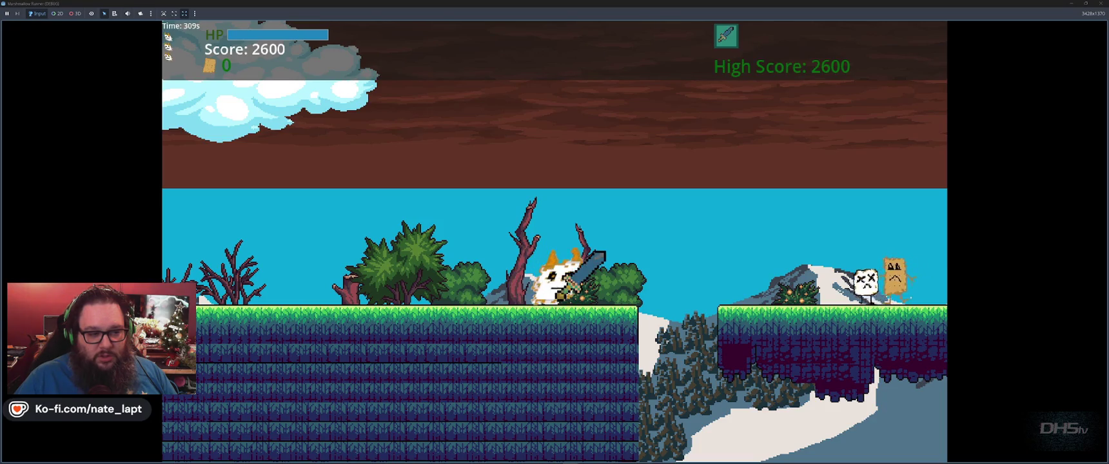
pyautogui.press('Left')
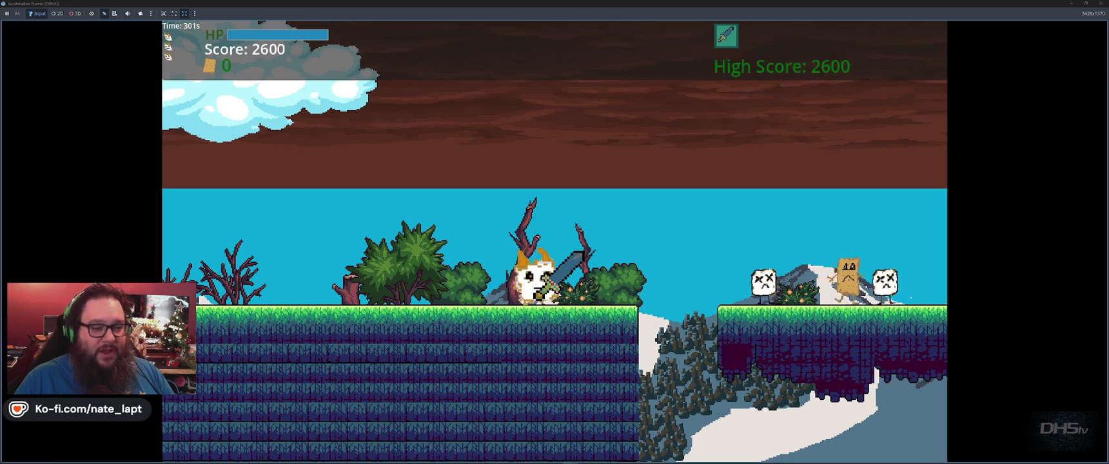
pyautogui.press('Left')
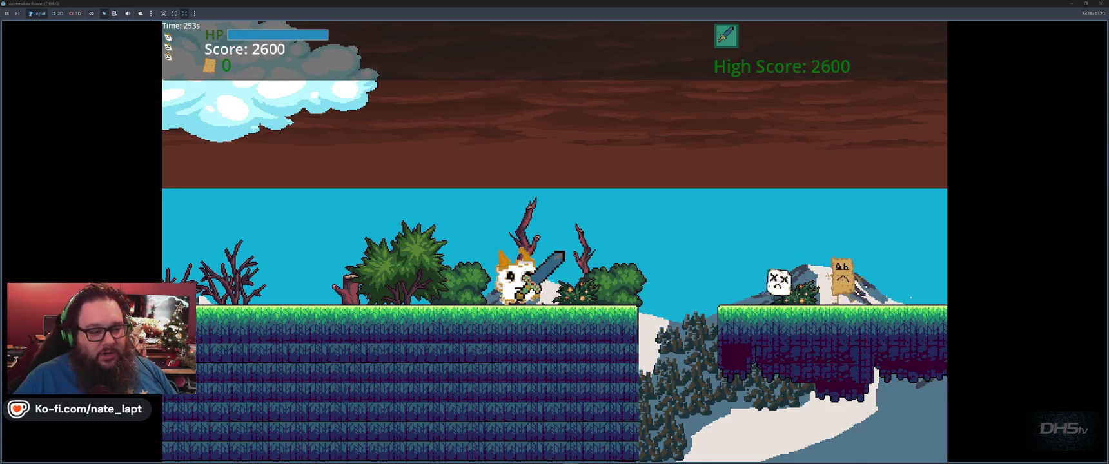
pyautogui.press('Left')
pyautogui.press('Left')
pyautogui.press('Right')
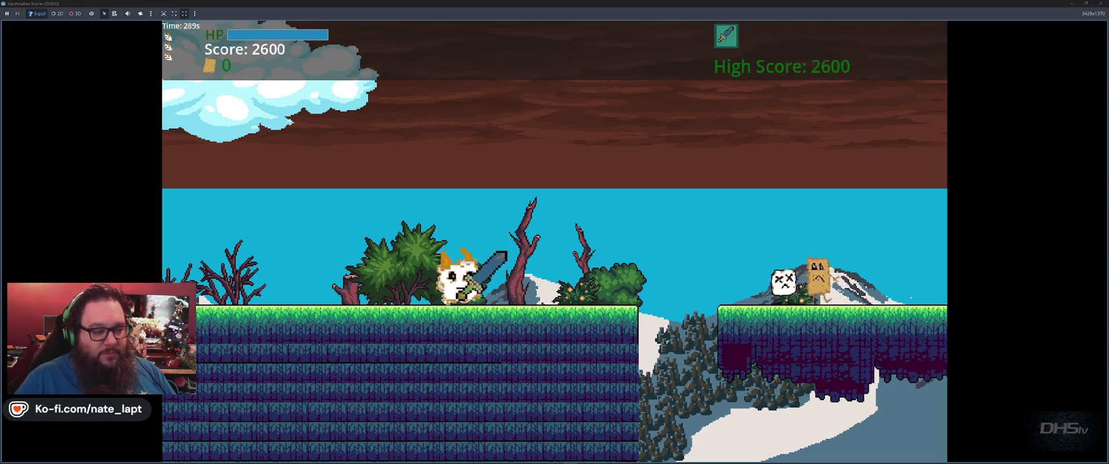
pyautogui.press('Right')
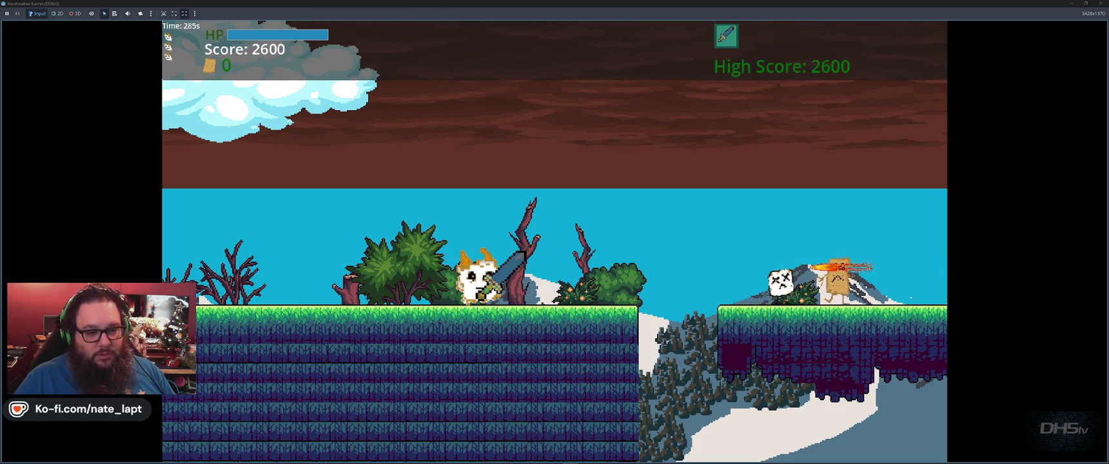
pyautogui.press('Right')
pyautogui.press('Right')
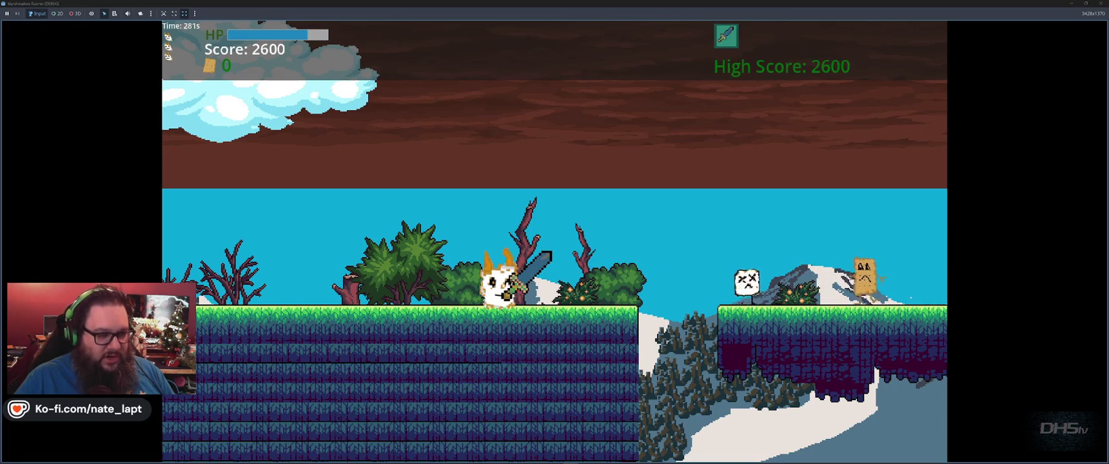
pyautogui.press('F8')
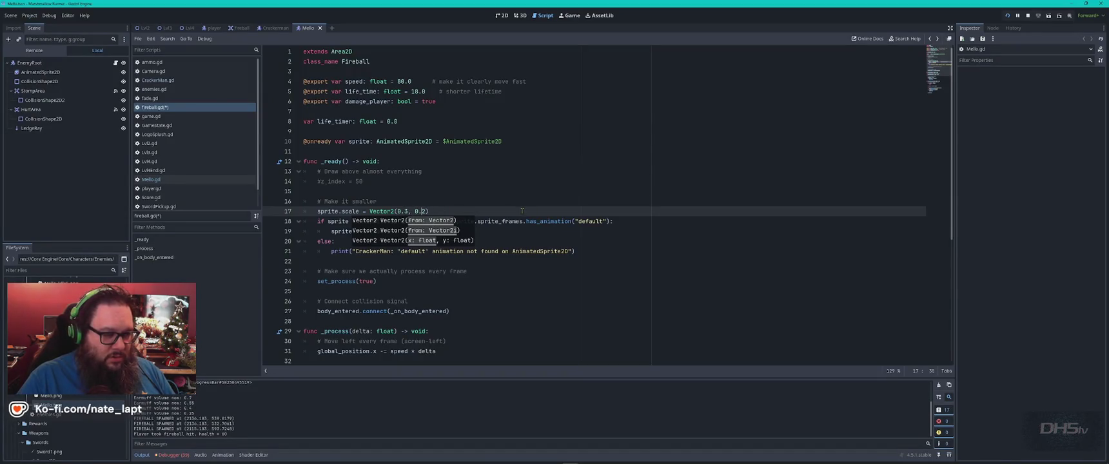
# - Rerun the game after the scale adjustment, jumping, swinging the sword twice and walking
pyautogui.press('F5')
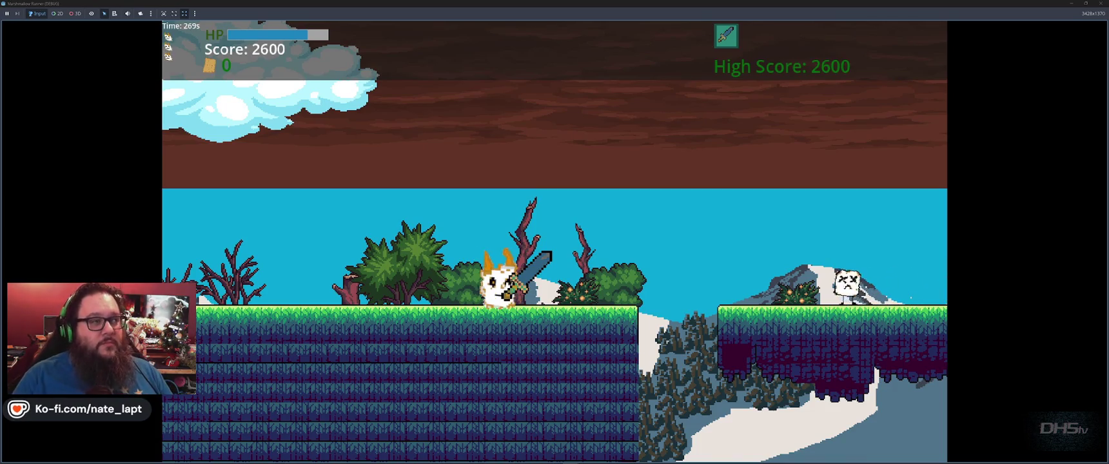
pyautogui.press('space')
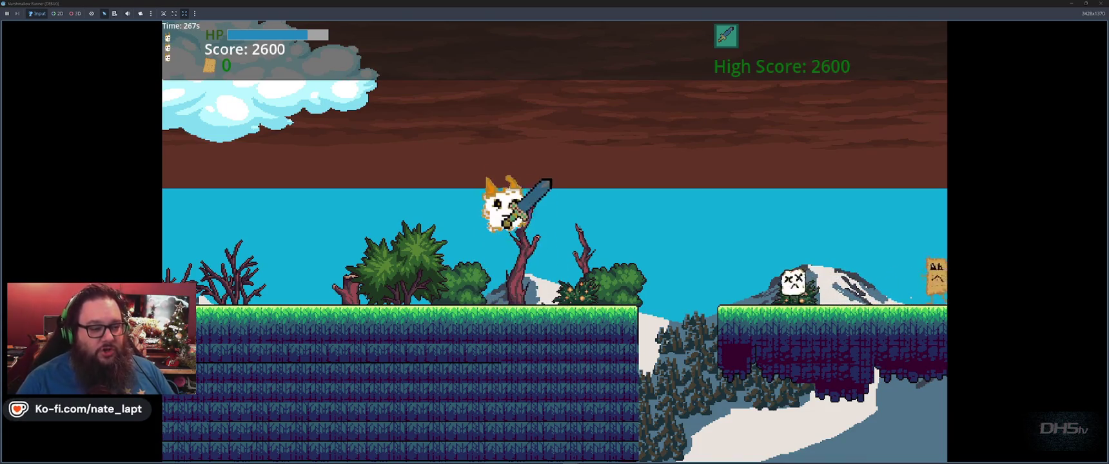
pyautogui.press('x')
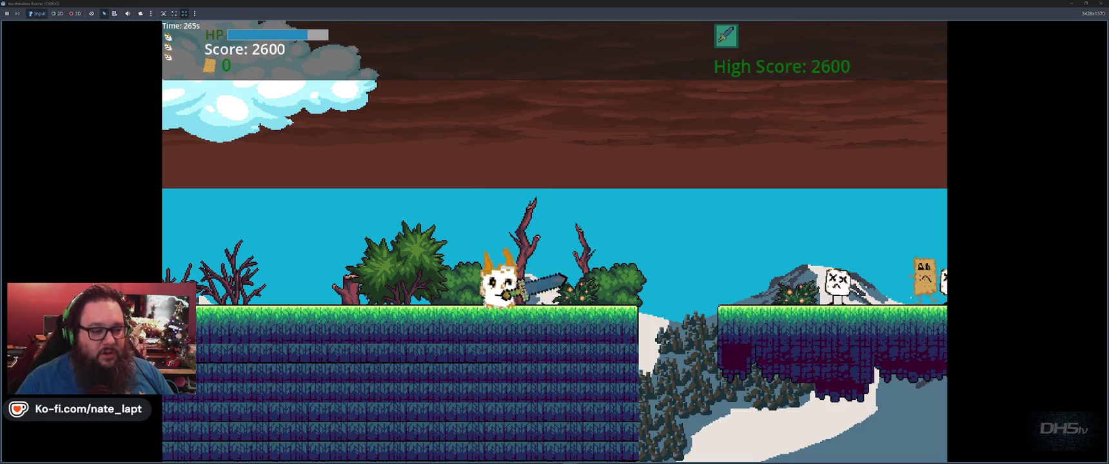
pyautogui.press('x')
pyautogui.press('x')
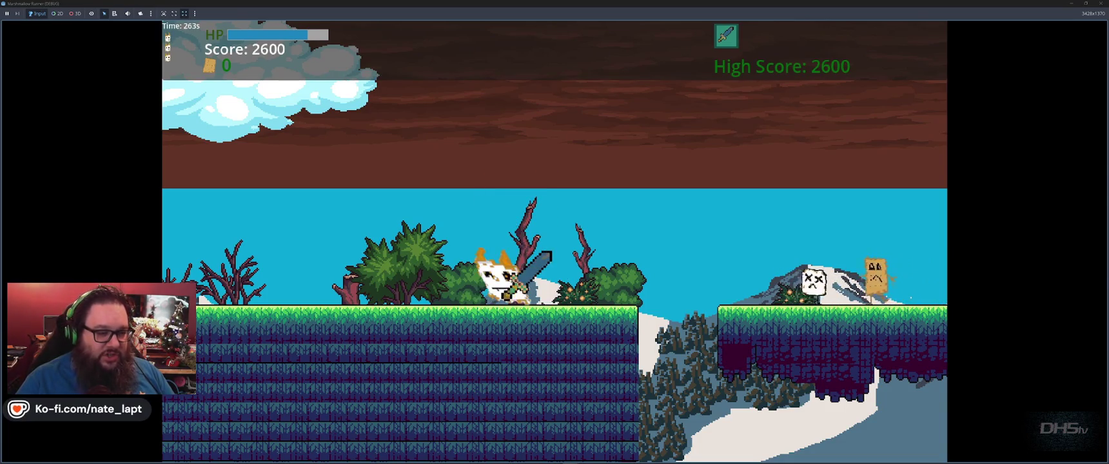
pyautogui.press('Left')
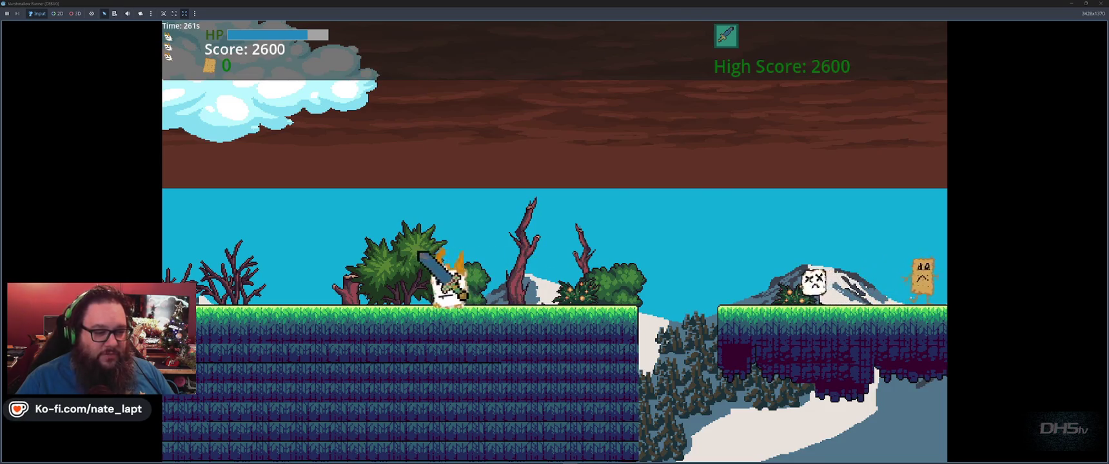
pyautogui.press('Right')
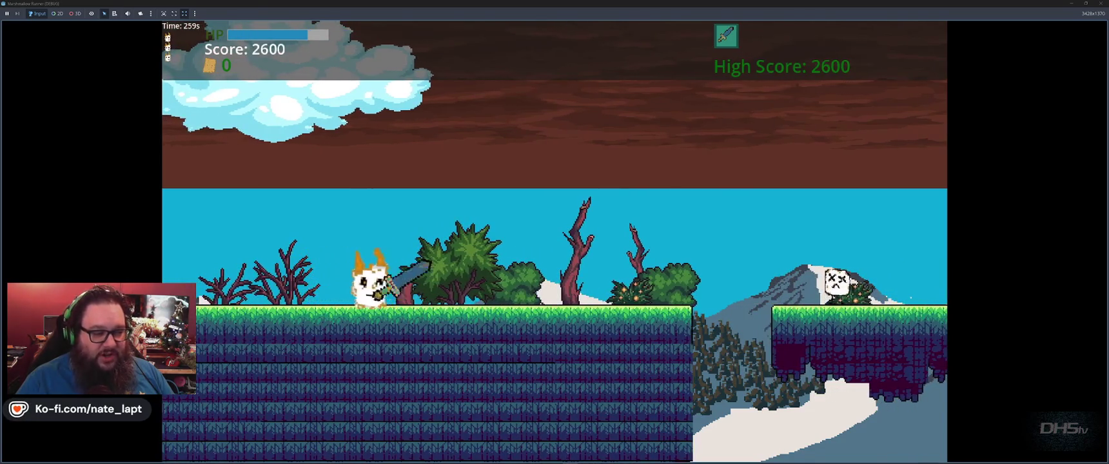
pyautogui.press('Left')
pyautogui.press('Right')
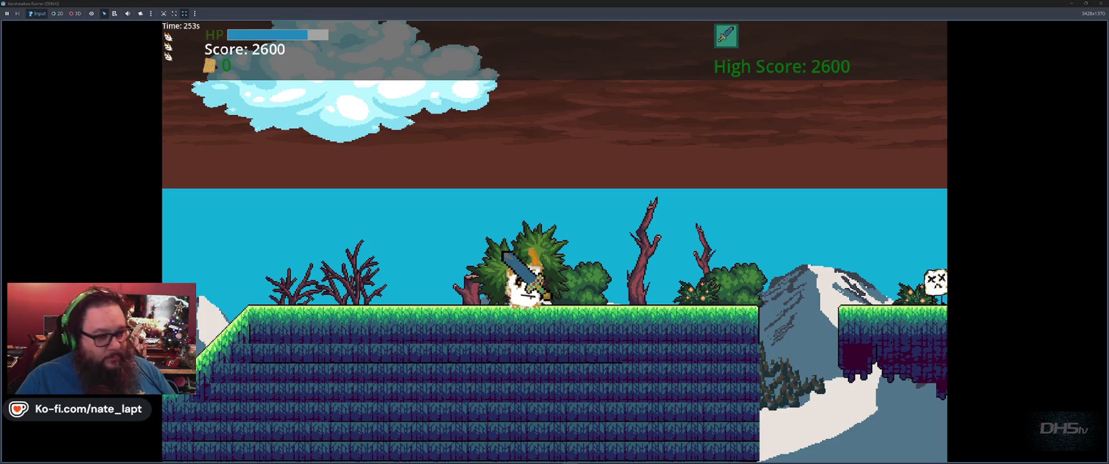
# - Swing and jump across the gaps, defeating enemies to a 4200 score, then stop the game
pyautogui.press('j')
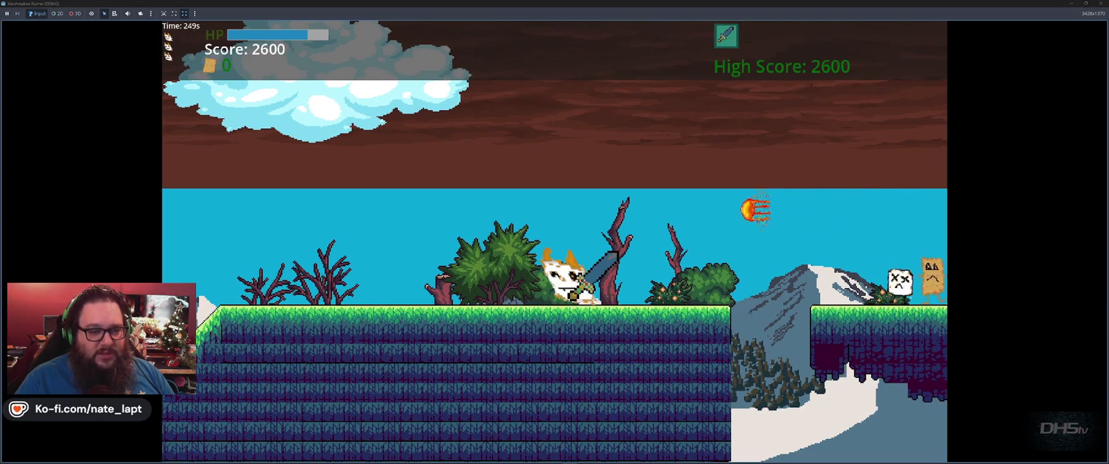
pyautogui.press('space')
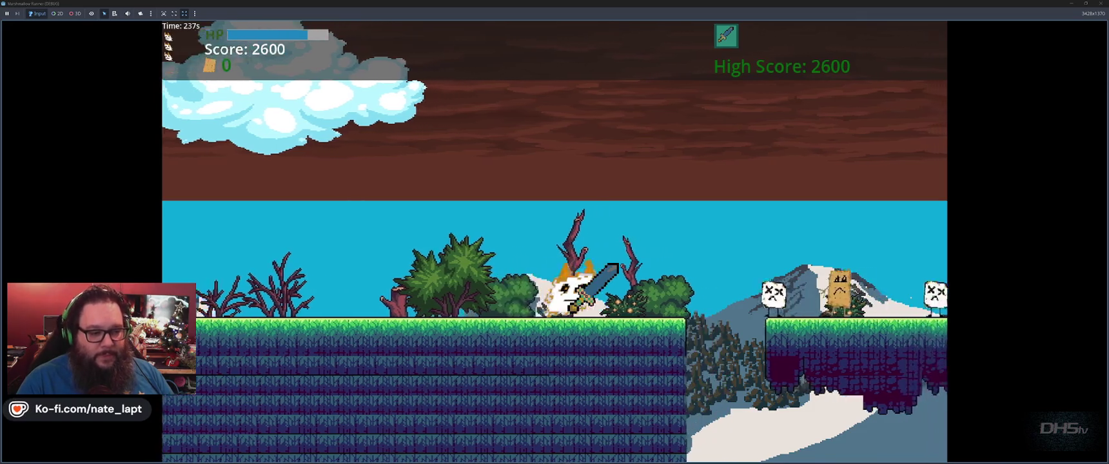
pyautogui.press('space')
pyautogui.press('space')
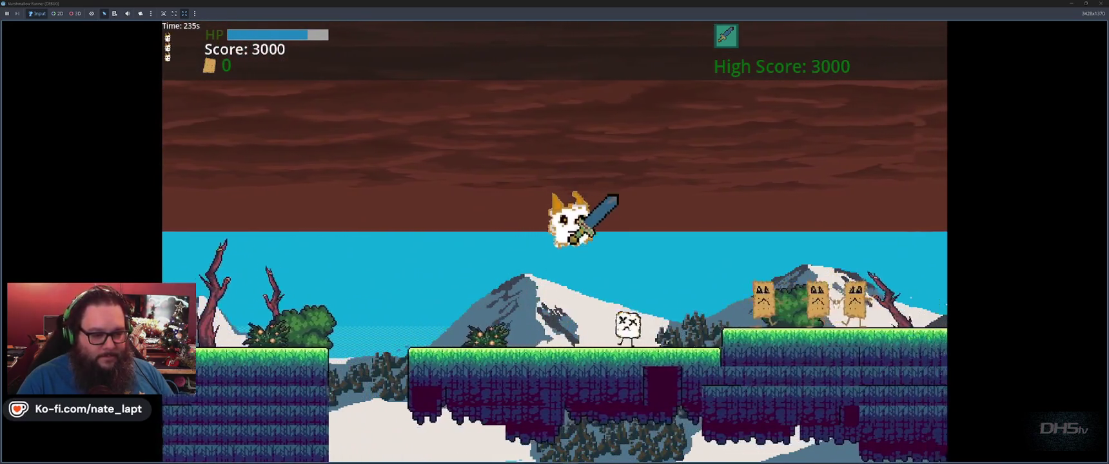
pyautogui.press('space')
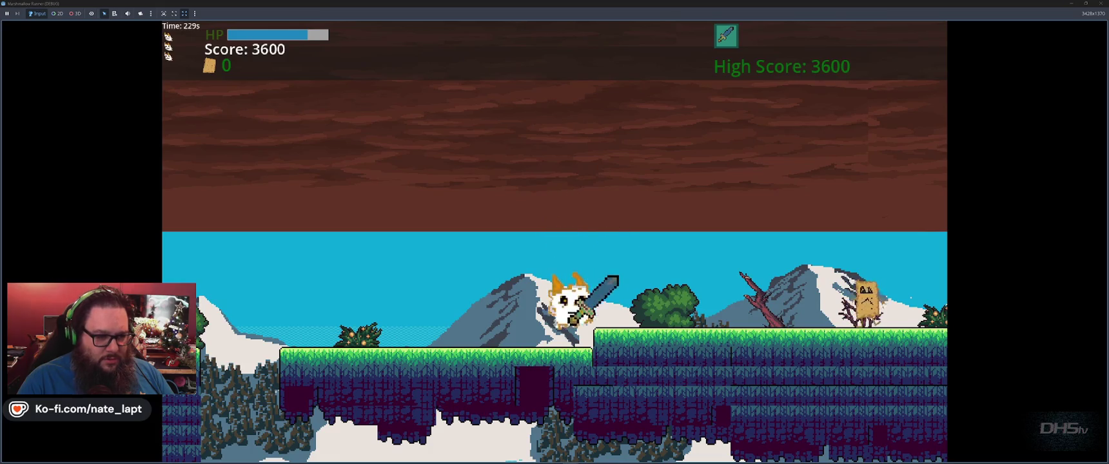
pyautogui.press('space')
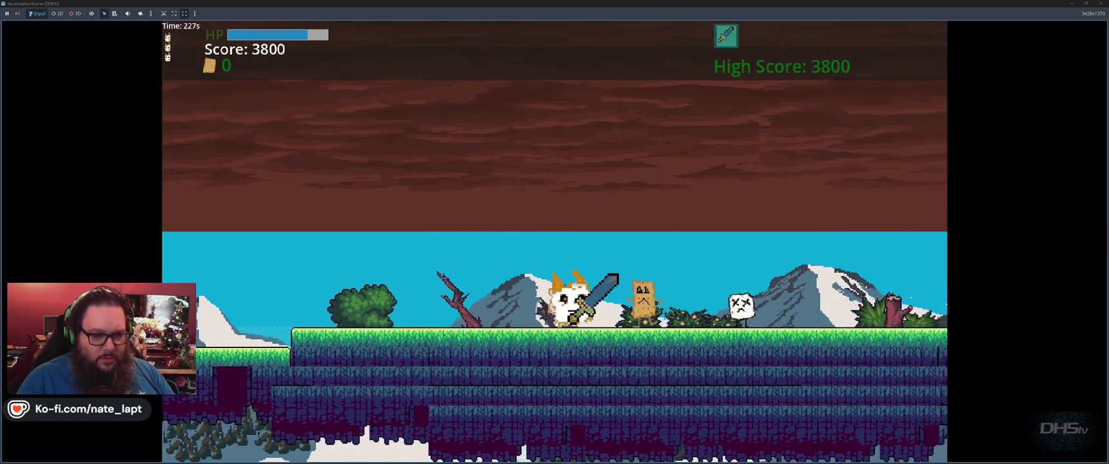
pyautogui.press('space')
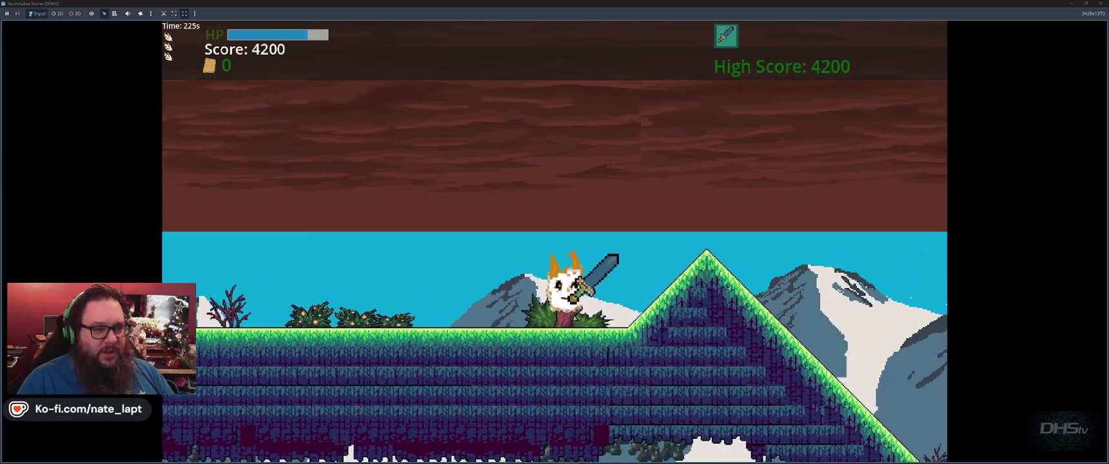
pyautogui.press('space')
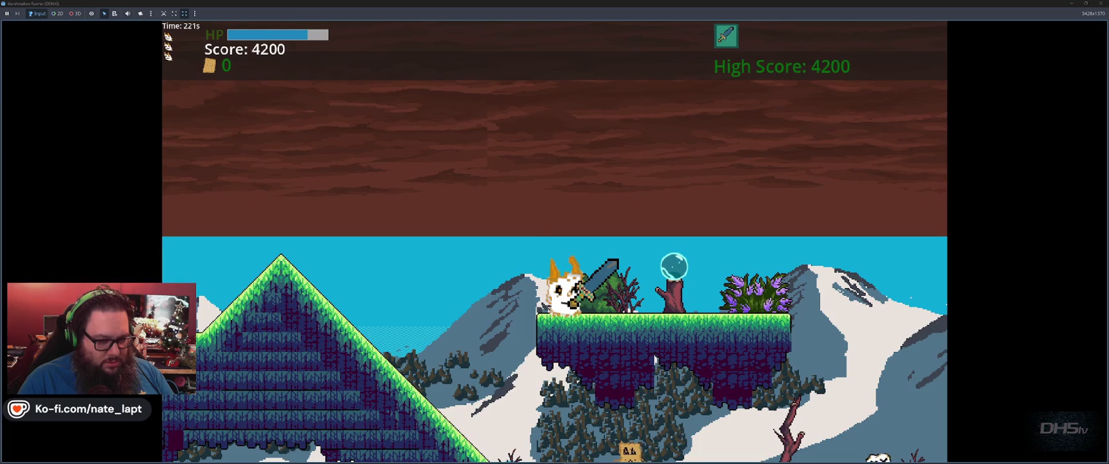
pyautogui.press('F8')
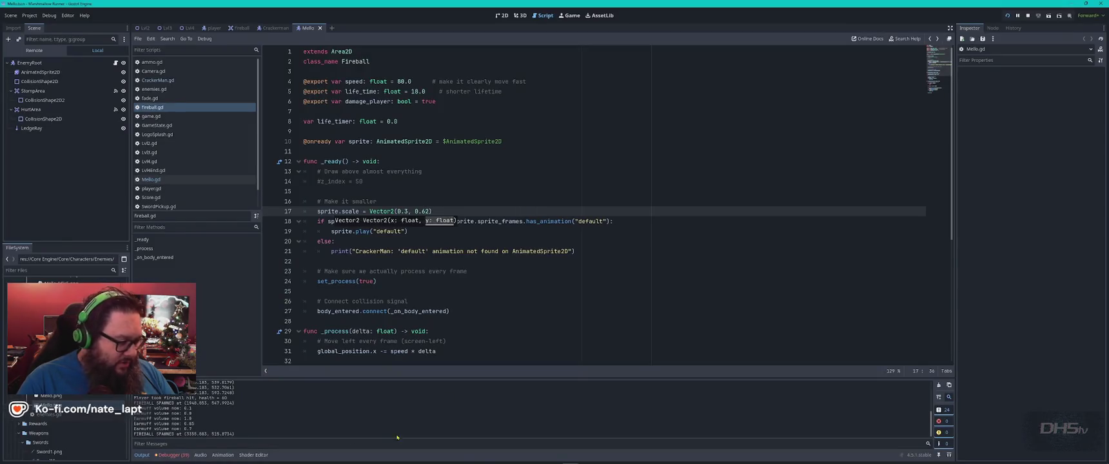
# - Run the project with F5 and jump across gaps and slopes, defeating marshmallows as the score reaches 8800
pyautogui.press('F5')
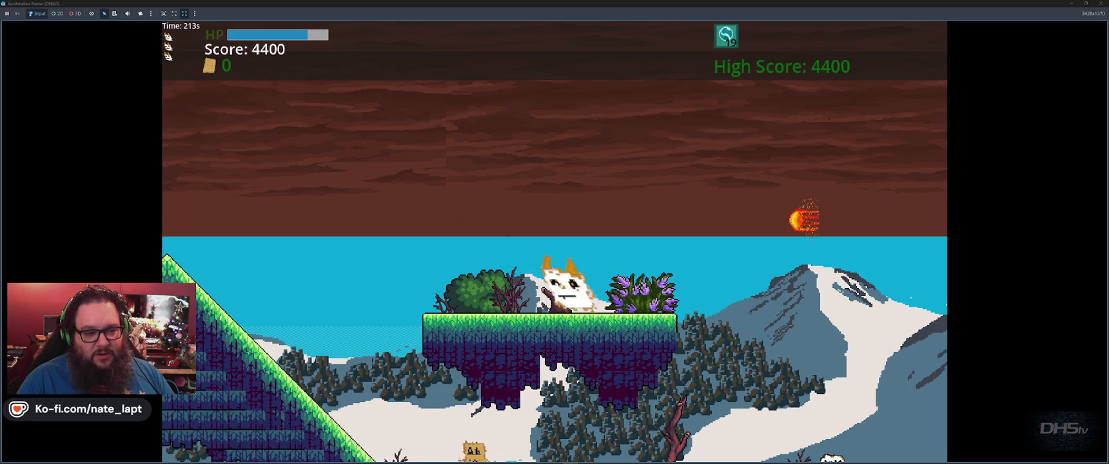
pyautogui.press('space')
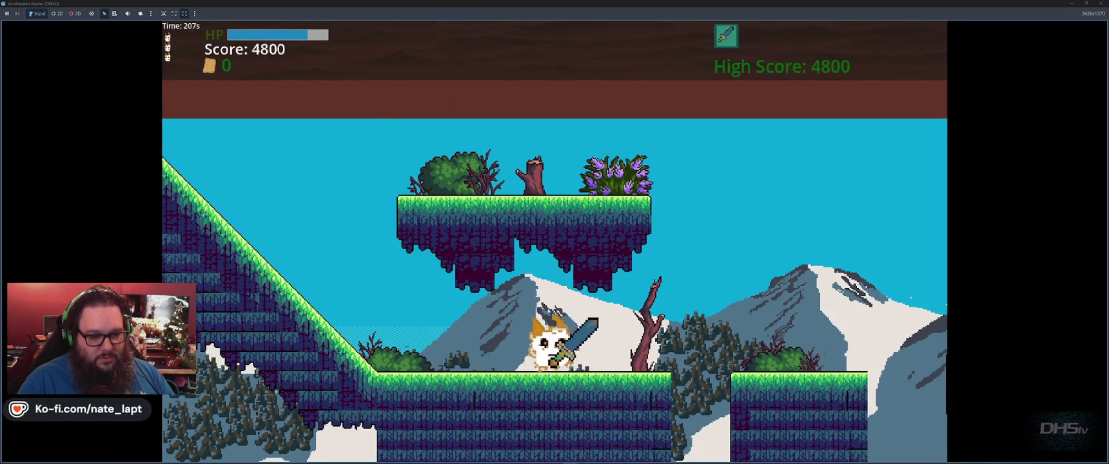
pyautogui.press('space')
pyautogui.press('space')
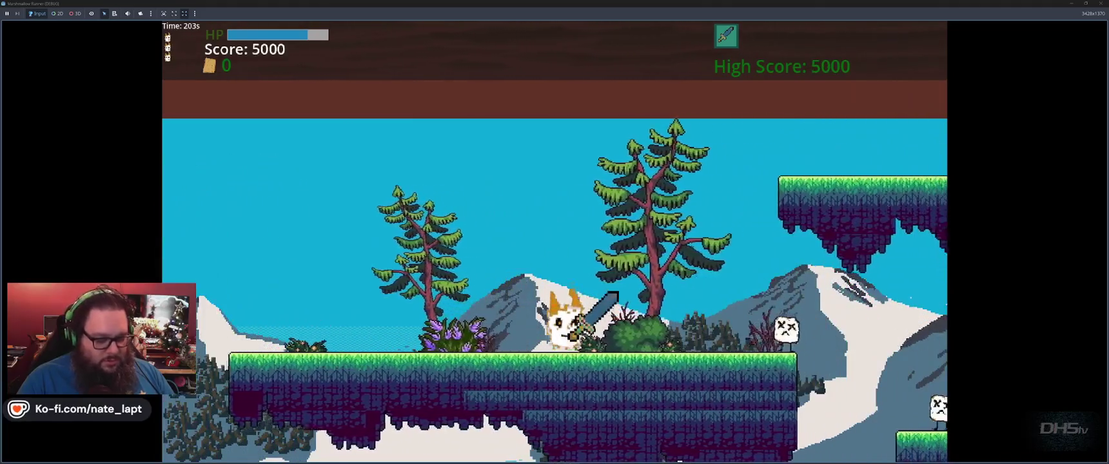
pyautogui.press('space')
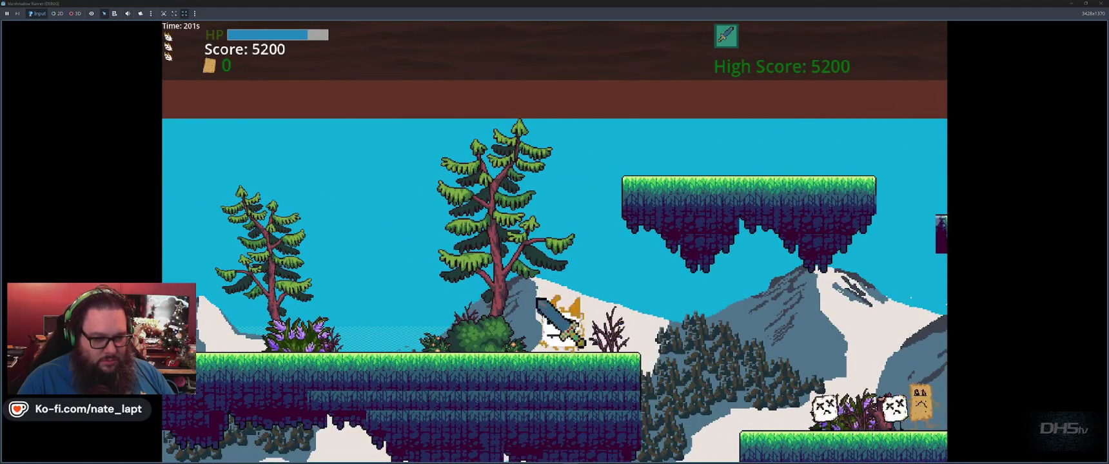
pyautogui.press('space')
pyautogui.press('space')
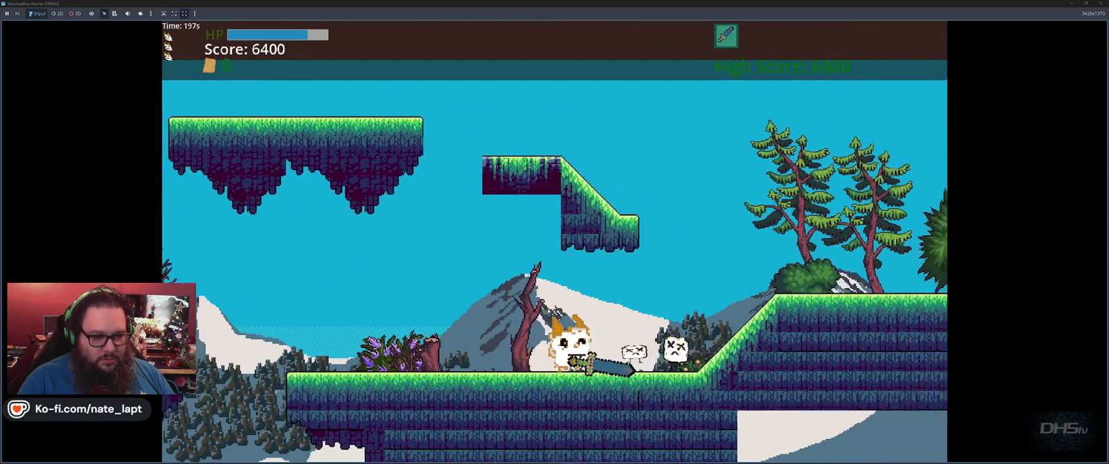
pyautogui.press('space')
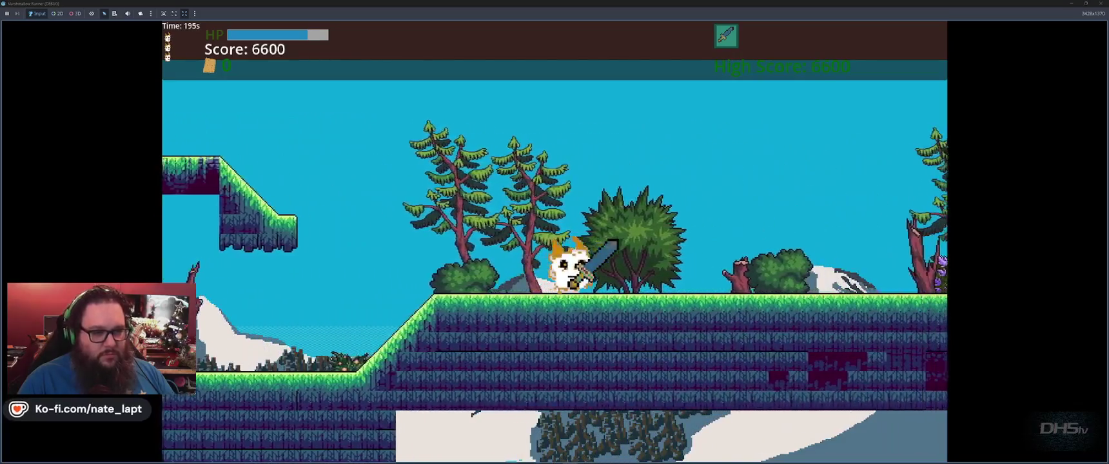
pyautogui.press('space')
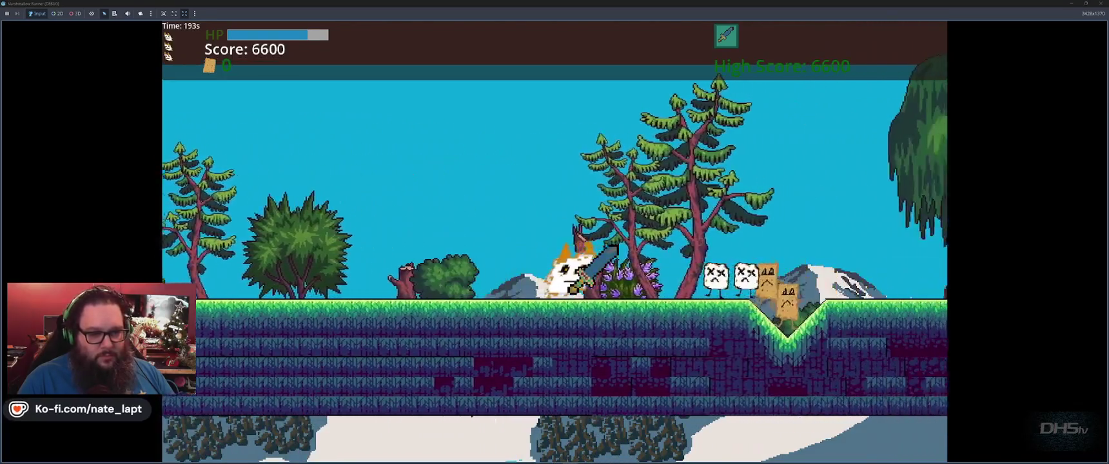
pyautogui.press('space')
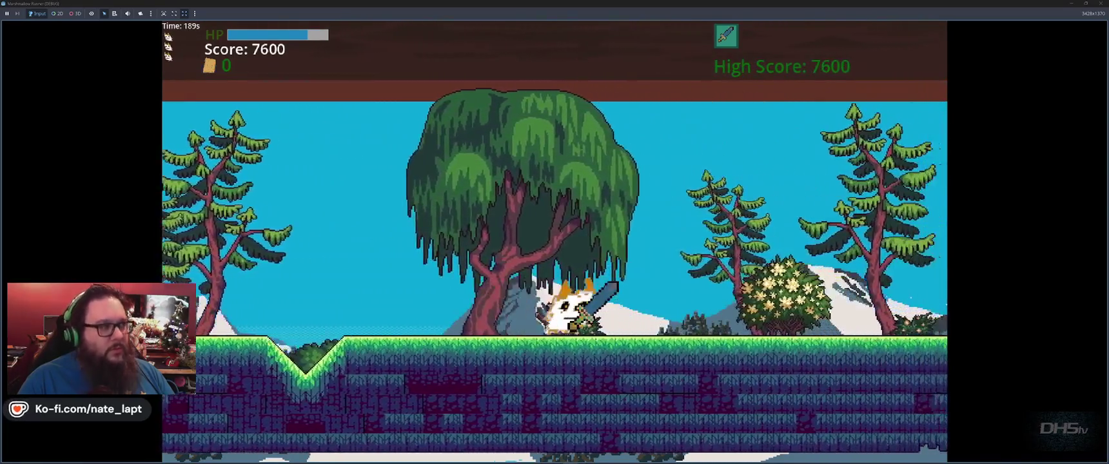
pyautogui.press('space')
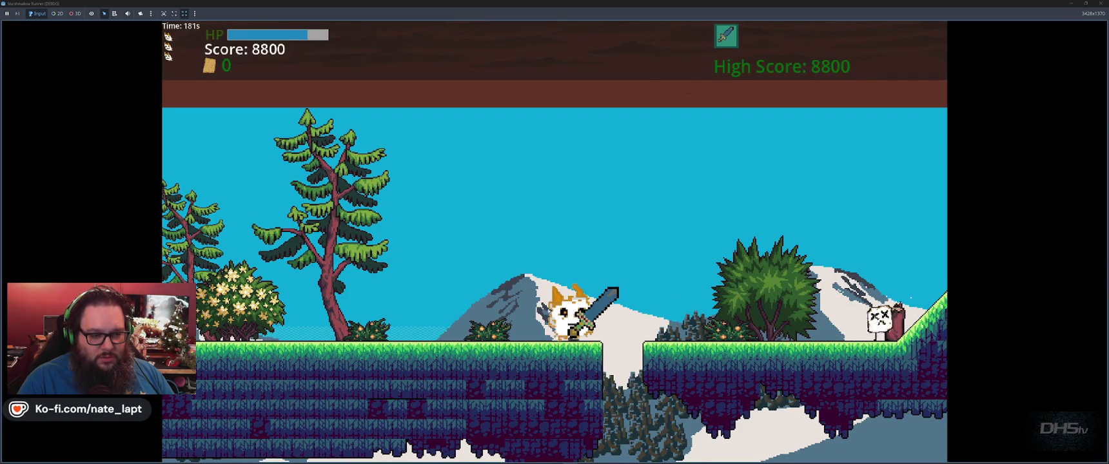
pyautogui.press('space')
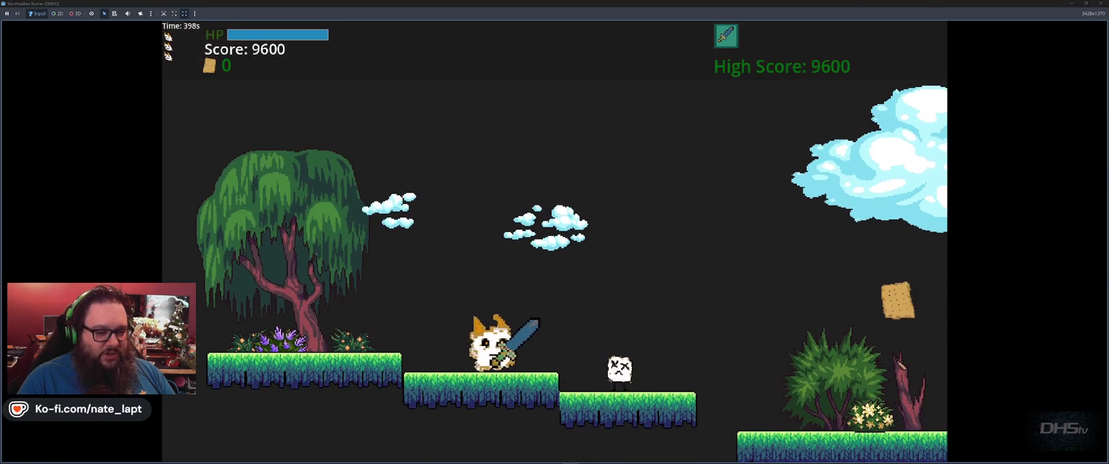
# - Jump gaps, grab crackers and swing the sword at enemies while running left and right
pyautogui.press('space')
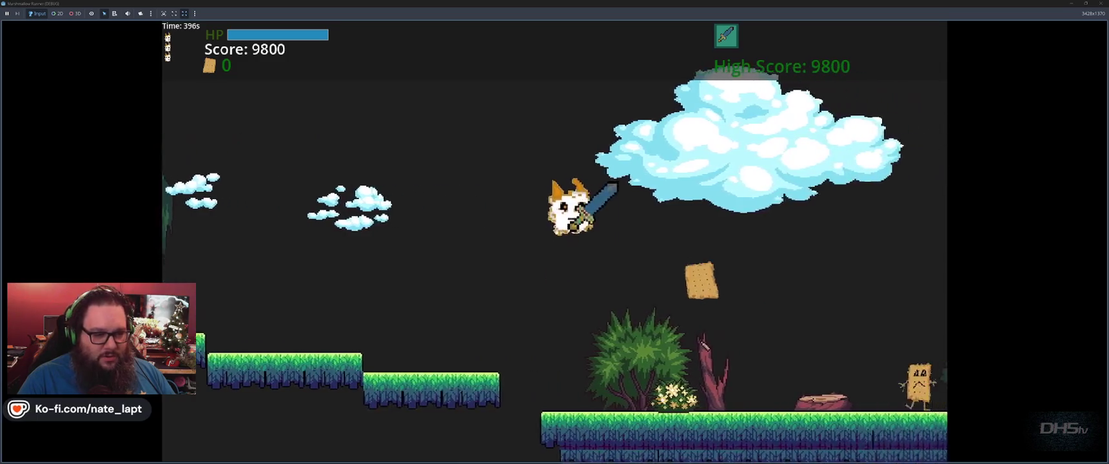
pyautogui.press('space')
pyautogui.press('space')
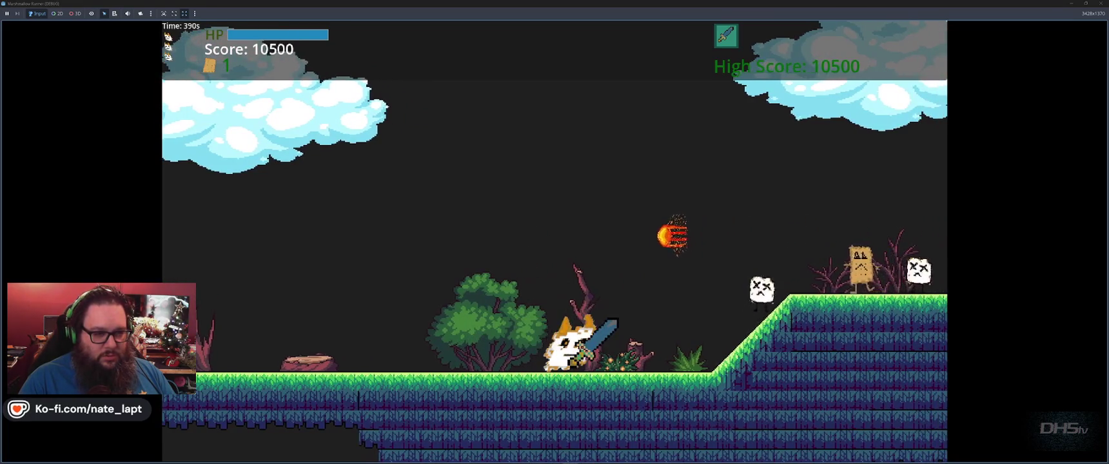
pyautogui.press('space')
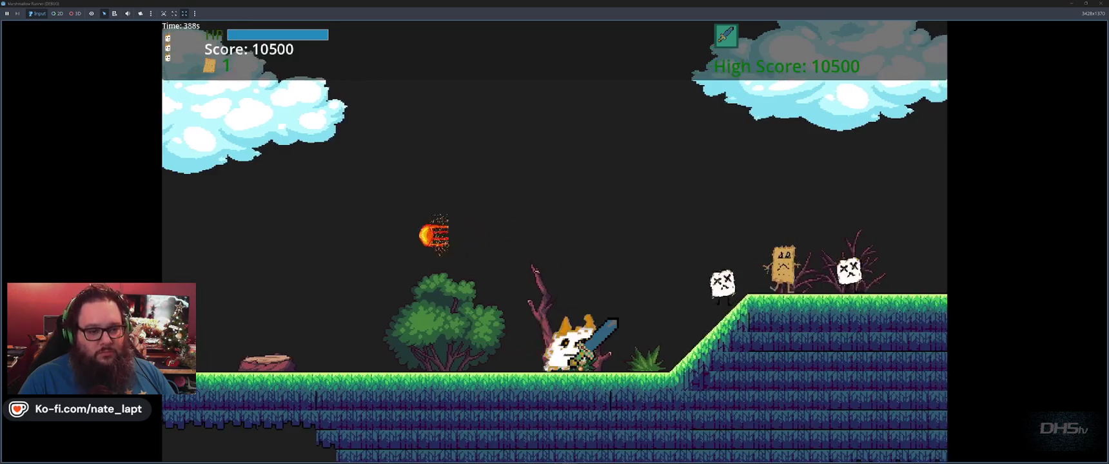
pyautogui.press('space')
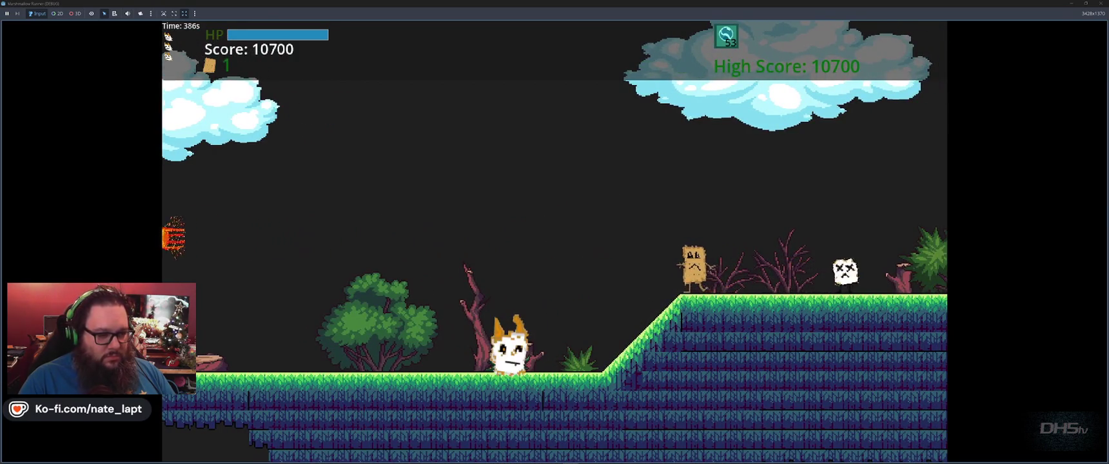
pyautogui.press('Left')
pyautogui.press('Right')
pyautogui.press('Right')
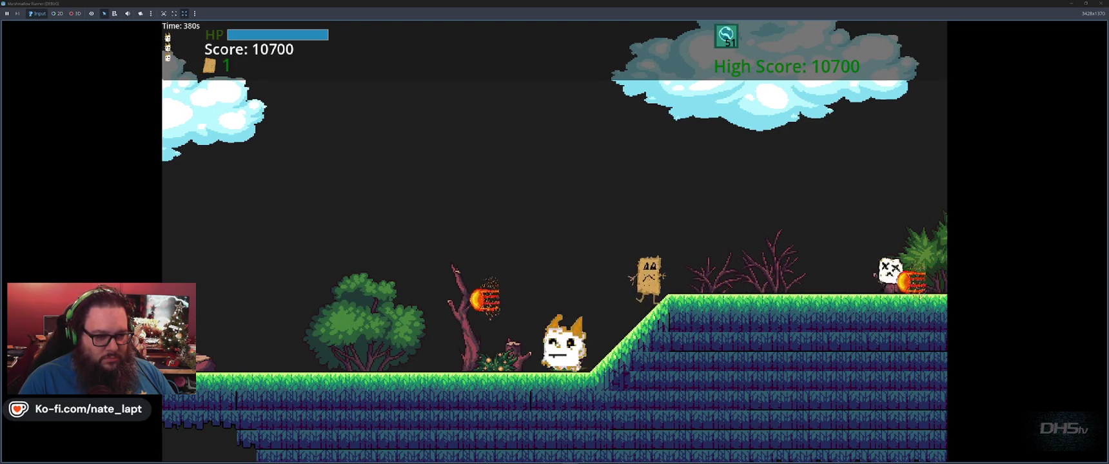
pyautogui.press('space')
pyautogui.press('Left')
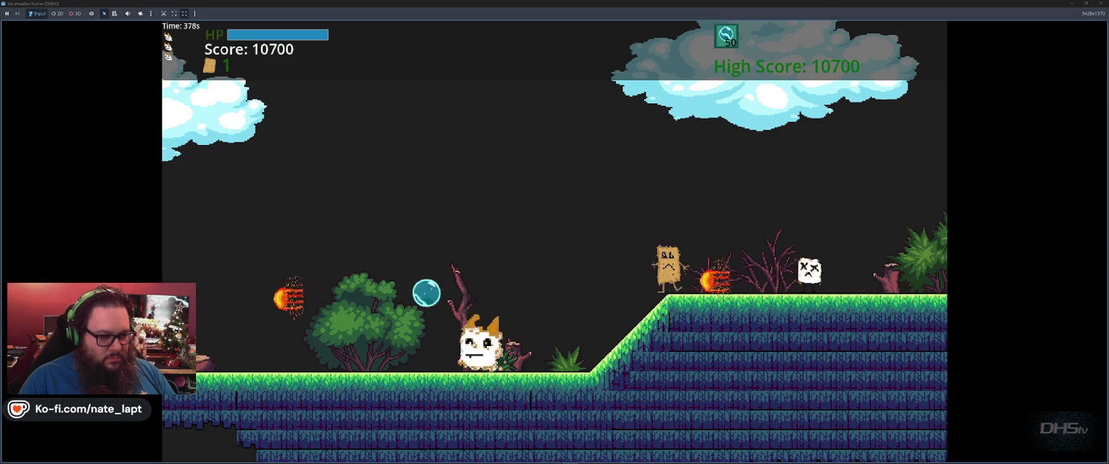
pyautogui.press('Left')
pyautogui.press('space')
pyautogui.press('Right')
pyautogui.press('space')
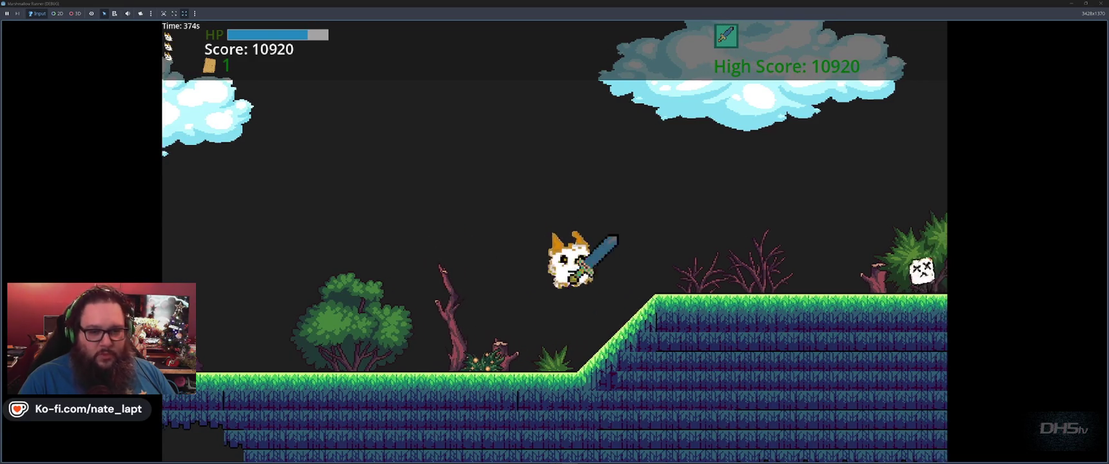
pyautogui.press('Right')
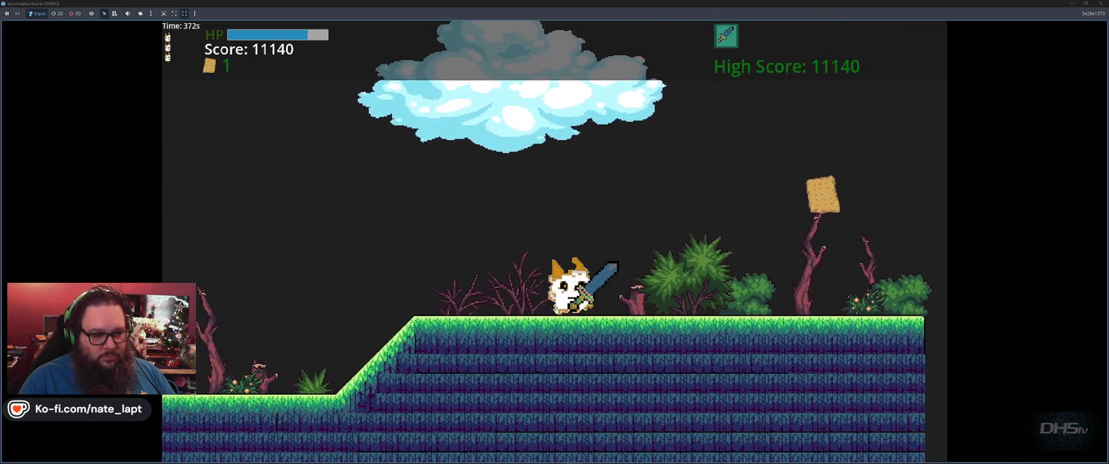
pyautogui.press('Right')
pyautogui.press('space')
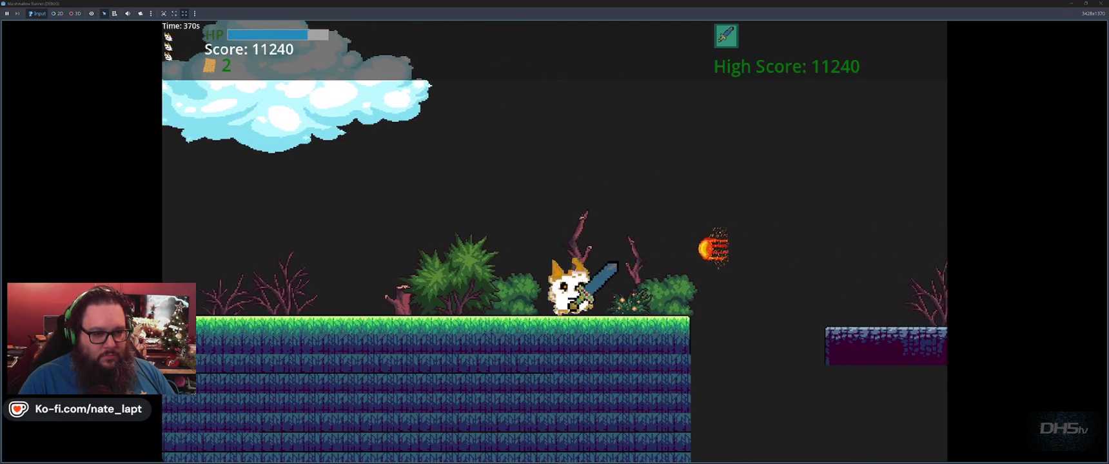
# - Hop along the purple and lower platforms until the character falls and 'You Ded Ded' shows with high score 11240
pyautogui.press('space')
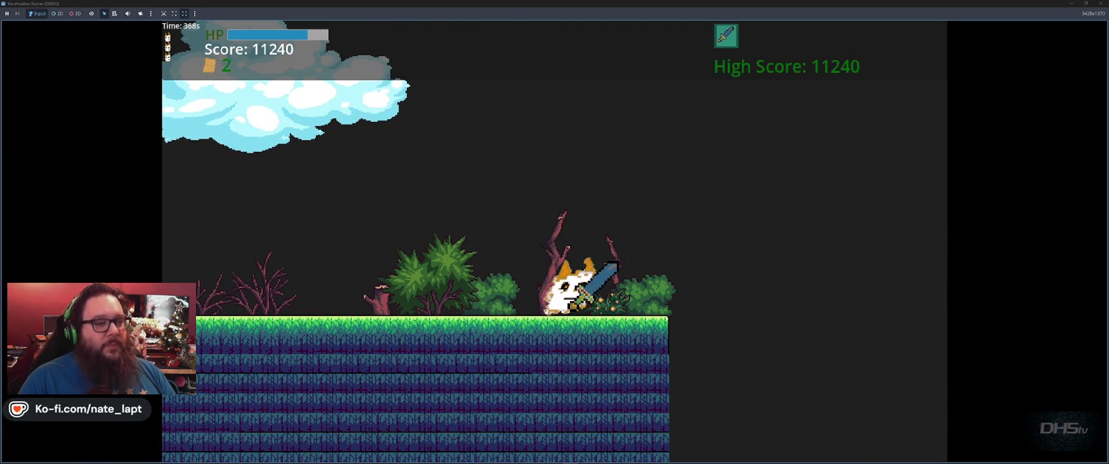
pyautogui.press('Right')
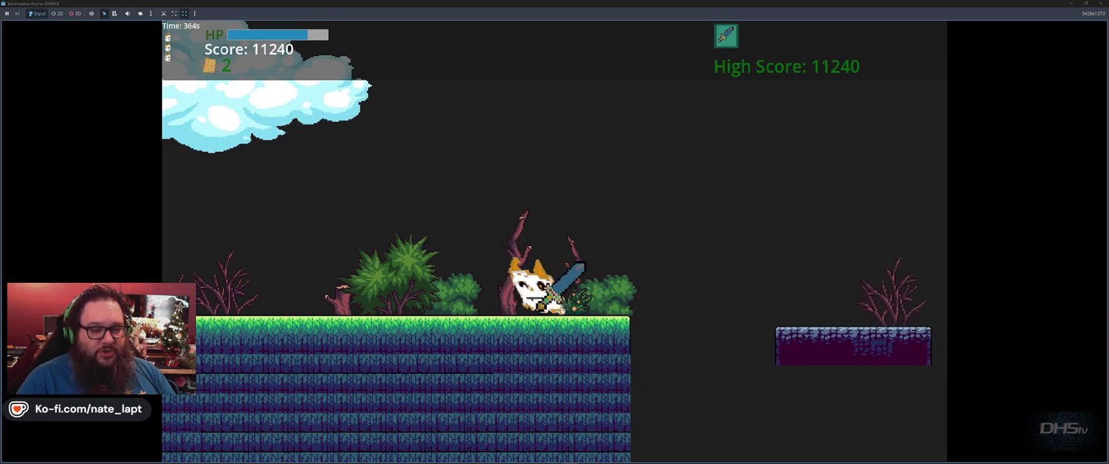
pyautogui.press('Right')
pyautogui.press('space')
pyautogui.press('Right')
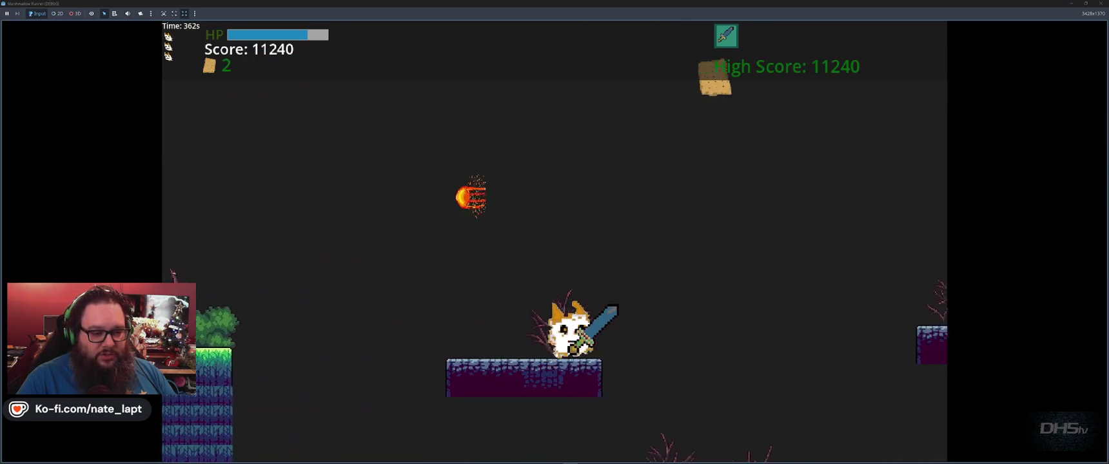
pyautogui.press('Left')
pyautogui.press('Left')
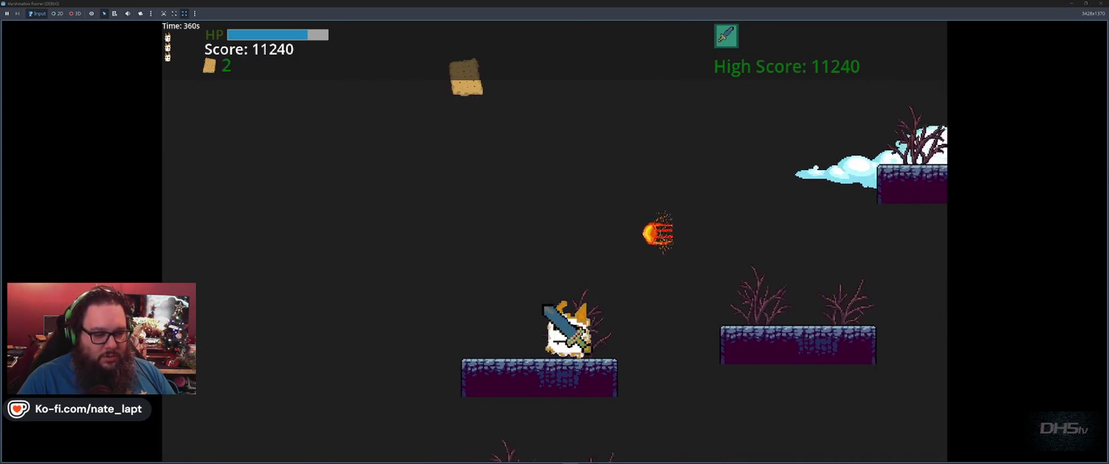
pyautogui.press('space')
pyautogui.press('Right')
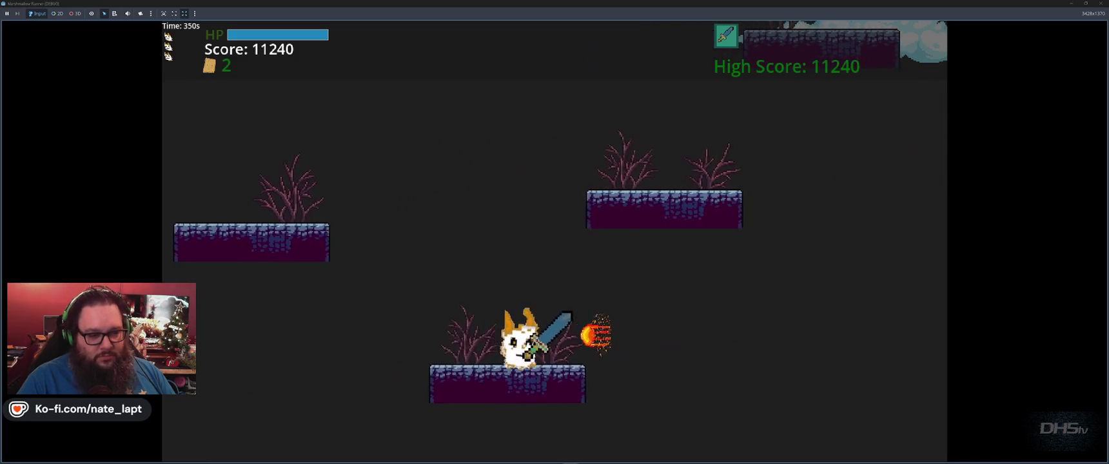
pyautogui.press('Left')
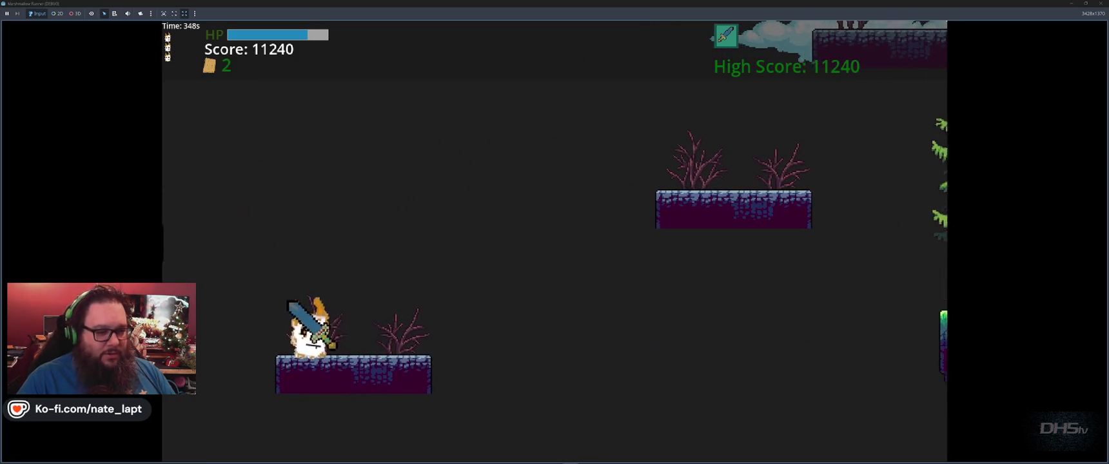
pyautogui.press('Right')
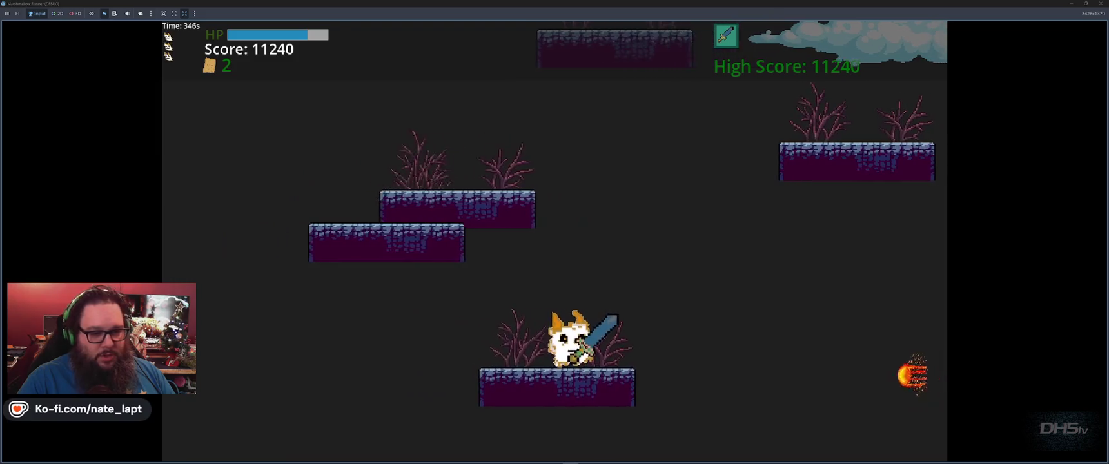
pyautogui.press('Left')
pyautogui.press('space')
pyautogui.press('Right')
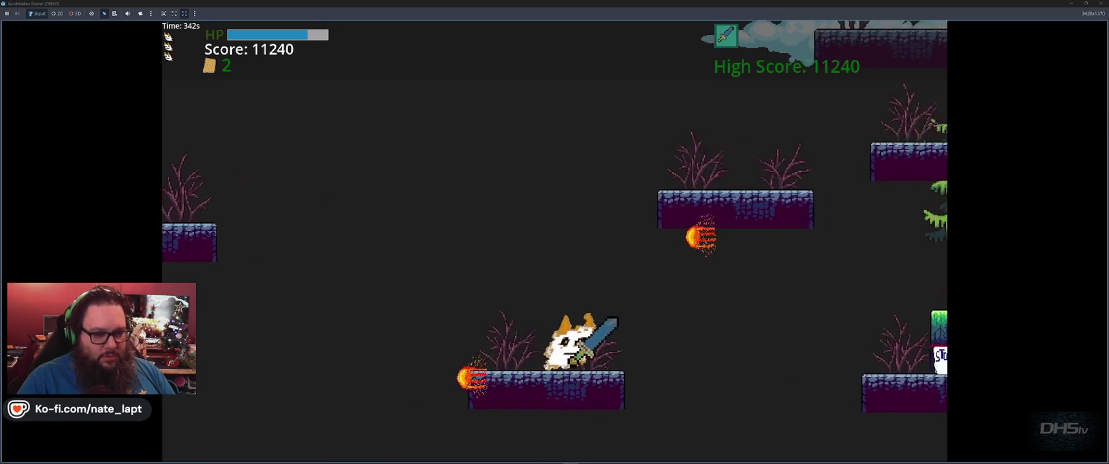
pyautogui.press('Left')
pyautogui.press('Right')
pyautogui.press('space')
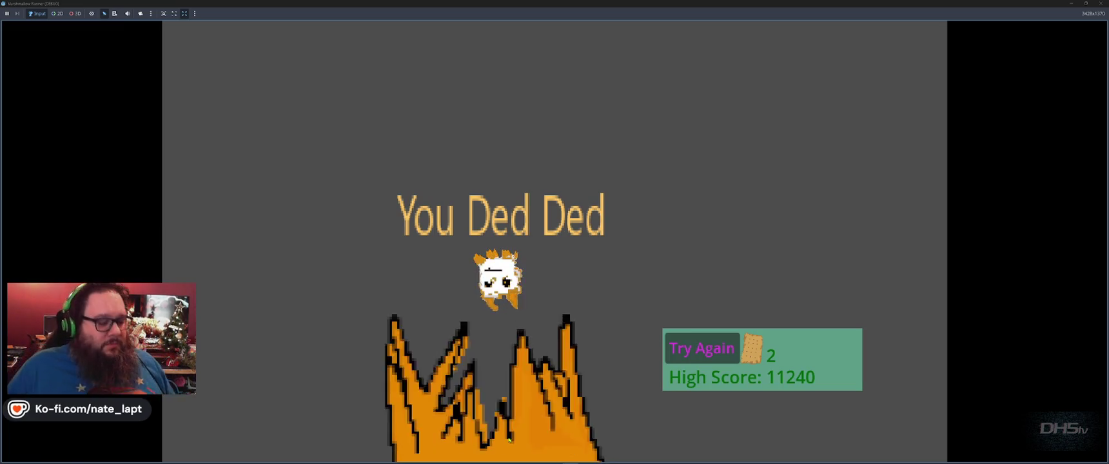
# - Restart and pause the game, resize its window, then close it to return to Fireball.gd
pyautogui.press('Return')
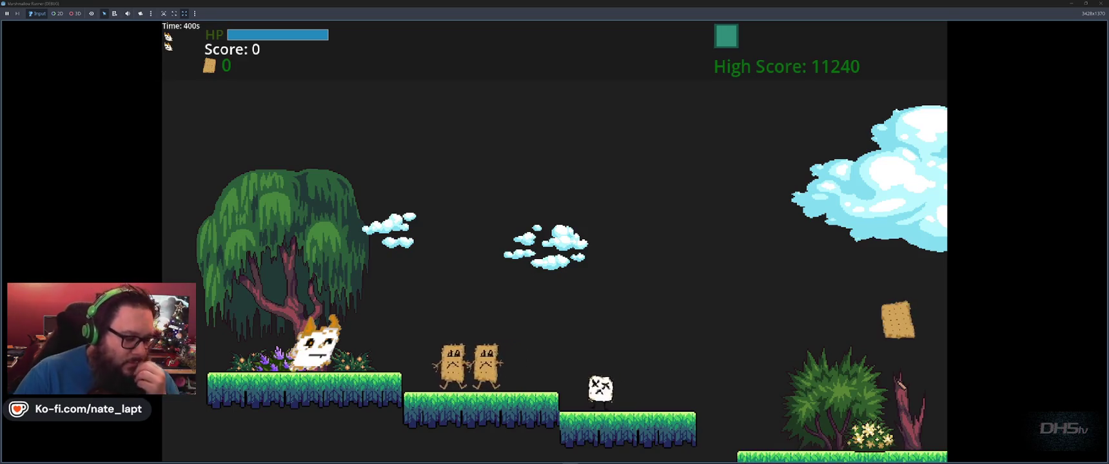
pyautogui.press('Escape')
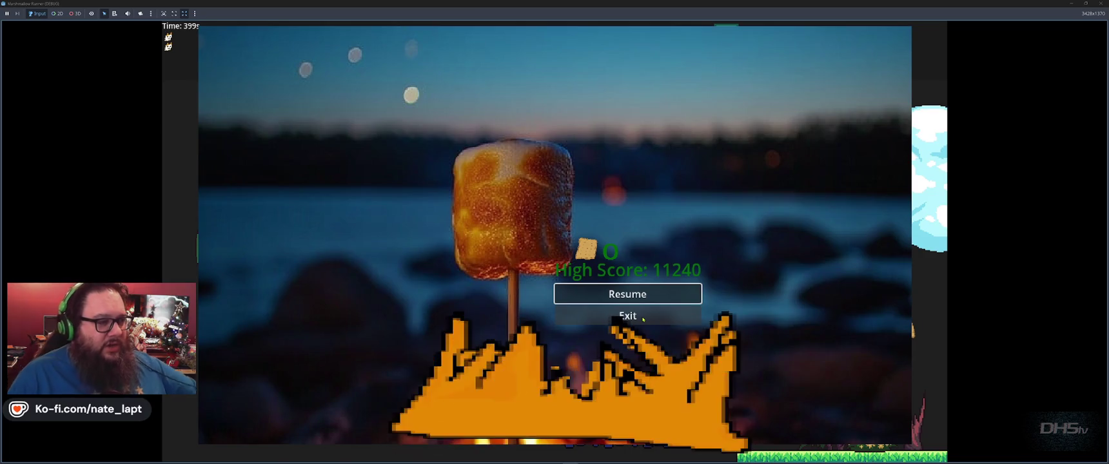
pyautogui.press('super+Down')
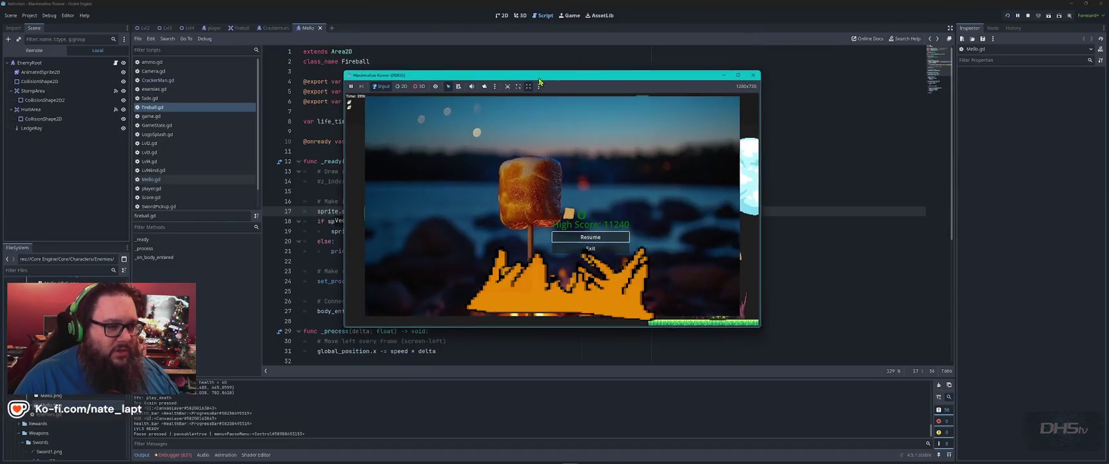
pyautogui.click(740, 76)
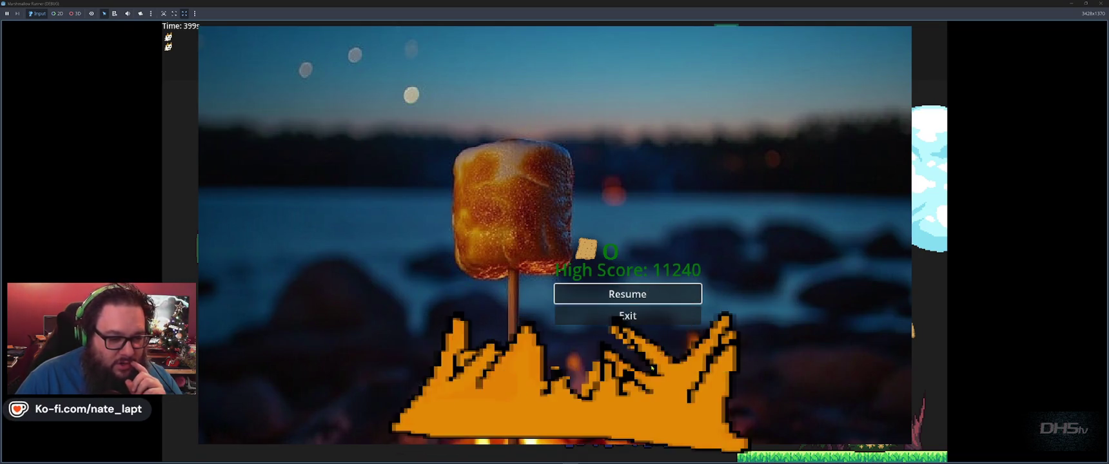
pyautogui.click(647, 315)
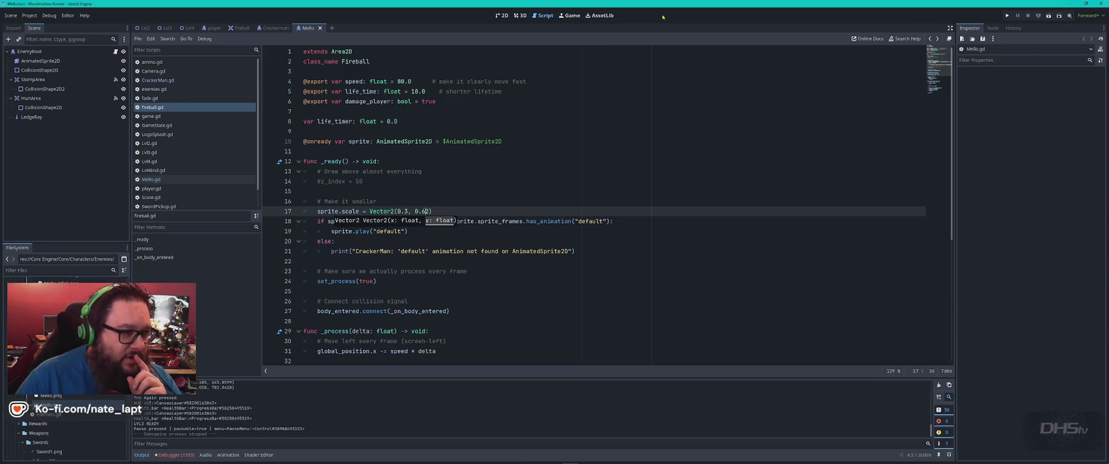
# - Review the Fireball scene's three-frame AnimatedSprite2D in the 2D view, then return to the Fireball.gd script
pyautogui.click(502, 15)
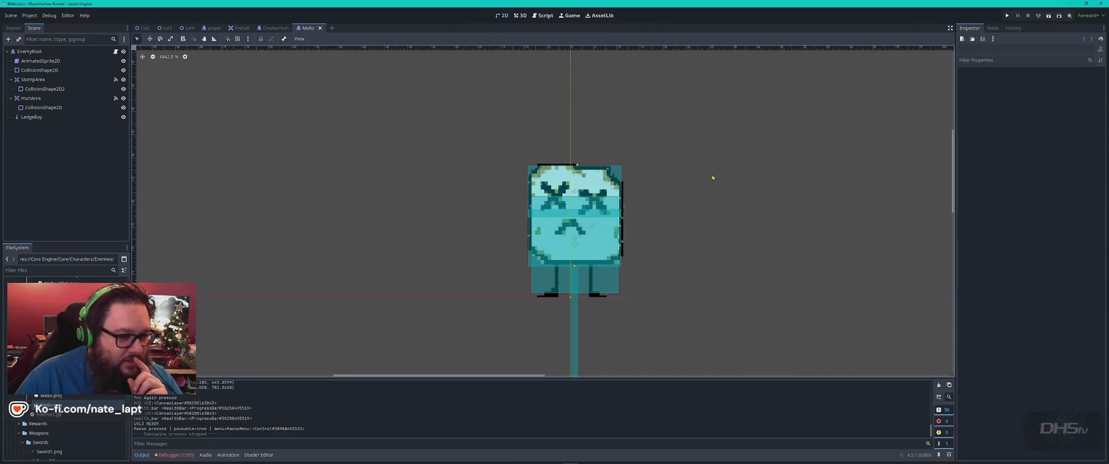
pyautogui.click(232, 29)
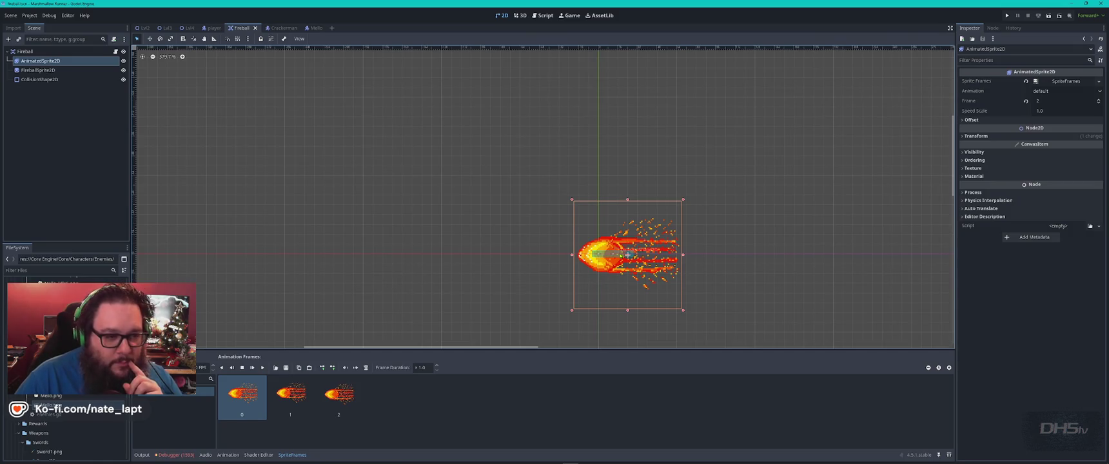
pyautogui.click(509, 259)
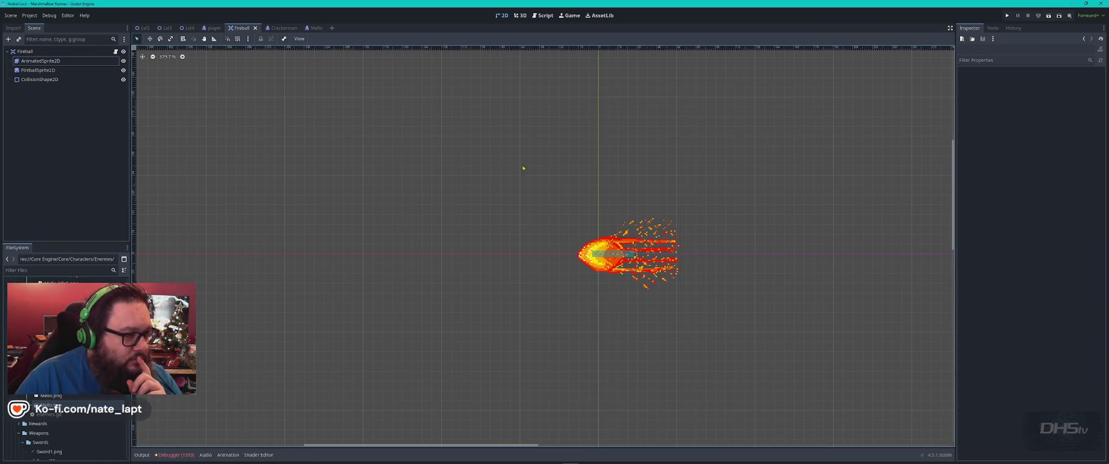
pyautogui.click(543, 15)
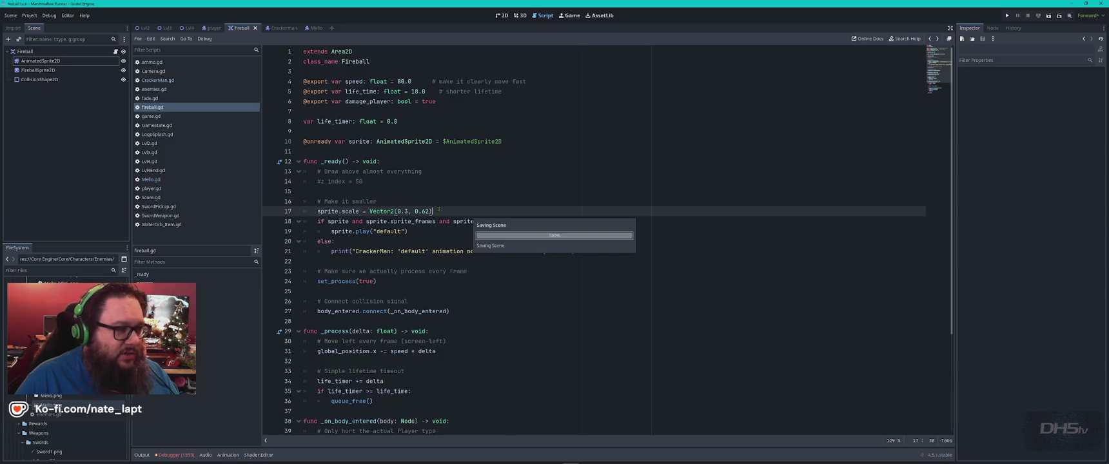
pyautogui.hotkey('alt', 'Tab')
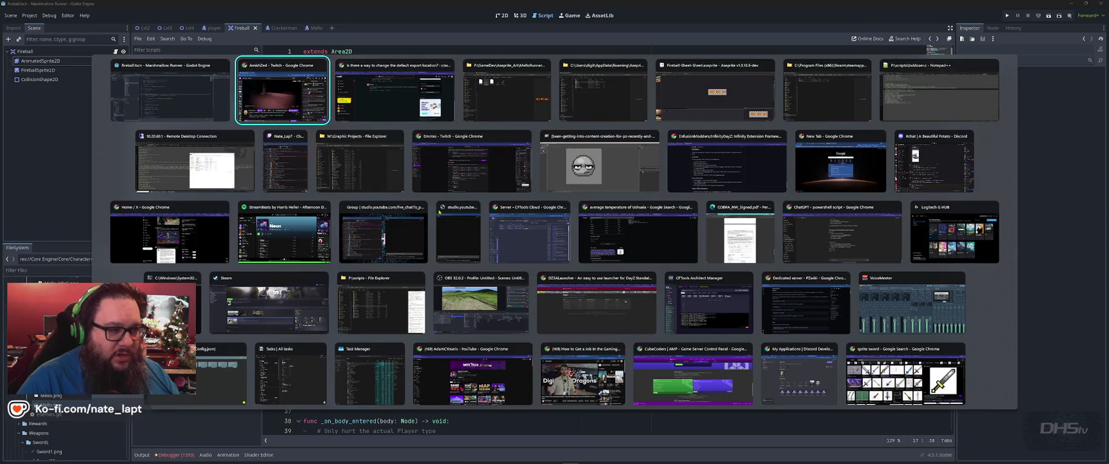
# - In Aseprite, open a duplicate view of the three-frame fireball sheet and clear its frames
pyautogui.press('Tab')
pyautogui.press('Tab')
pyautogui.press('Tab')
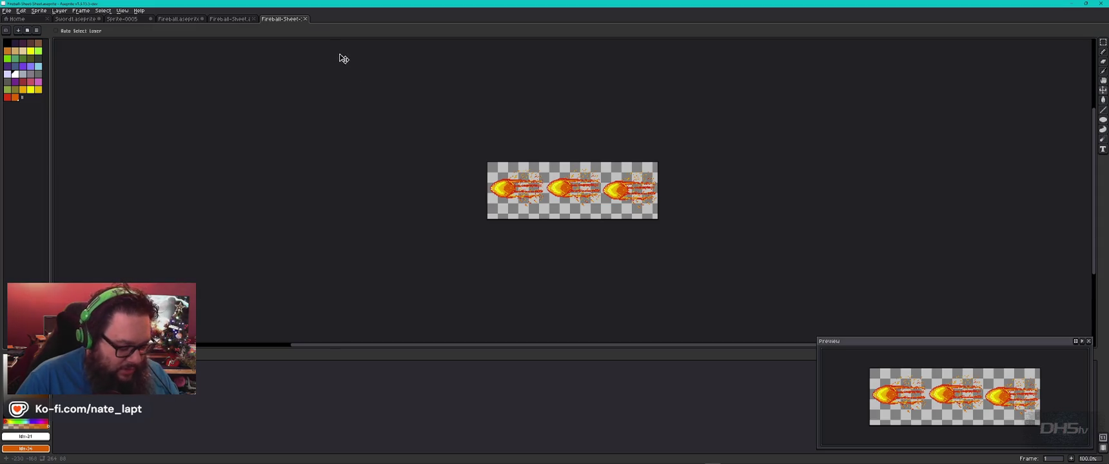
pyautogui.hotkey('ctrl', 'n')
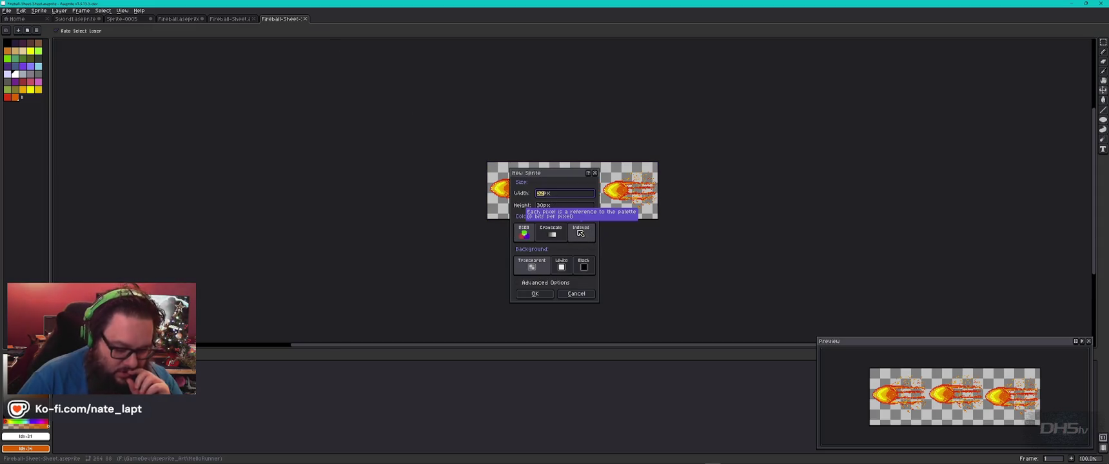
pyautogui.click(595, 173)
pyautogui.rightClick(288, 21)
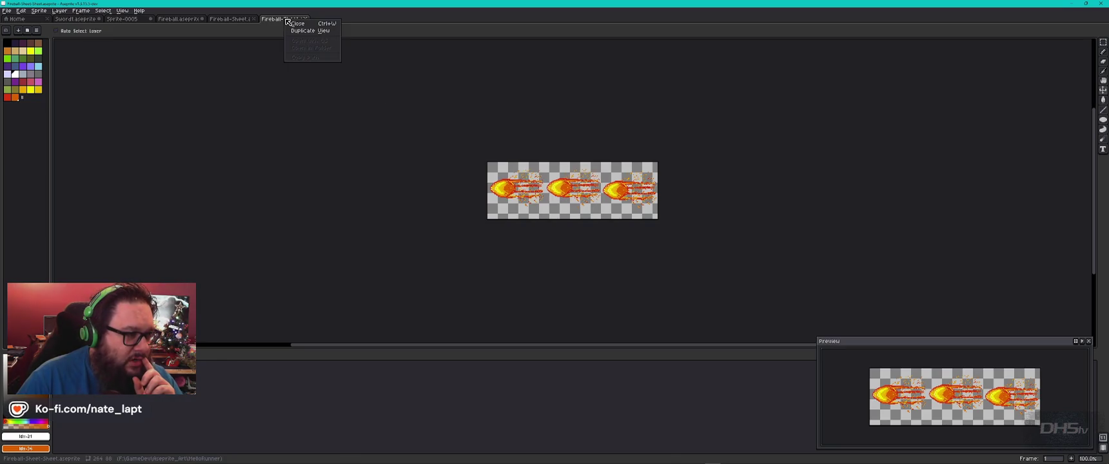
pyautogui.click(313, 32)
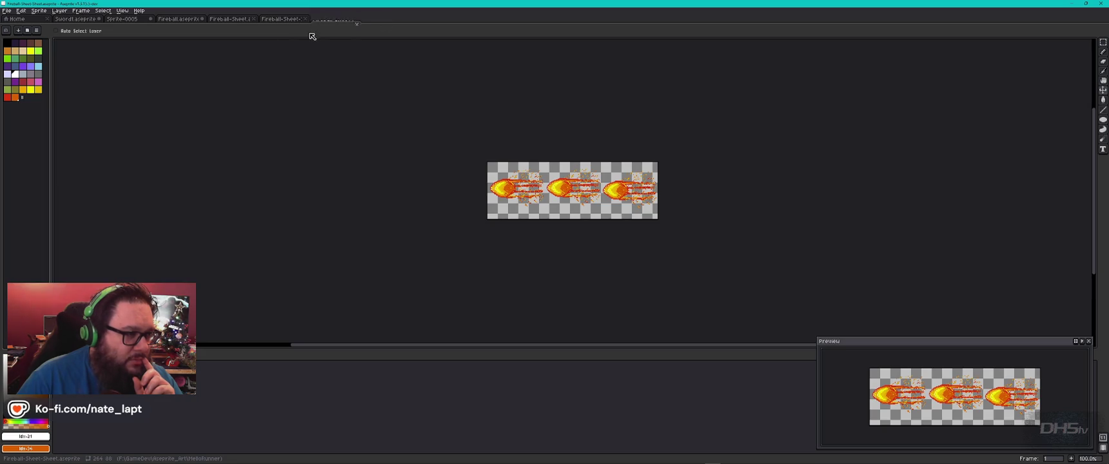
pyautogui.press('Delete')
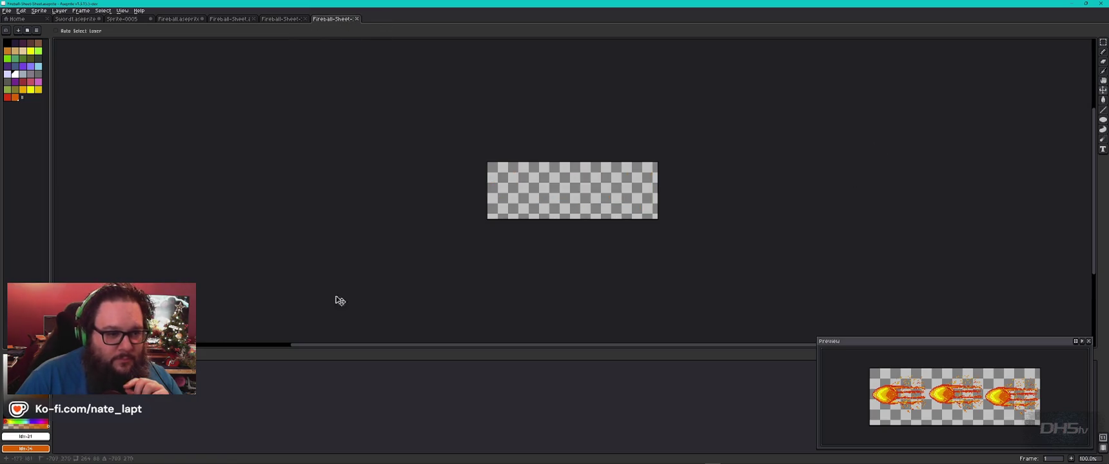
pyautogui.hotkey('ctrl', 'z')
pyautogui.hotkey('ctrl', 'y')
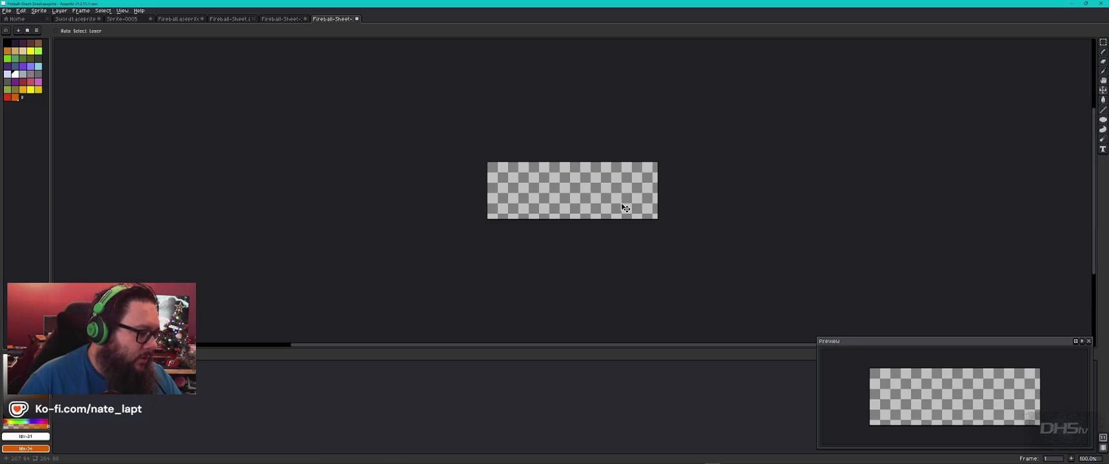
# - Close the emptied duplicate fireball sheet, choosing Don't Save
pyautogui.click(357, 19)
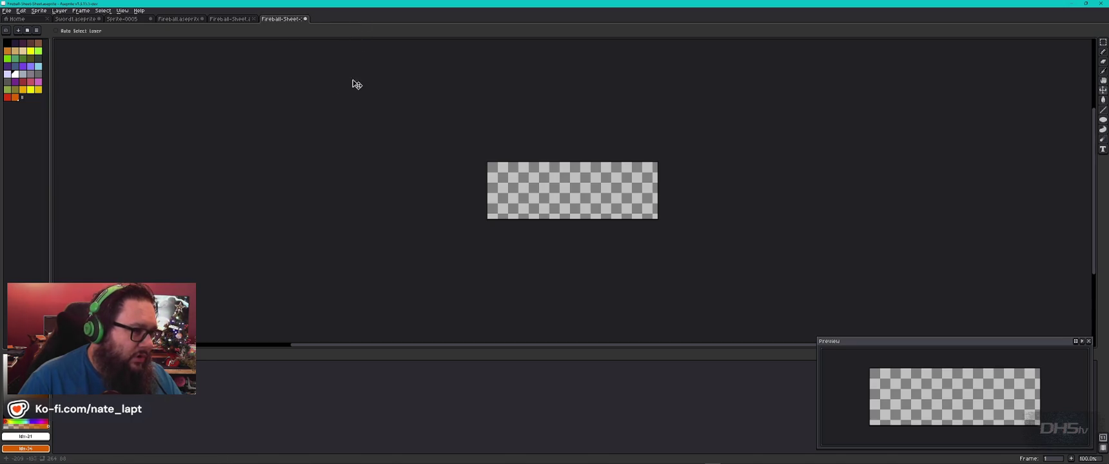
pyautogui.click(238, 20)
pyautogui.click(288, 20)
pyautogui.click(305, 19)
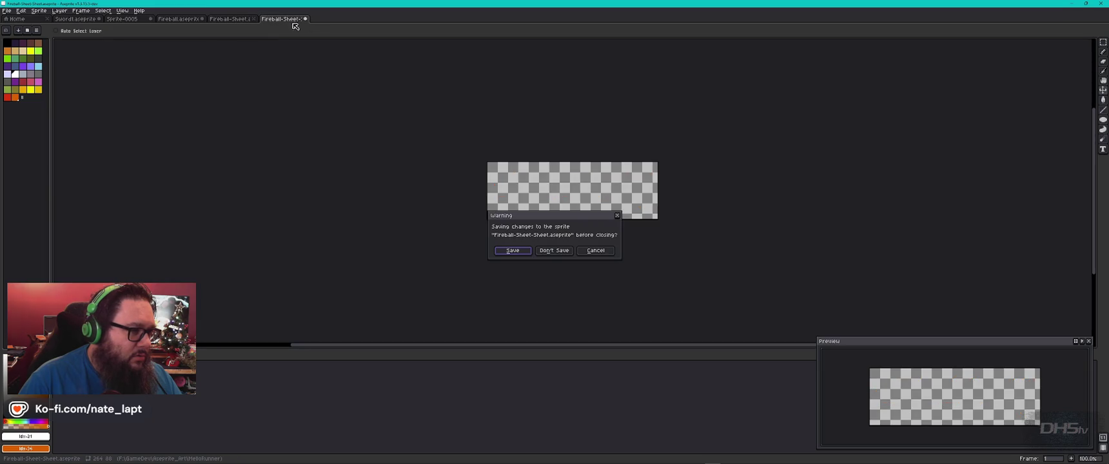
pyautogui.click(554, 250)
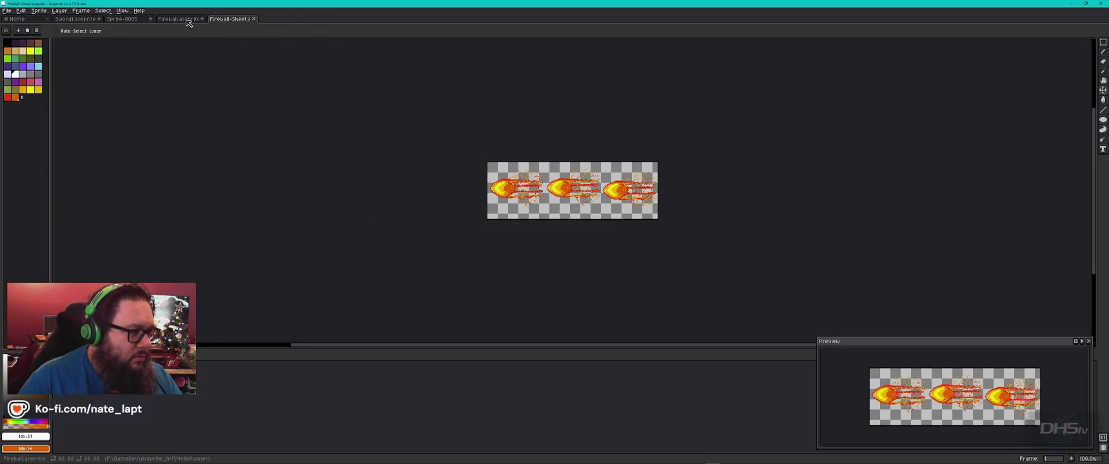
# - Inspect the single fireball drawing, then create and close a blank 88×88 sprite
pyautogui.click(183, 21)
pyautogui.scroll(-3, 410, 201)
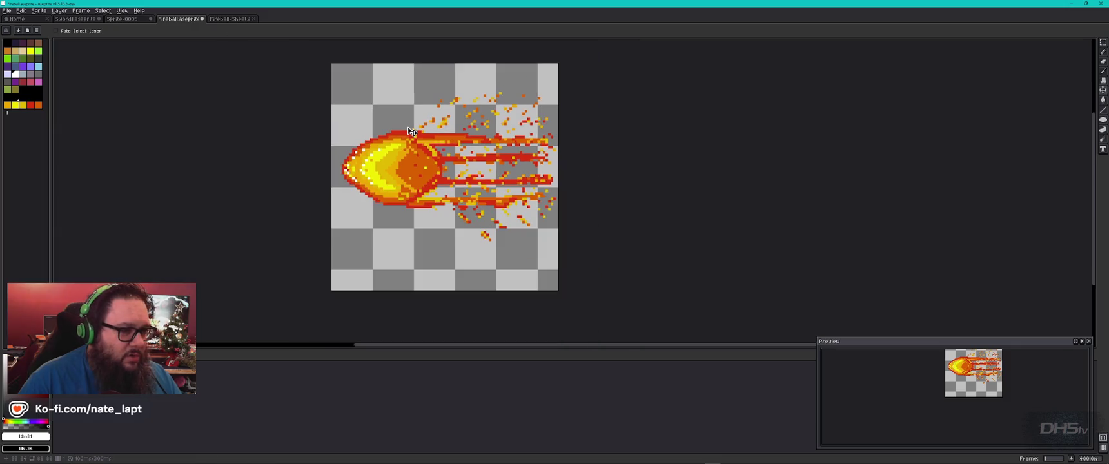
pyautogui.moveTo(410, 202); pyautogui.dragTo(507, 219)
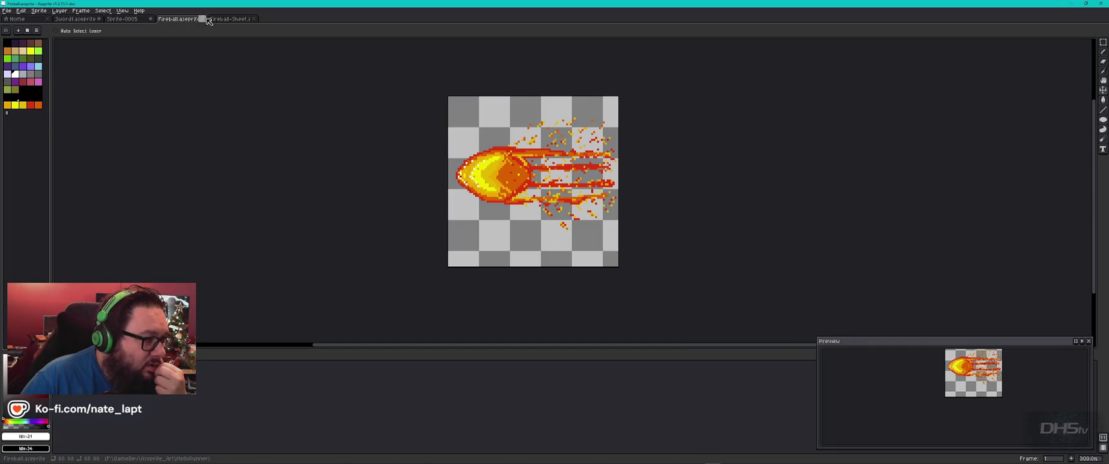
pyautogui.click(233, 19)
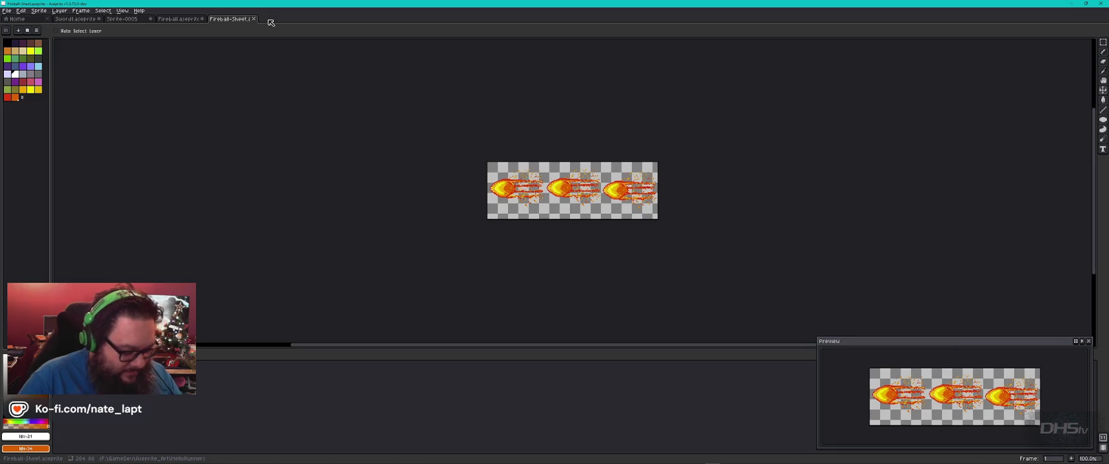
pyautogui.hotkey('ctrl', 'n')
pyautogui.press('Tab')
pyautogui.write('88')
pyautogui.press('Return')
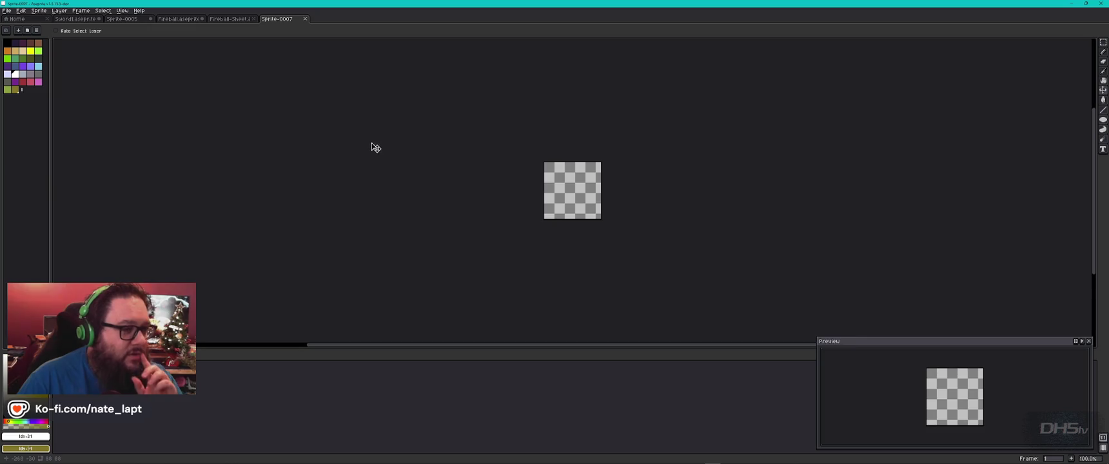
pyautogui.scroll(3, 570, 187)
pyautogui.scroll(-1, 593, 191)
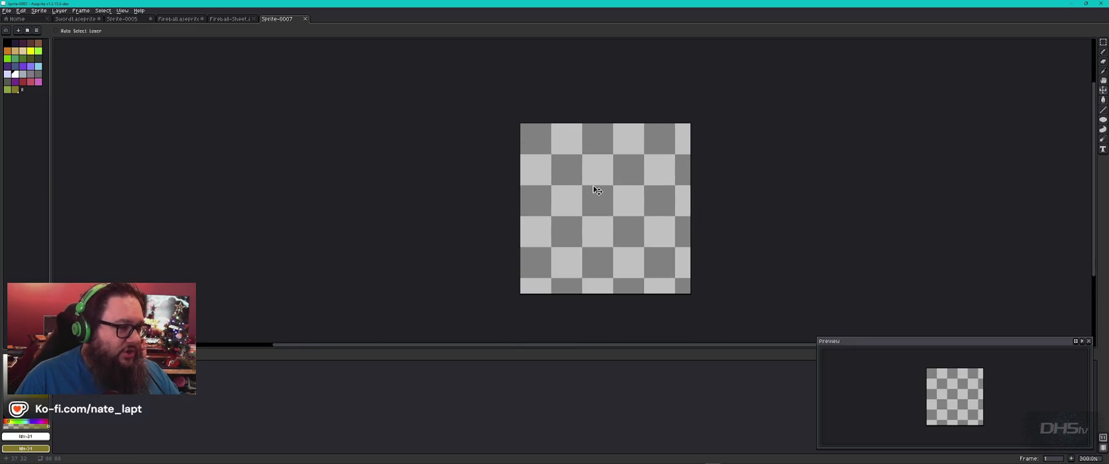
pyautogui.click(305, 18)
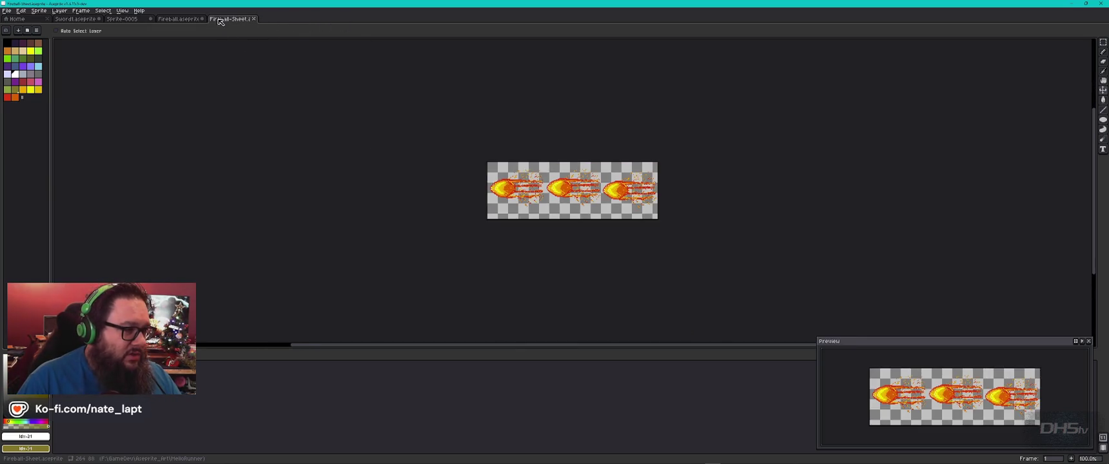
pyautogui.click(196, 20)
# - Open a duplicate view of the Fireball sprite and play its animation once
pyautogui.rightClick(189, 20)
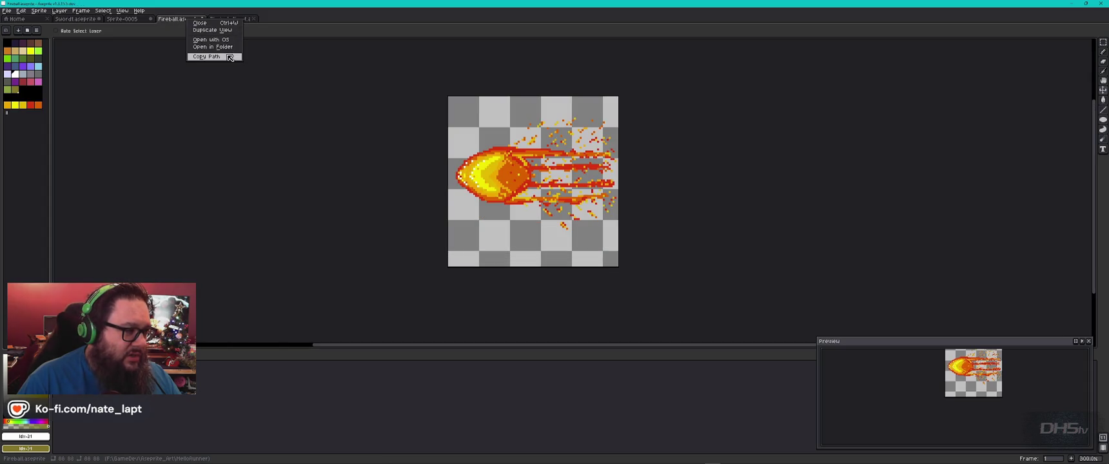
pyautogui.click(228, 36)
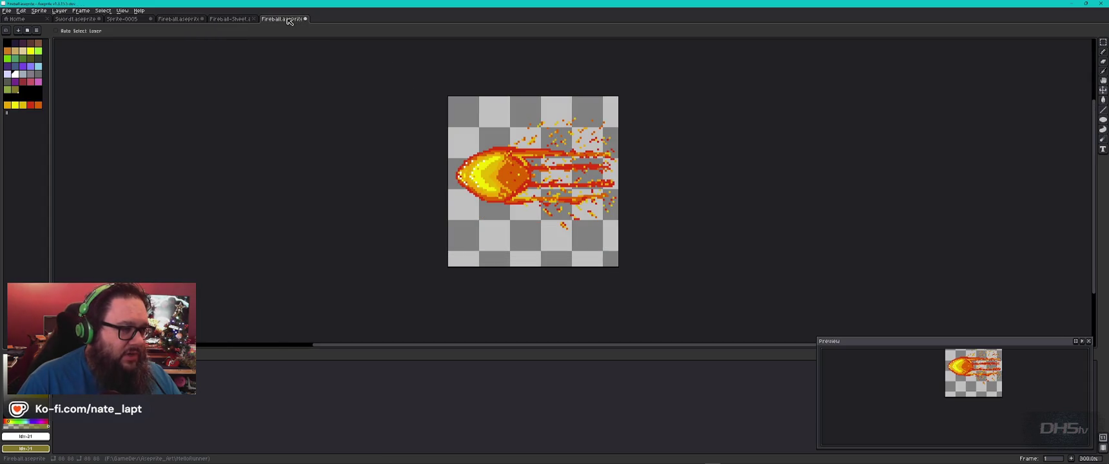
pyautogui.press('Return')
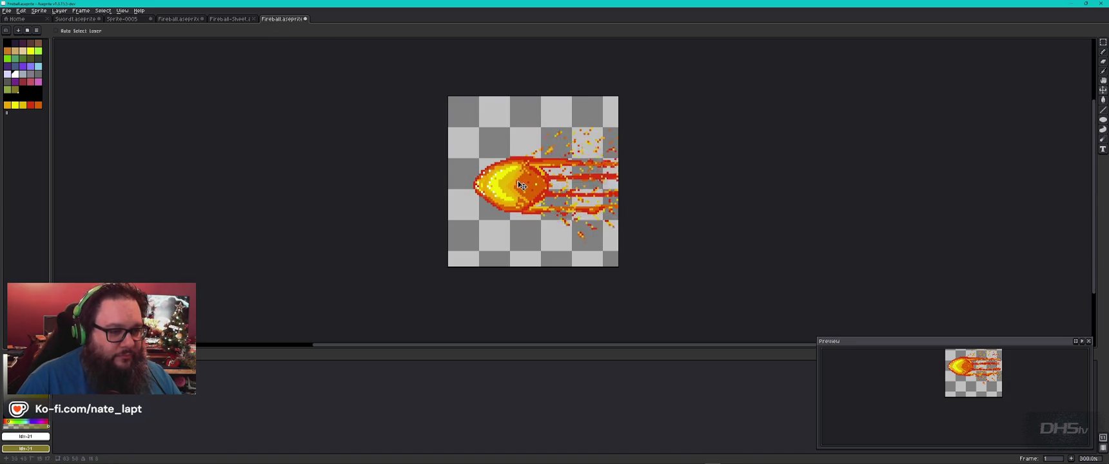
pyautogui.press('Return')
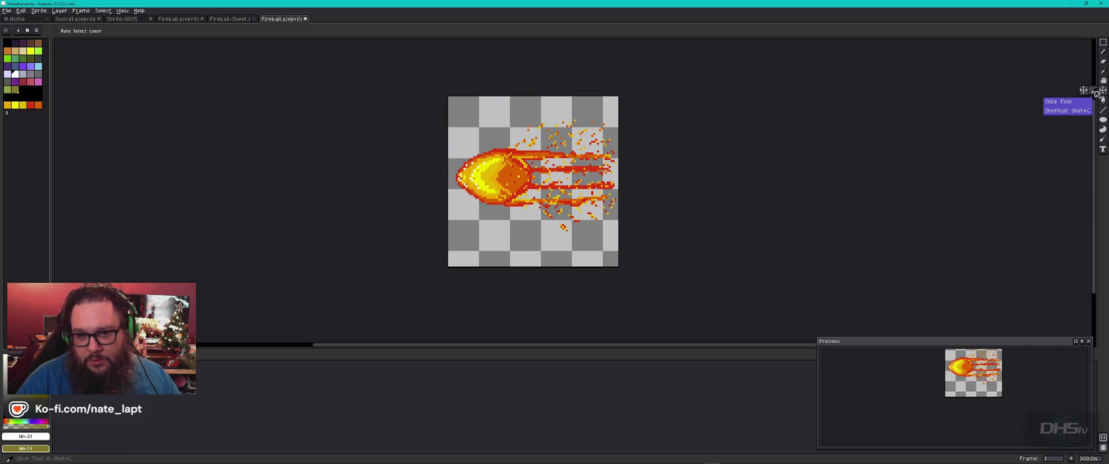
pyautogui.click(1102, 94)
# - Draw a test slice around the fireball, move it, then delete it
pyautogui.moveTo(500, 152); pyautogui.dragTo(583, 251)
pyautogui.moveTo(528, 180)
pyautogui.mouseDown()
pyautogui.moveTo(508, 156)
pyautogui.moveTo(539, 202)
pyautogui.mouseUp()
pyautogui.press('Delete')
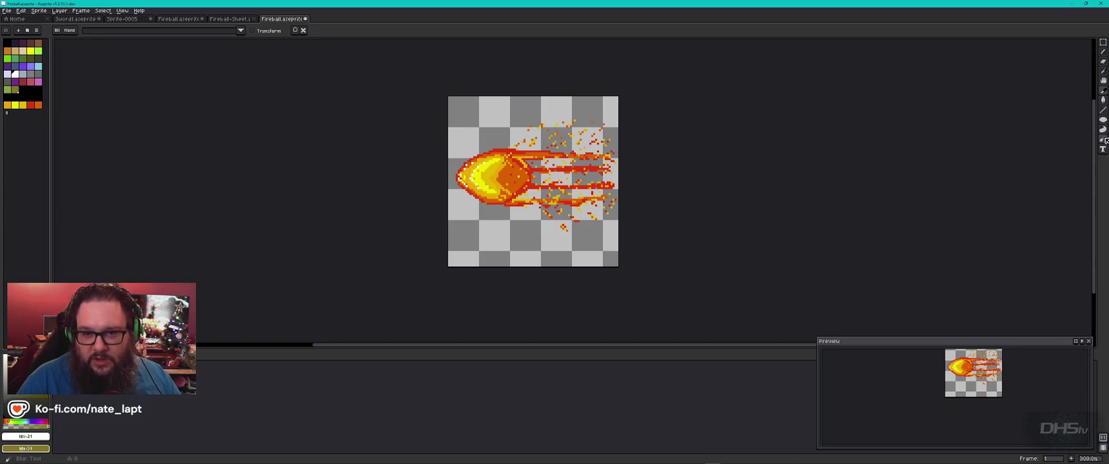
# - Select the fireball's round head with the Elliptical Marquee and rotate it slightly
pyautogui.click(1104, 43)
pyautogui.click(1065, 42)
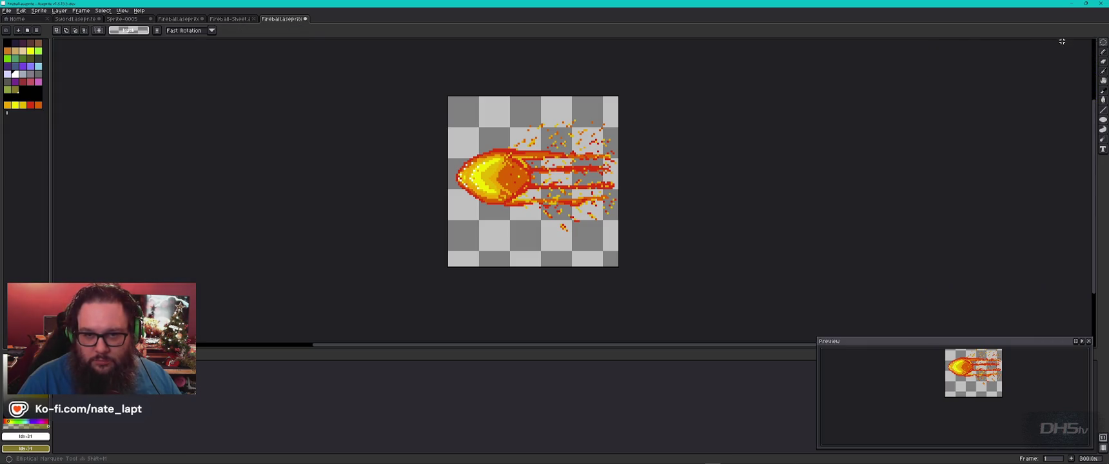
pyautogui.moveTo(451, 140); pyautogui.dragTo(542, 219)
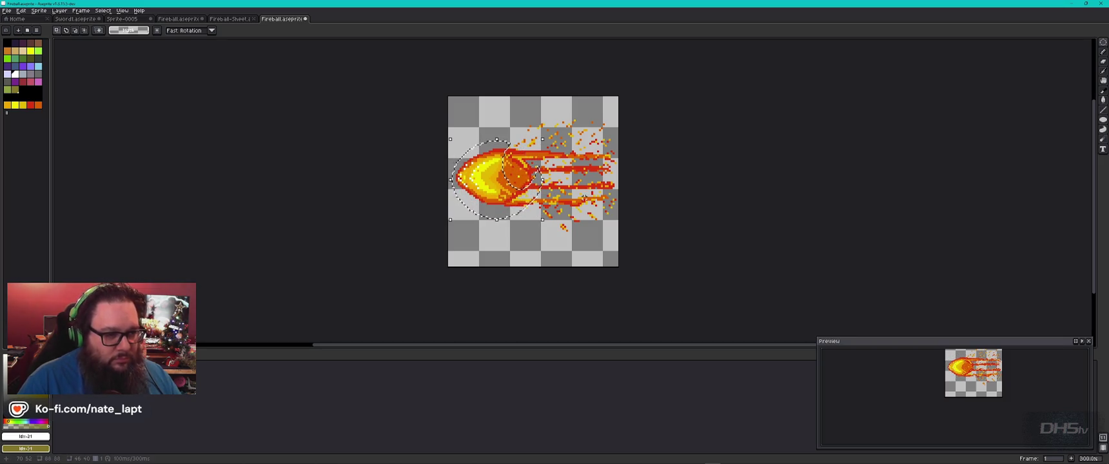
pyautogui.hotkey('ctrl', 'z')
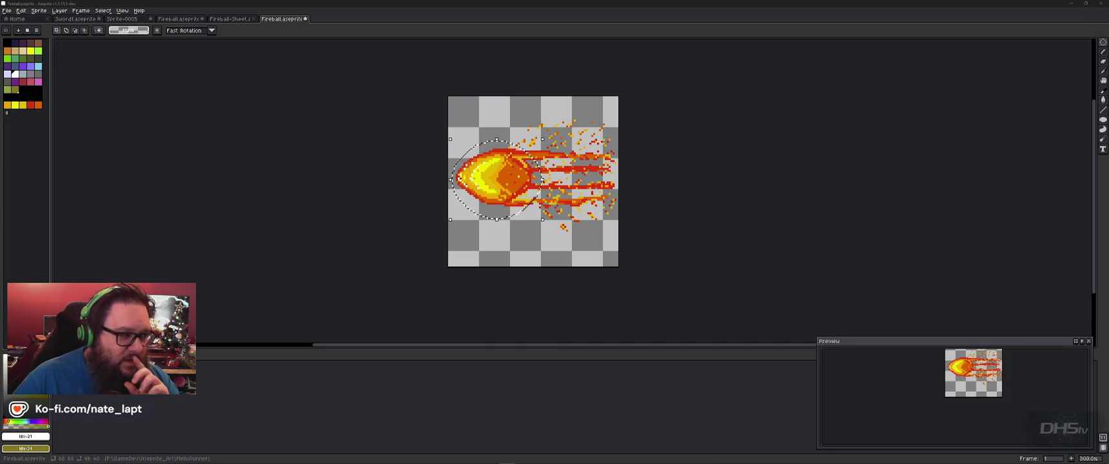
pyautogui.click(216, 35)
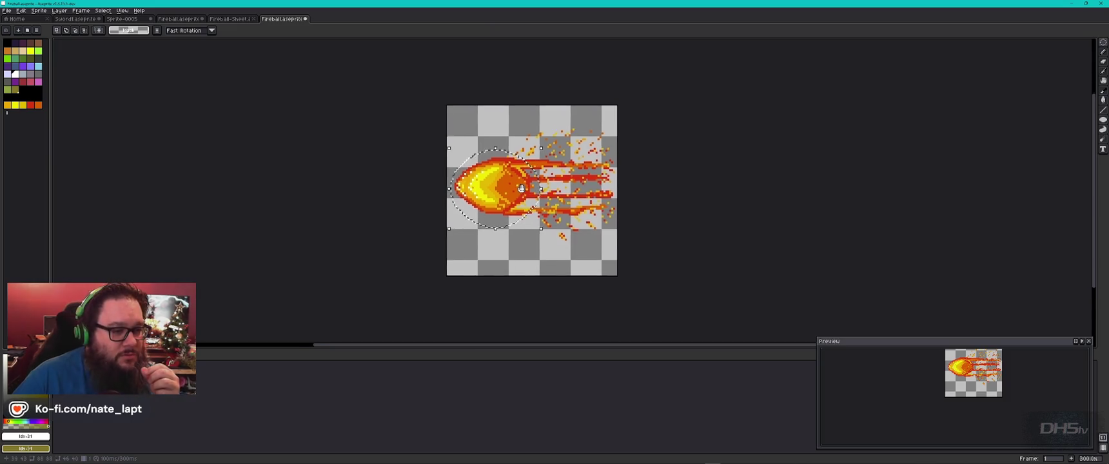
pyautogui.moveTo(474, 213); pyautogui.dragTo(464, 191)
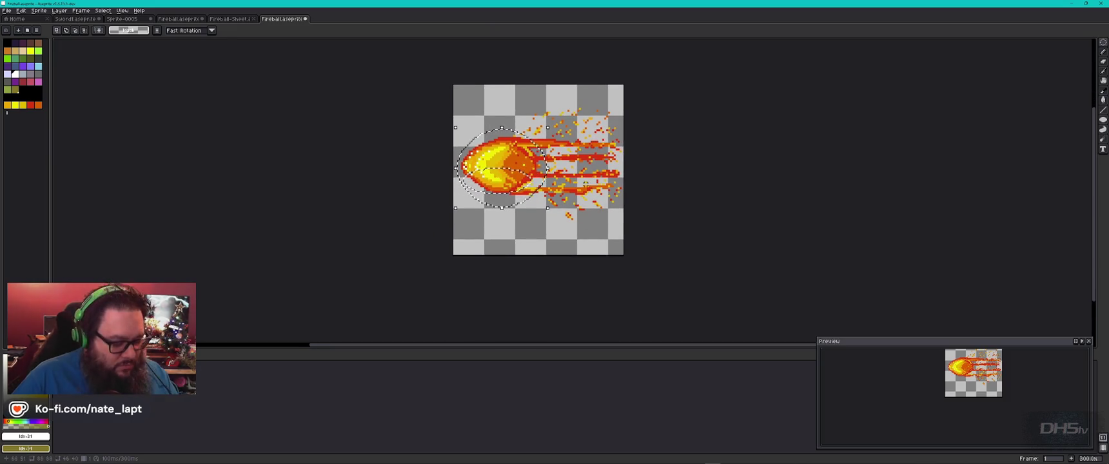
pyautogui.press('Return')
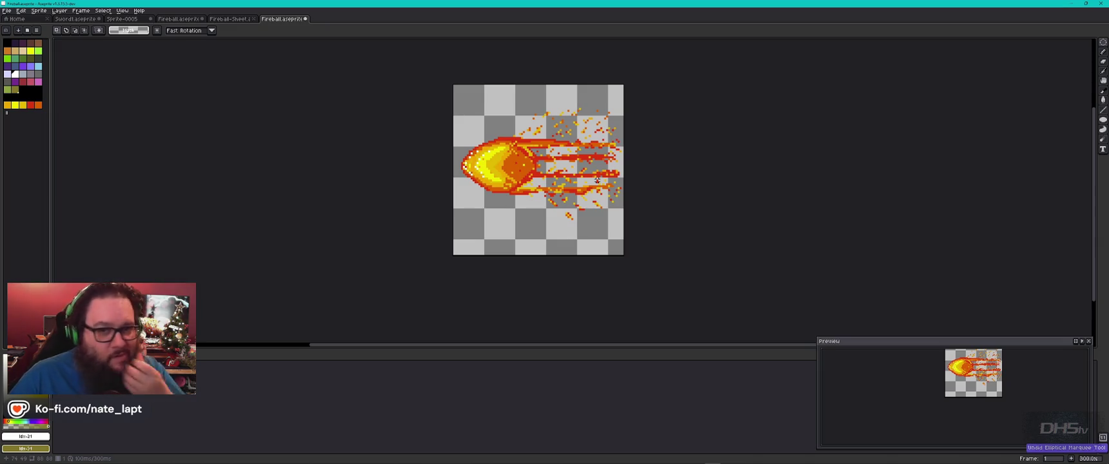
# - Set the rotation algorithm to RotSprite and shift the fireball up and right
pyautogui.click(213, 33)
pyautogui.click(213, 33)
pyautogui.click(190, 33)
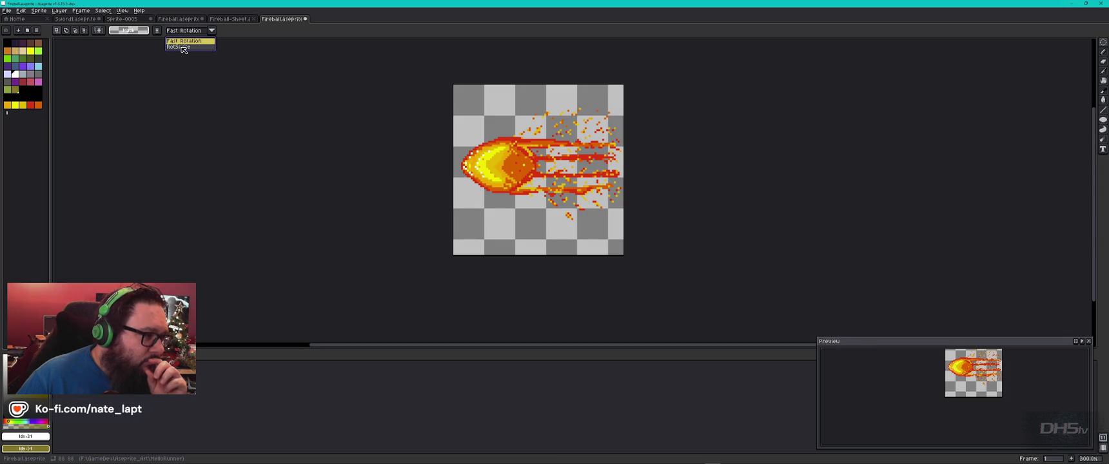
pyautogui.click(180, 46)
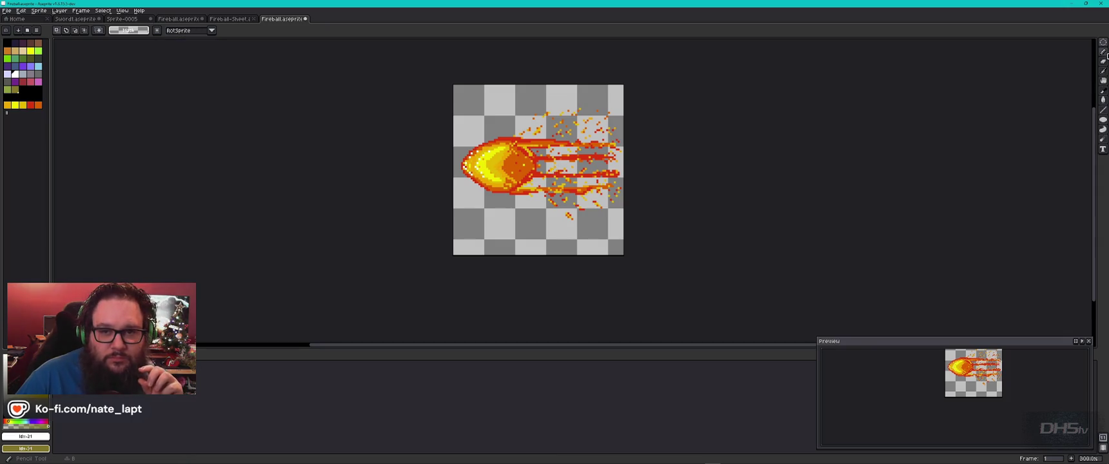
pyautogui.click(1103, 44)
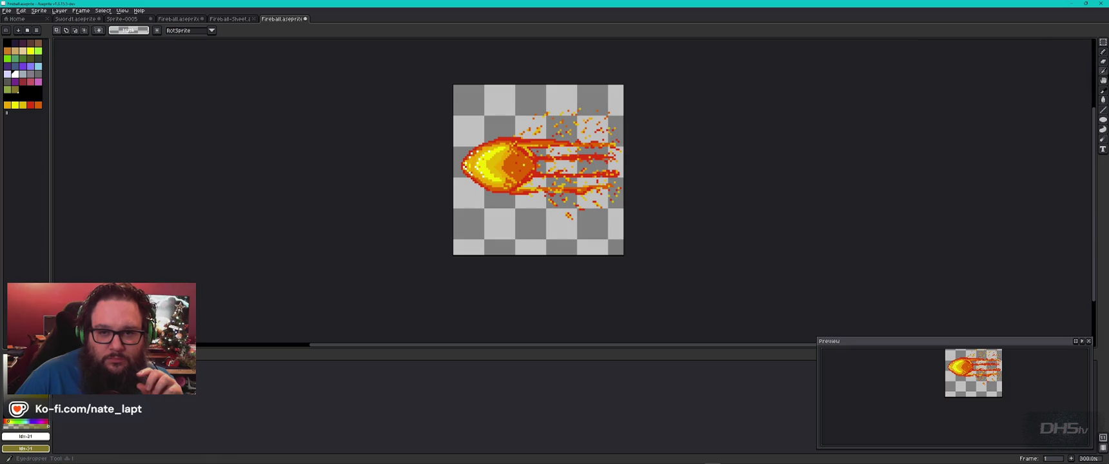
pyautogui.click(1103, 91)
pyautogui.moveTo(493, 167)
pyautogui.mouseDown()
pyautogui.moveTo(507, 136)
pyautogui.moveTo(499, 166)
pyautogui.moveTo(475, 148)
pyautogui.moveTo(498, 165)
pyautogui.moveTo(492, 191)
pyautogui.moveTo(494, 167)
pyautogui.moveTo(508, 187)
pyautogui.moveTo(519, 172)
pyautogui.moveTo(507, 201)
pyautogui.mouseUp()
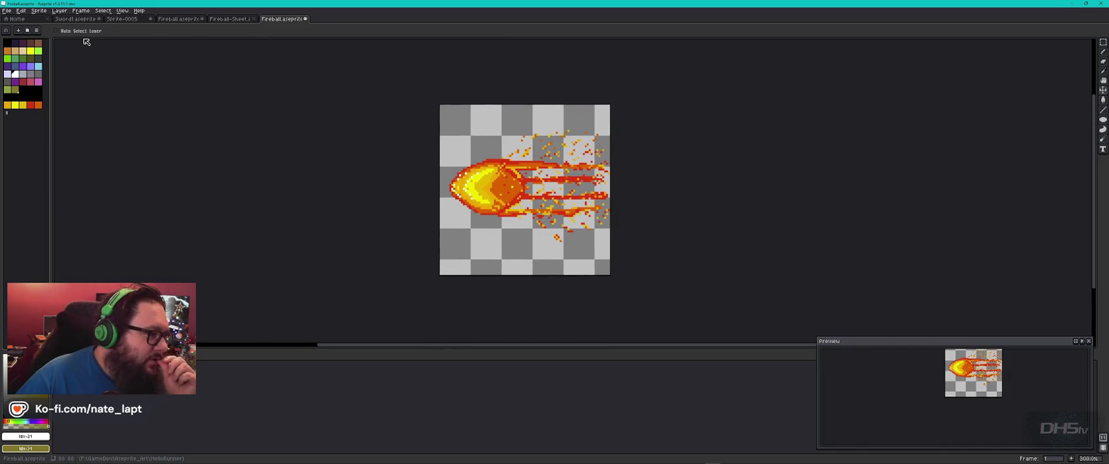
pyautogui.click(23, 11)
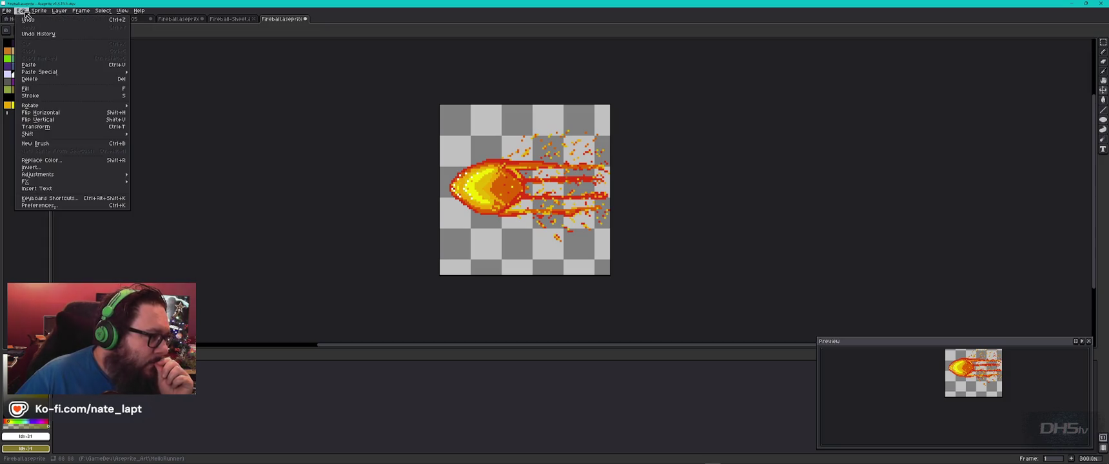
pyautogui.moveTo(39, 105)
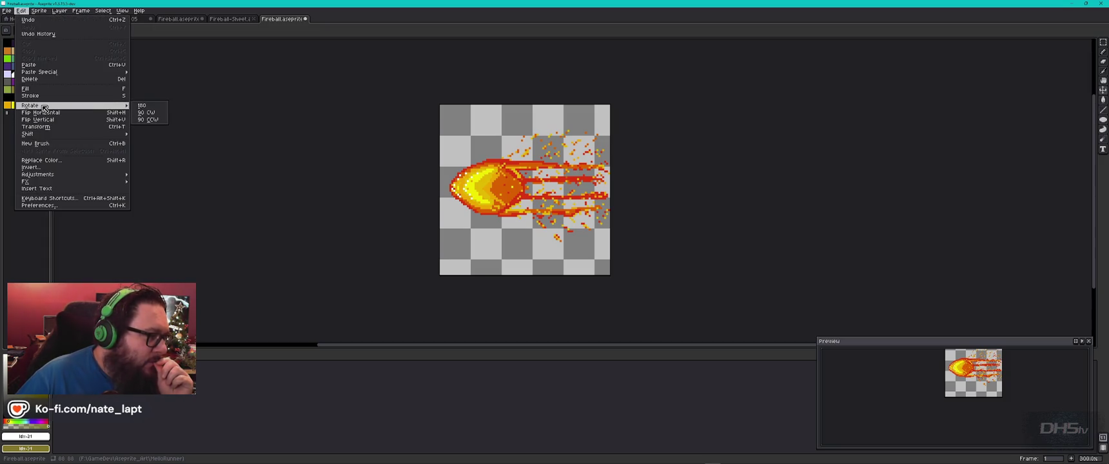
pyautogui.click(148, 106)
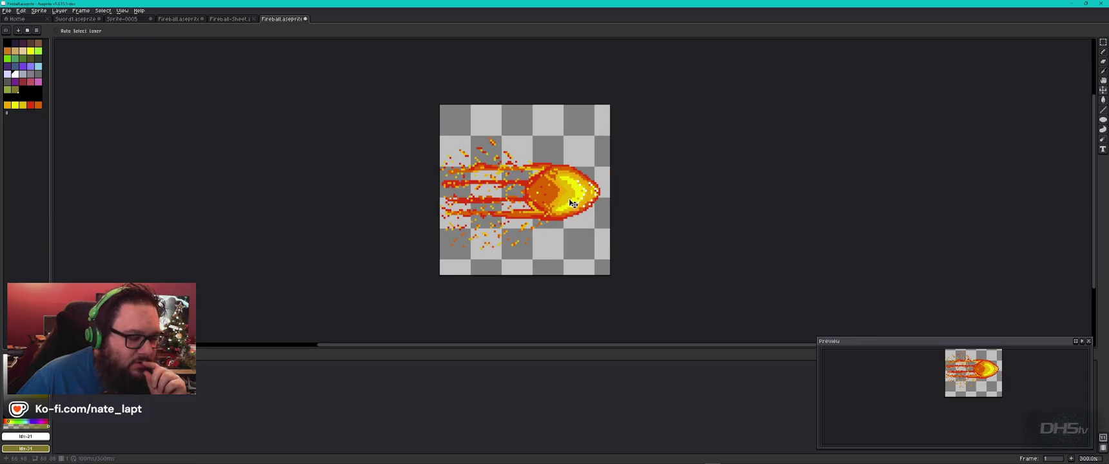
pyautogui.hotkey('ctrl', 'z')
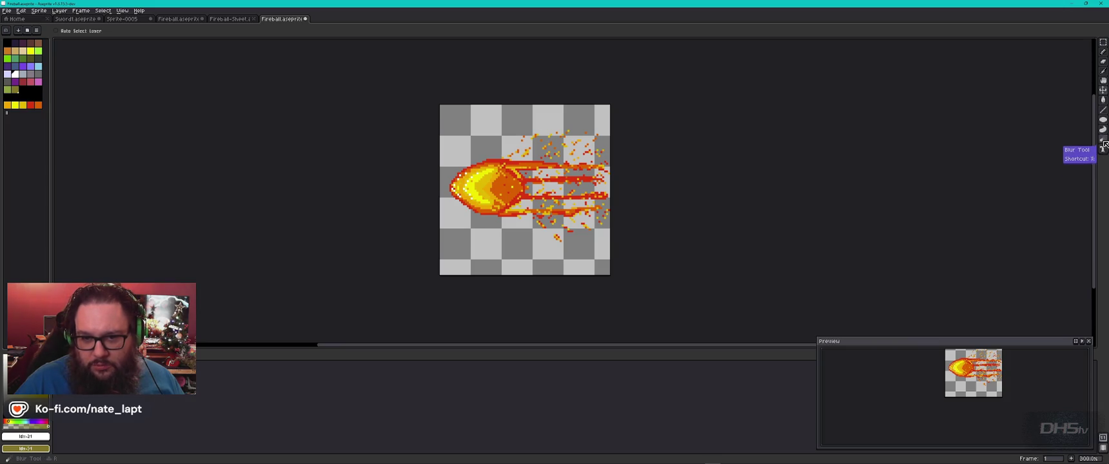
pyautogui.click(1103, 100)
pyautogui.click(1103, 90)
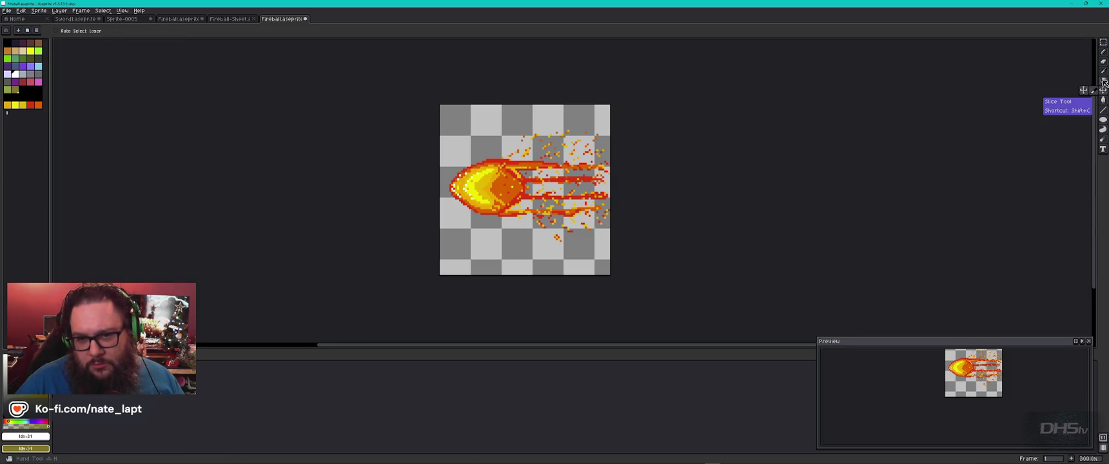
pyautogui.click(1103, 80)
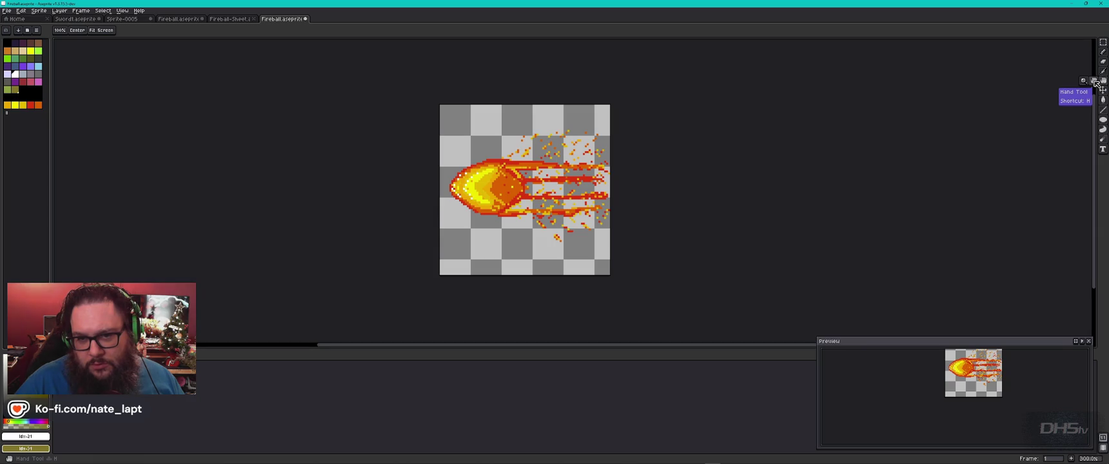
pyautogui.moveTo(516, 181)
pyautogui.mouseDown()
pyautogui.moveTo(554, 203)
pyautogui.moveTo(520, 176)
pyautogui.mouseUp()
pyautogui.click(1103, 71)
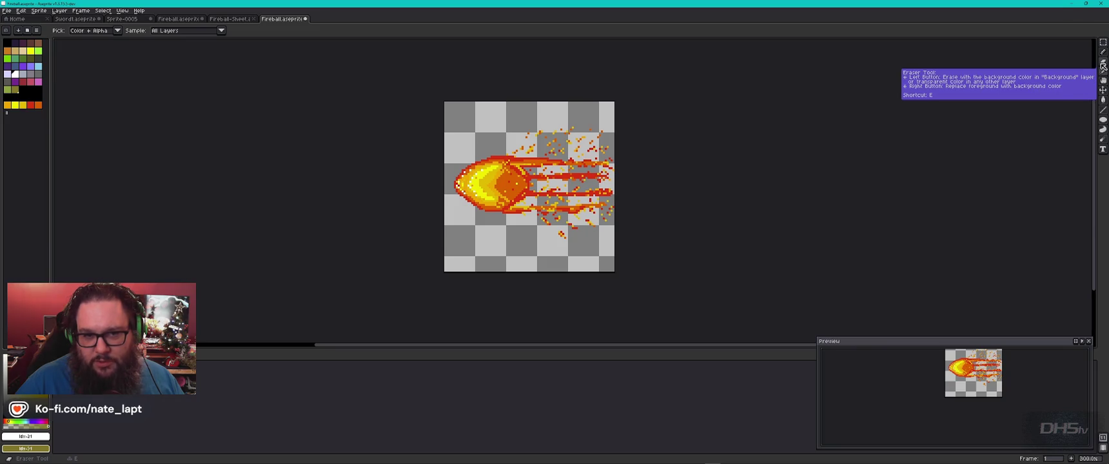
pyautogui.click(1104, 56)
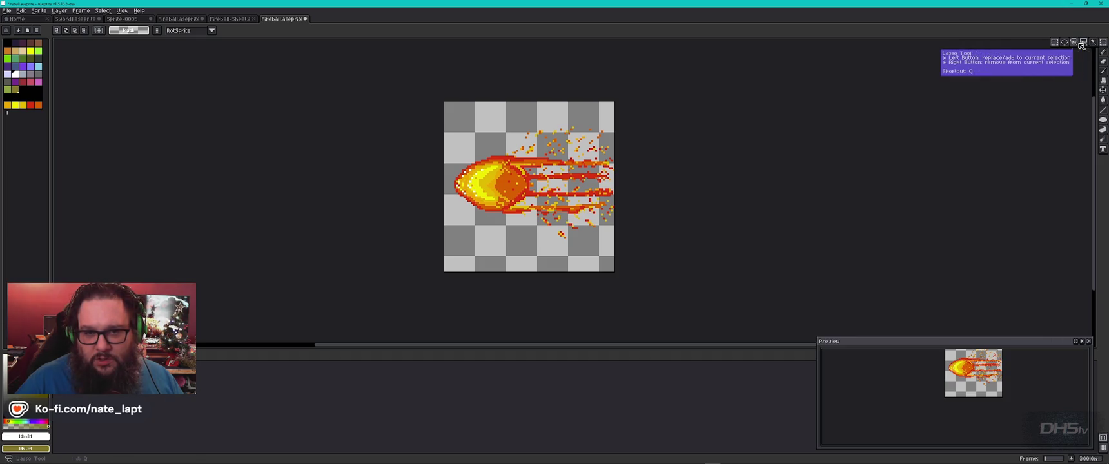
pyautogui.click(1056, 43)
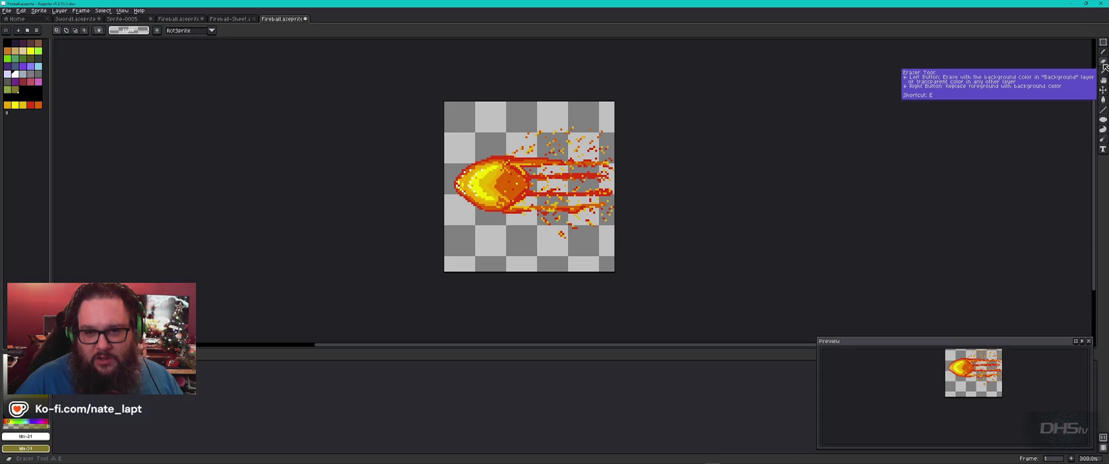
pyautogui.click(1103, 90)
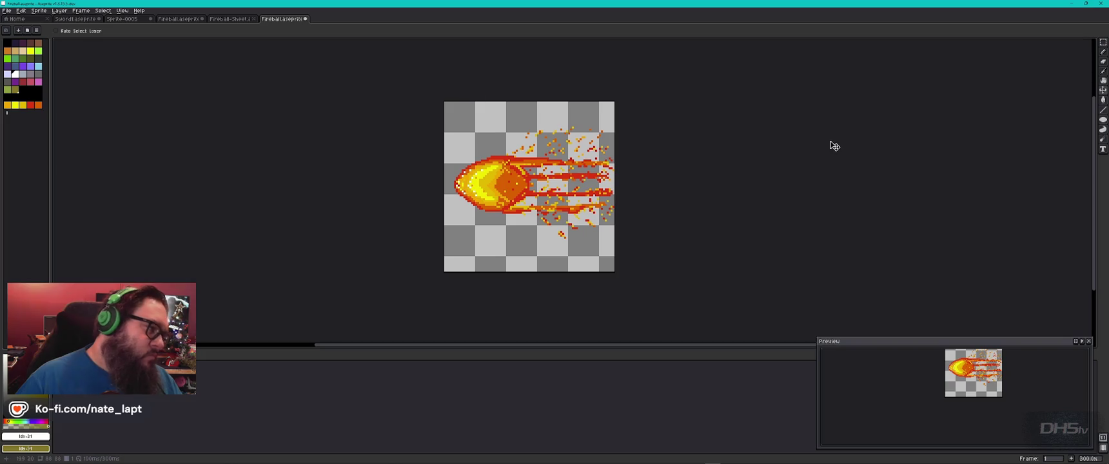
# - Add a slice, Slice 1, framing the whole fireball and check the slice list
pyautogui.click(1104, 99)
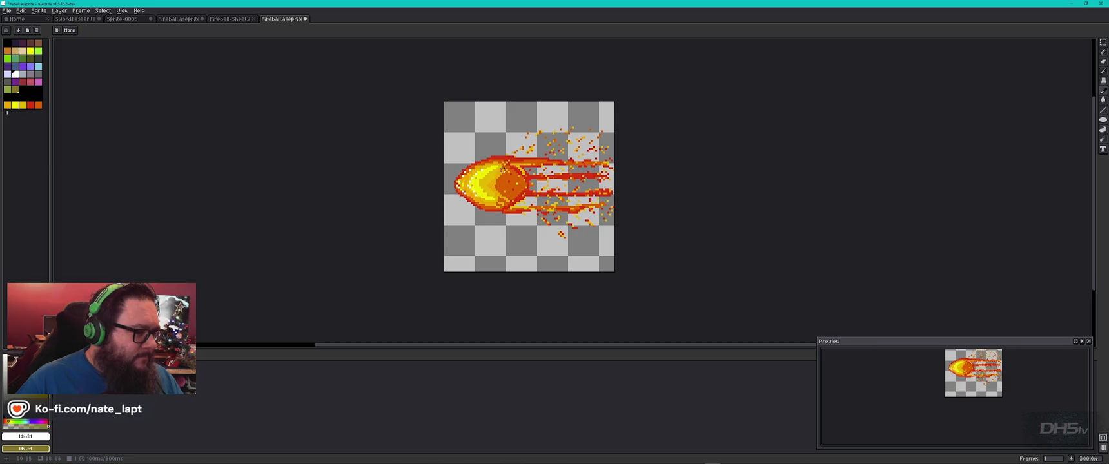
pyautogui.moveTo(448, 141)
pyautogui.mouseDown()
pyautogui.moveTo(588, 245)
pyautogui.moveTo(609, 247)
pyautogui.mouseUp()
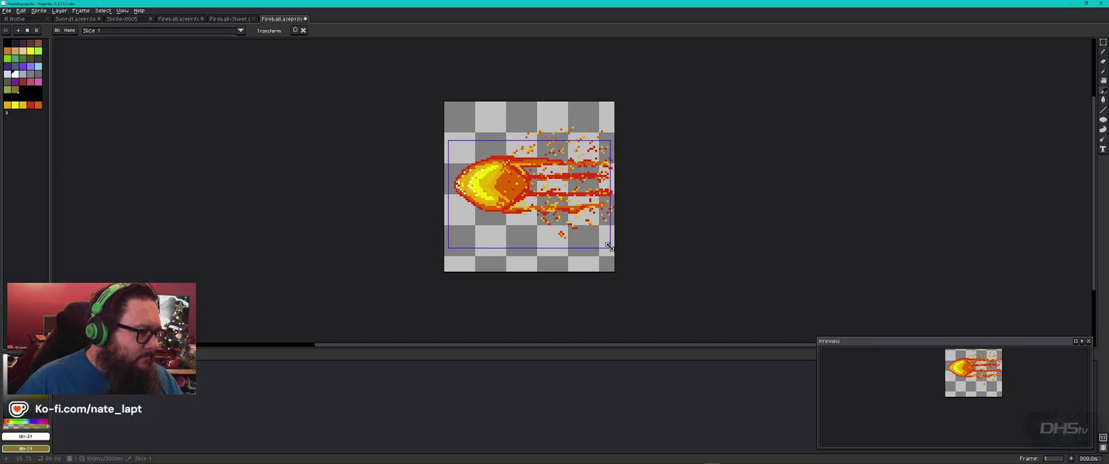
pyautogui.click(241, 30)
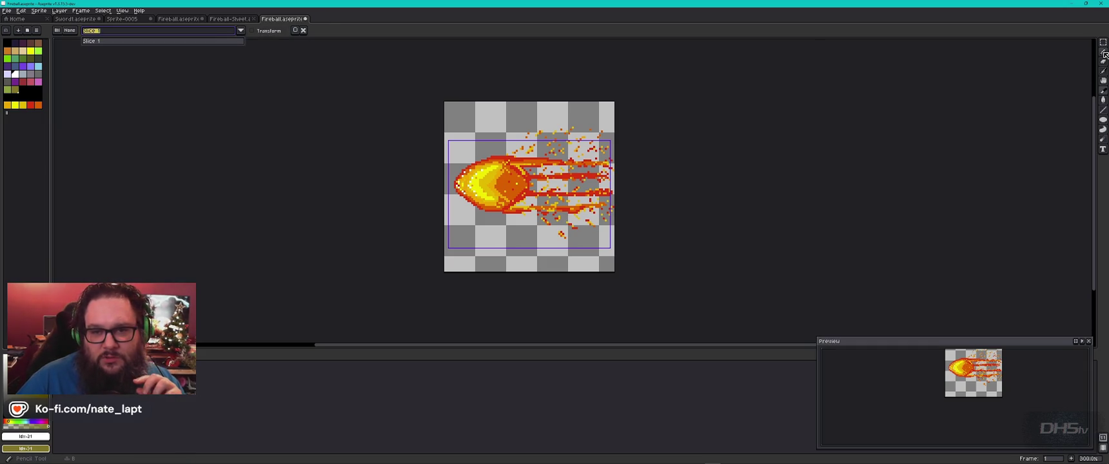
pyautogui.click(1102, 91)
# - Nudge the fireball about 12 pixels up, then draw pixels along its edge with the Pencil
pyautogui.click(1103, 90)
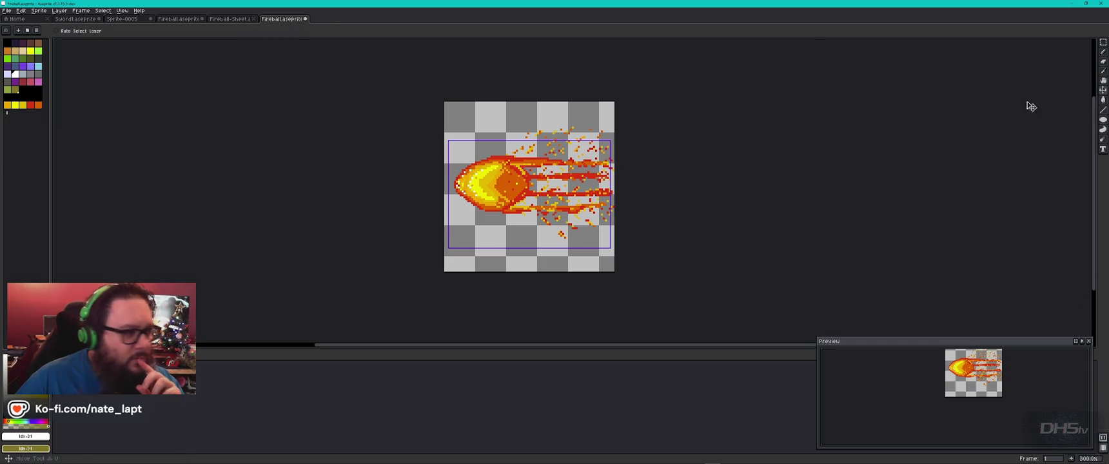
pyautogui.moveTo(488, 184)
pyautogui.mouseDown()
pyautogui.moveTo(525, 182)
pyautogui.moveTo(487, 177)
pyautogui.mouseUp()
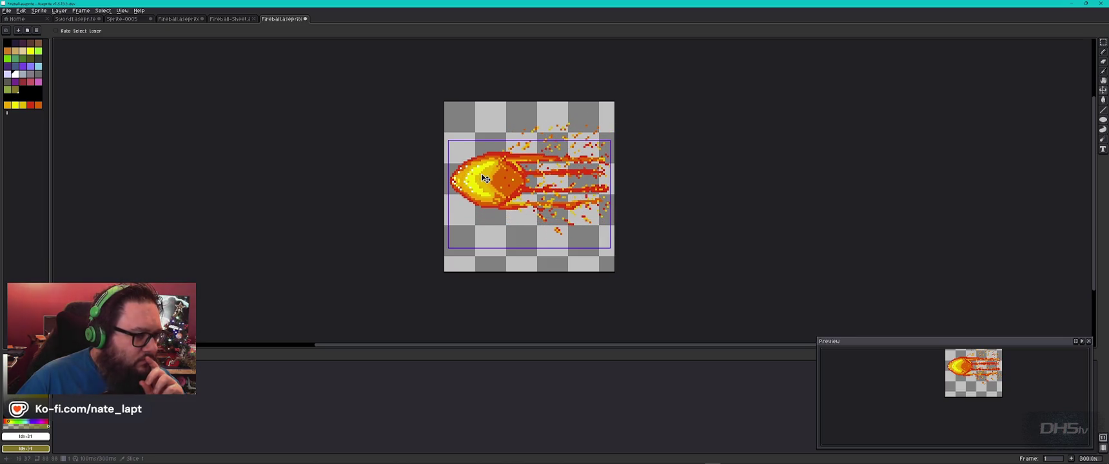
pyautogui.moveTo(484, 179)
pyautogui.mouseDown()
pyautogui.moveTo(498, 205)
pyautogui.moveTo(488, 180)
pyautogui.mouseUp()
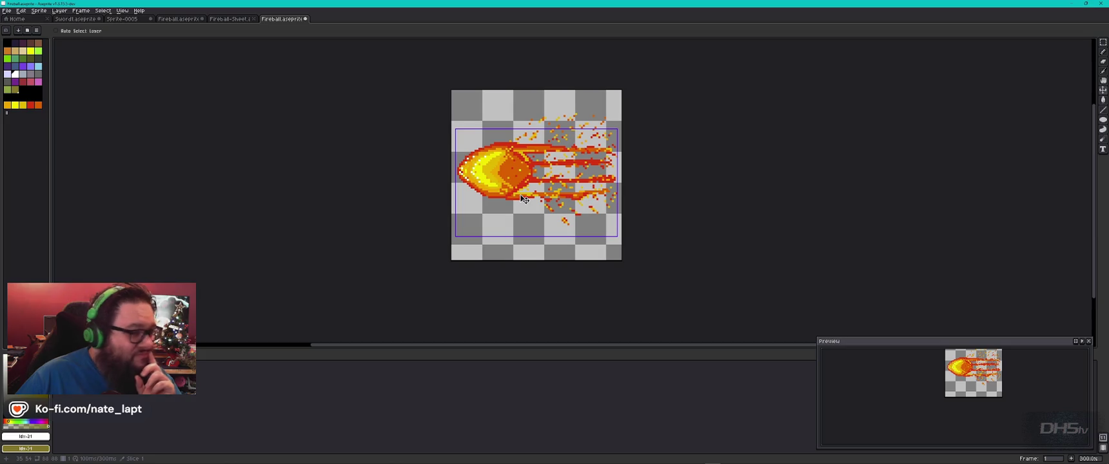
pyautogui.click(1102, 62)
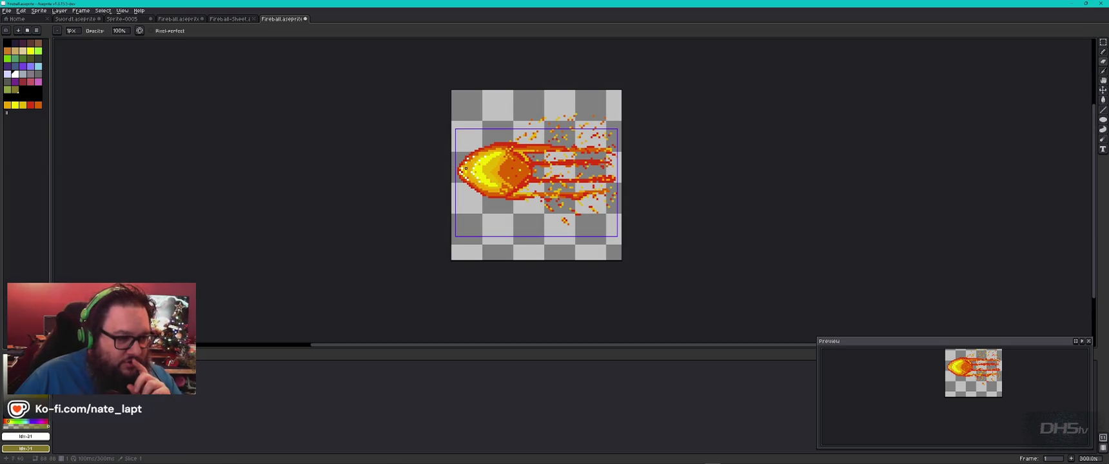
pyautogui.moveTo(466, 160); pyautogui.dragTo(464, 166)
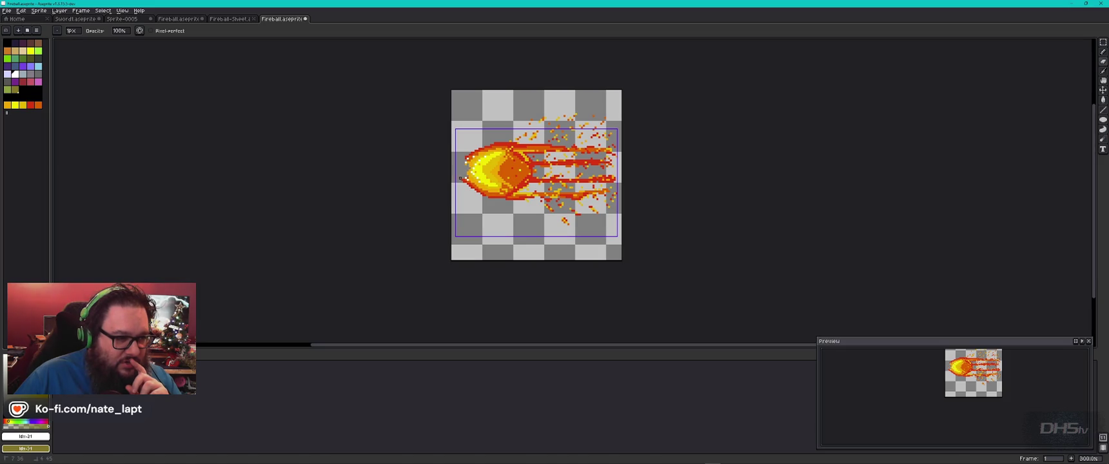
# - Step through the fireball's three frames to compare them
pyautogui.moveTo(469, 170); pyautogui.dragTo(473, 169)
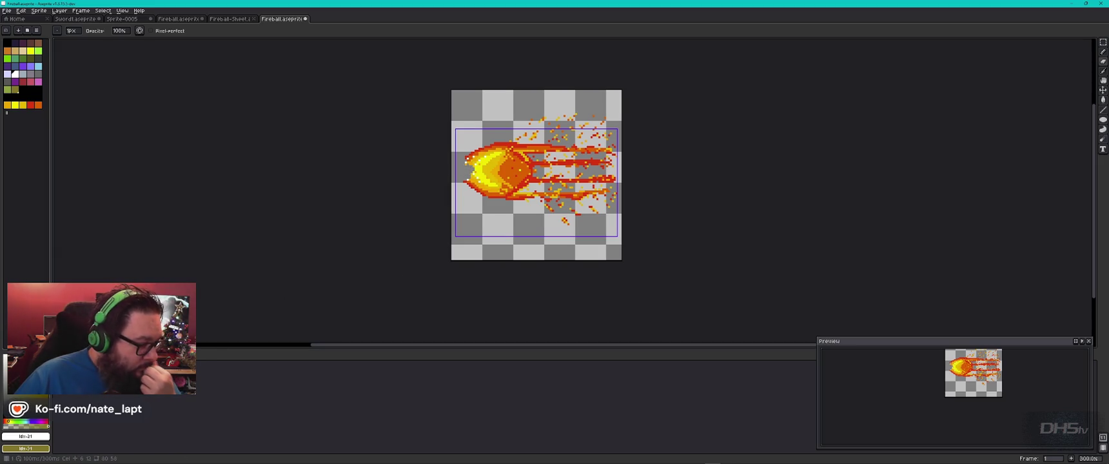
pyautogui.rightClick(284, 21)
pyautogui.click(377, 36)
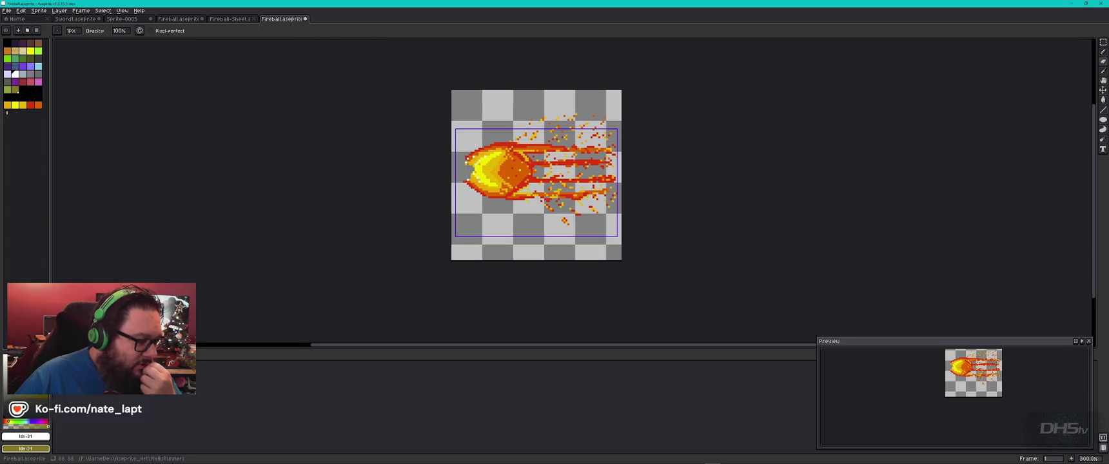
pyautogui.rightClick(147, 418)
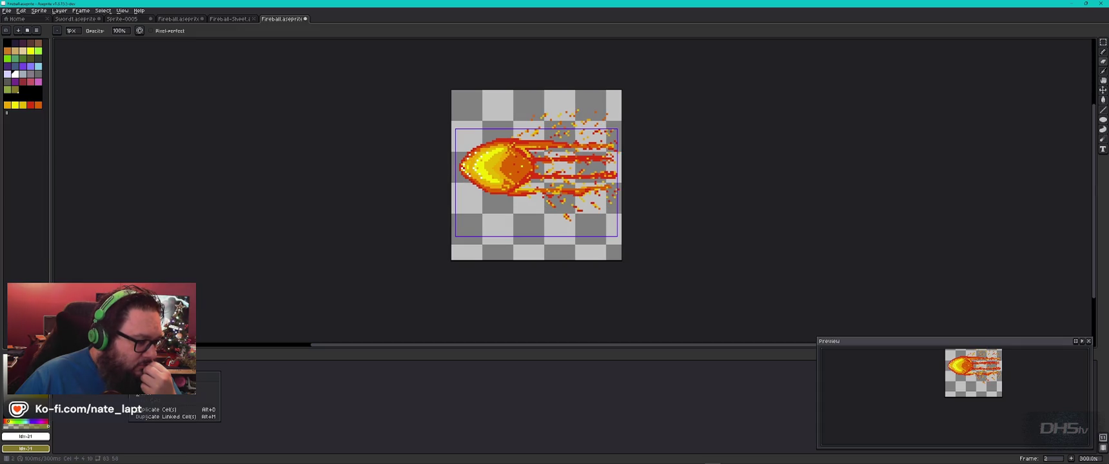
pyautogui.press('Escape')
pyautogui.press('Left')
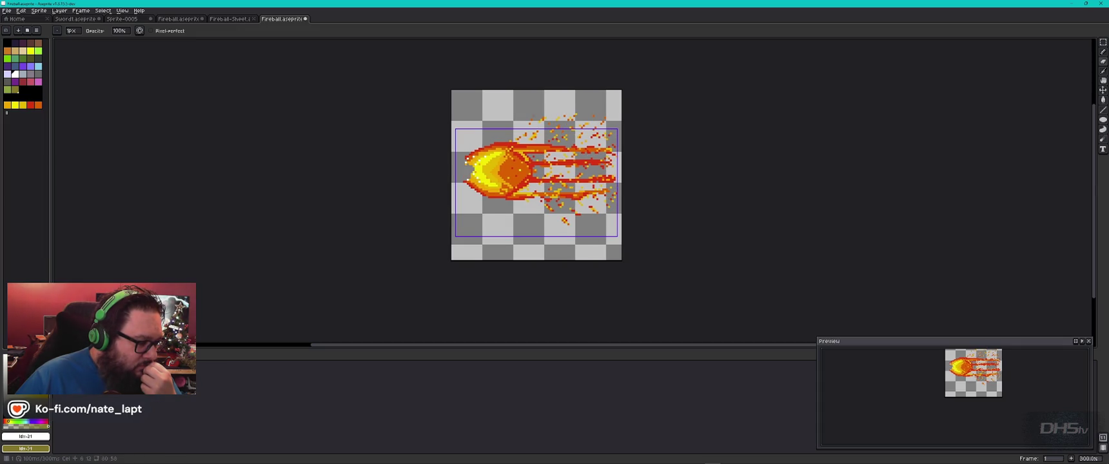
pyautogui.press('Right')
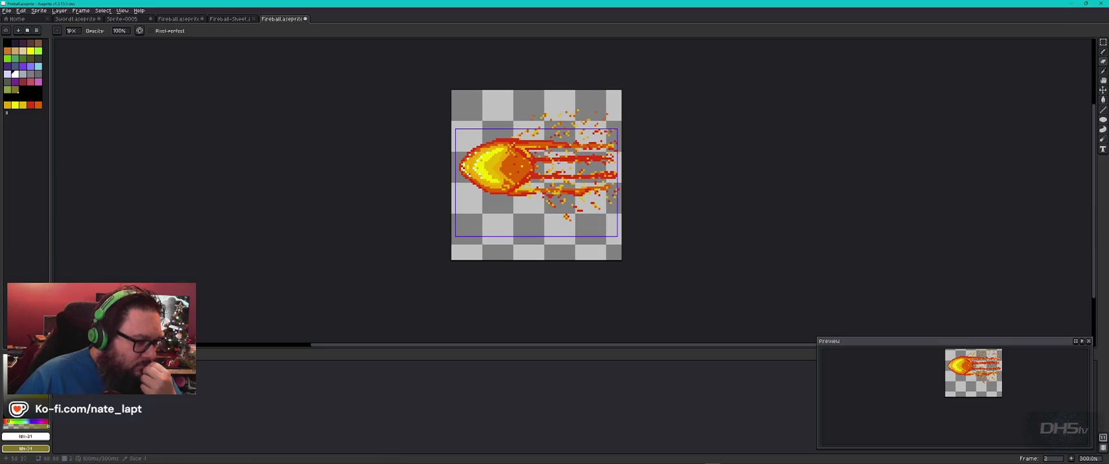
pyautogui.press('Right')
pyautogui.hotkey('ctrl', 'v')
pyautogui.hotkey('ctrl', 'z')
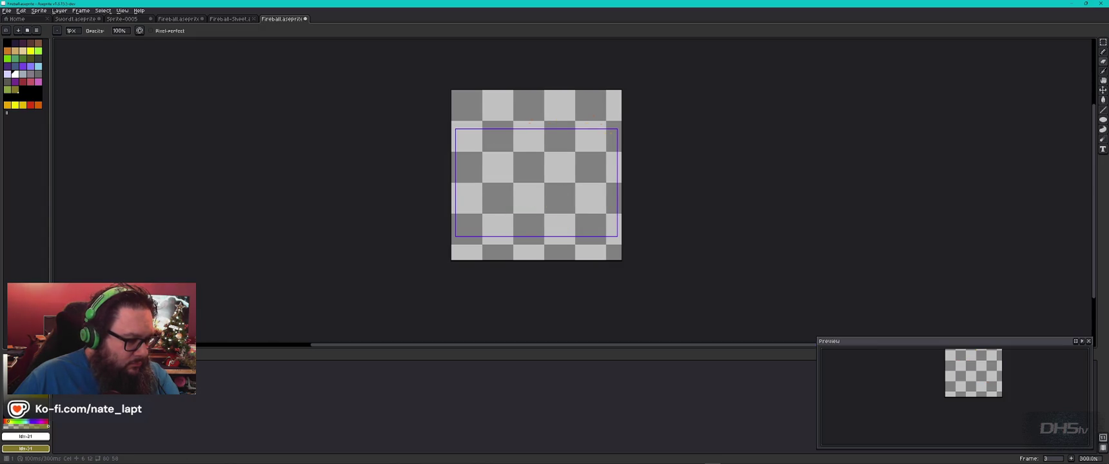
pyautogui.press('Right')
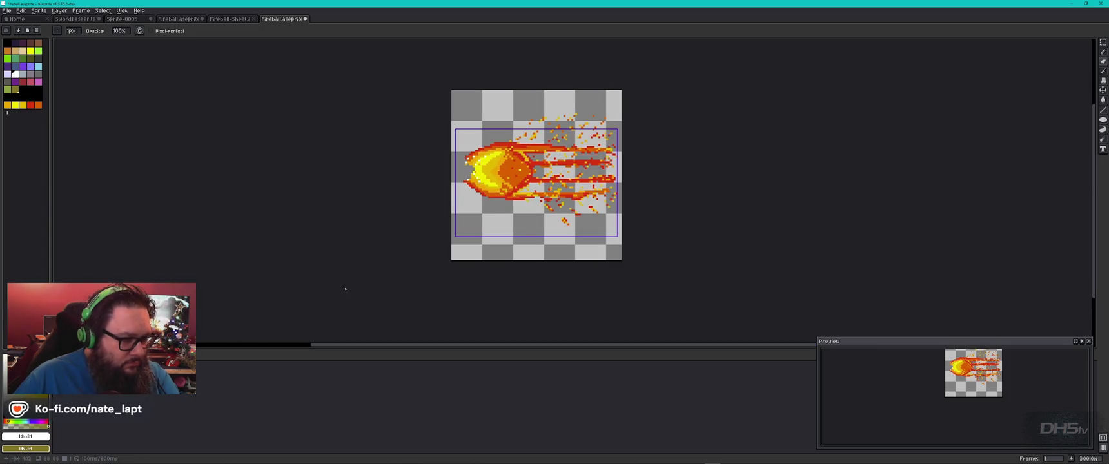
# - Duplicate the frame 1 cel so frame 2 holds the long-tailed fireball
pyautogui.rightClick(123, 374)
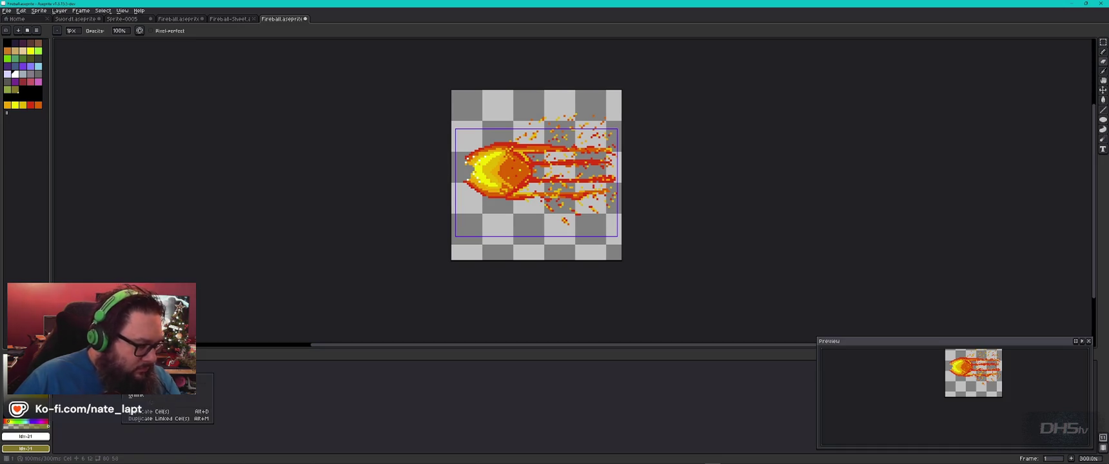
pyautogui.click(160, 412)
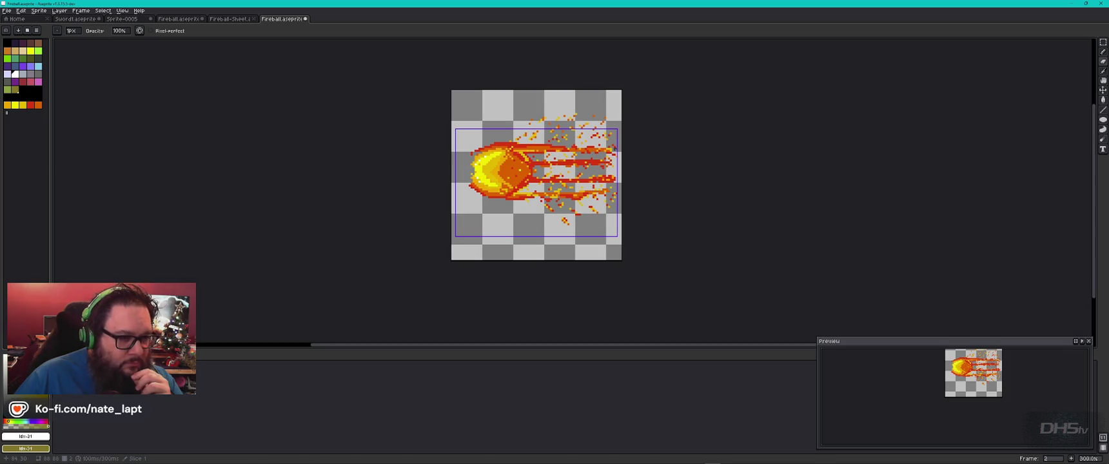
pyautogui.scroll(3, 626, 145)
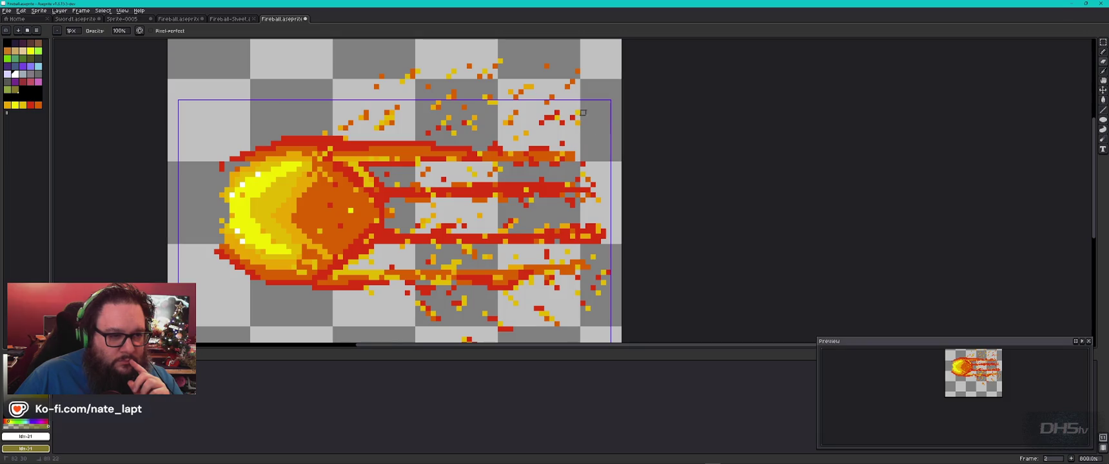
# - Delete the upper sparks, long right-hand trails, stray spark and left-edge pixels from frame 2
pyautogui.press('w')
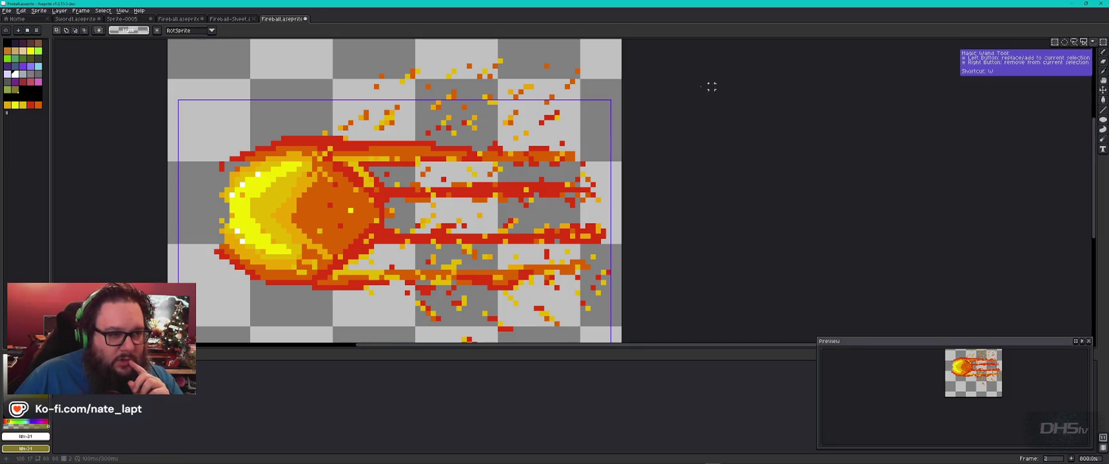
pyautogui.moveTo(613, 46); pyautogui.dragTo(352, 132)
pyautogui.press('Delete')
pyautogui.moveTo(431, 97)
pyautogui.mouseDown()
pyautogui.moveTo(584, 310)
pyautogui.moveTo(618, 336)
pyautogui.mouseUp()
pyautogui.press('Delete')
pyautogui.scroll(-2, 530, 225)
pyautogui.moveTo(525, 272); pyautogui.dragTo(475, 316)
pyautogui.press('Delete')
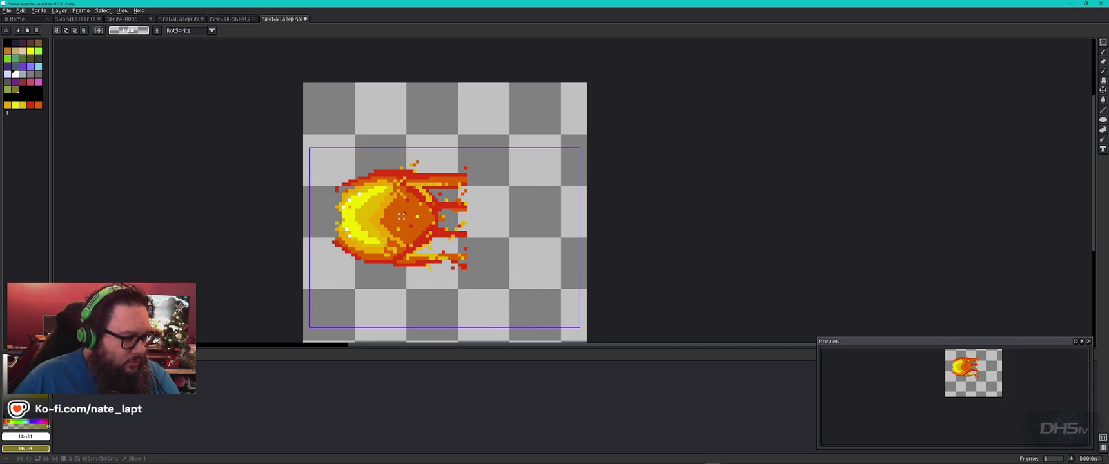
pyautogui.moveTo(321, 198); pyautogui.dragTo(349, 239)
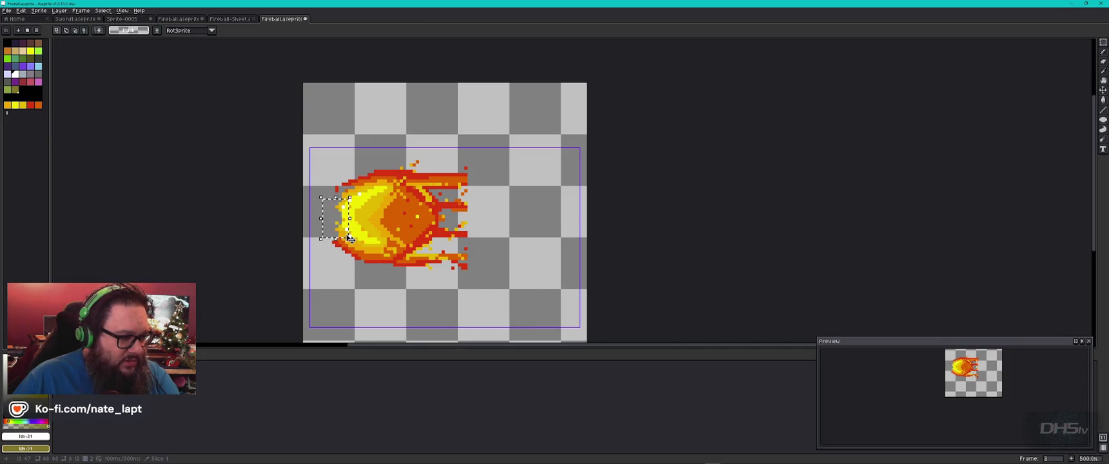
pyautogui.press('Delete')
# - Duplicate the trimmed frame 2 cel into frame 3, then return to frame 2
pyautogui.press('Left')
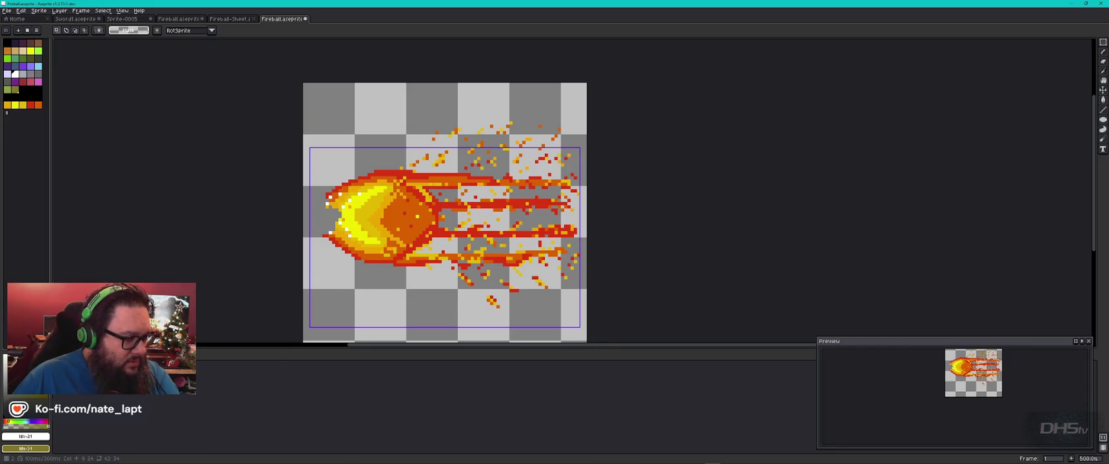
pyautogui.press('Right')
pyautogui.press('Right')
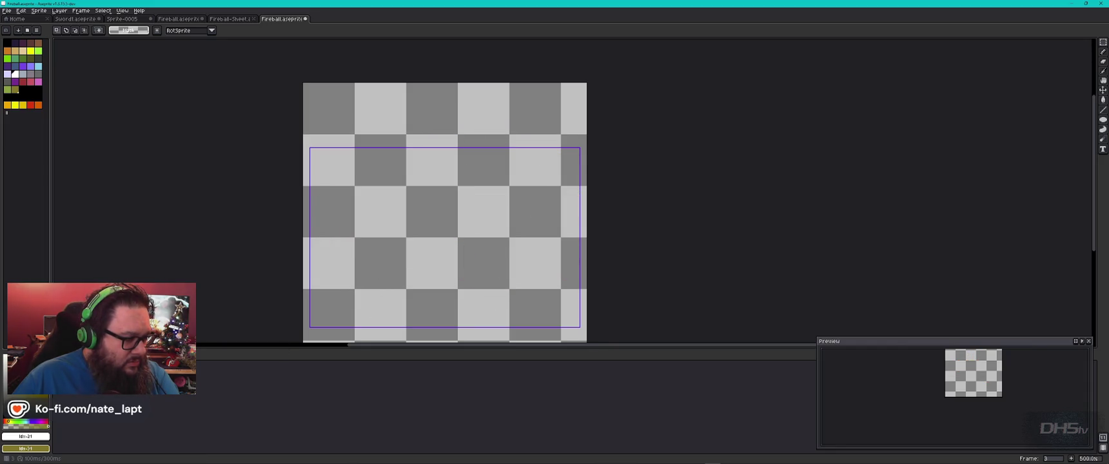
pyautogui.press('Left')
pyautogui.rightClick(129, 376)
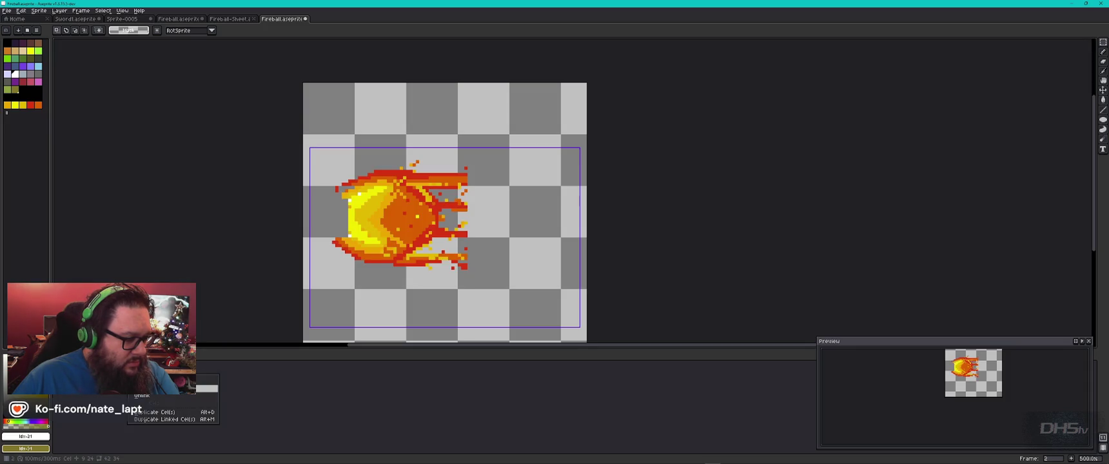
pyautogui.click(165, 413)
pyautogui.press('Left')
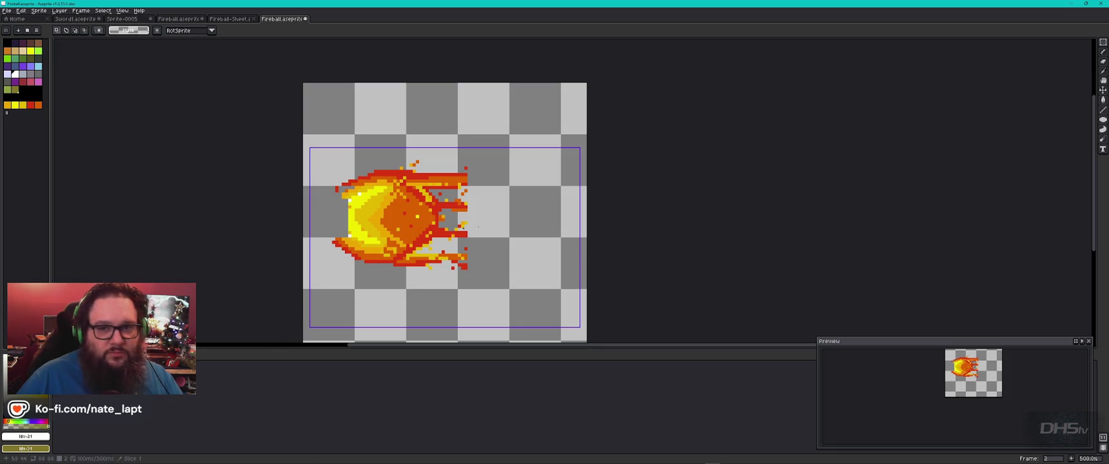
pyautogui.click(1103, 52)
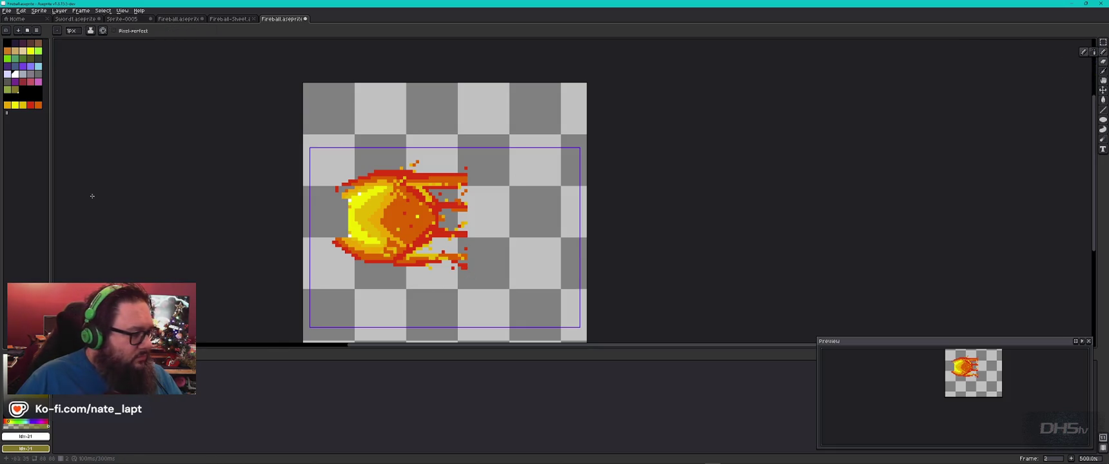
# - Scatter red spark pixels and short streaks above and below the fireball in frame 2
pyautogui.click(30, 105)
pyautogui.click(405, 143)
pyautogui.click(366, 126)
pyautogui.click(389, 123)
pyautogui.click(421, 126)
pyautogui.moveTo(443, 136); pyautogui.dragTo(443, 146)
pyautogui.click(390, 303)
pyautogui.click(431, 291)
pyautogui.click(369, 308)
pyautogui.click(359, 300)
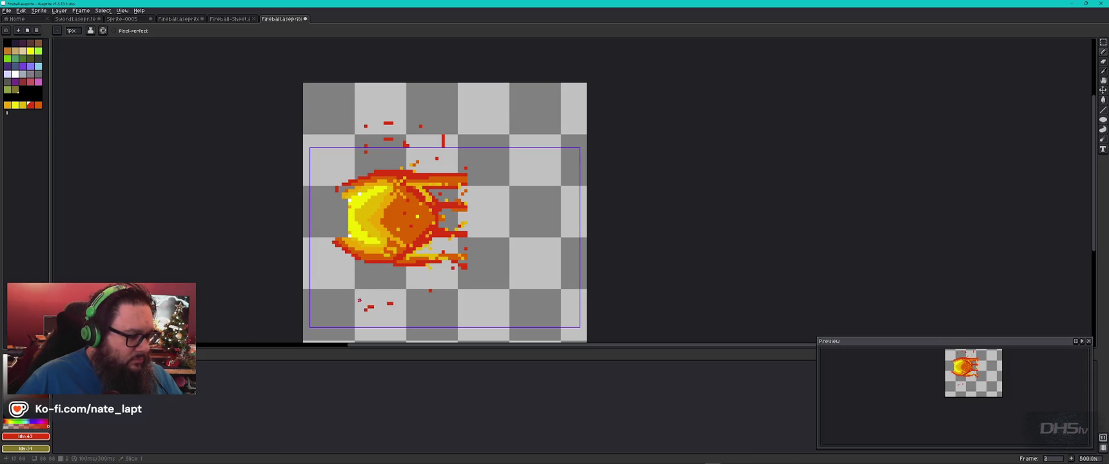
pyautogui.moveTo(420, 318); pyautogui.dragTo(407, 319)
# - Add orange sparks and streaks around the fireball's top and lower sides, then review the frames
pyautogui.press(']')
pyautogui.moveTo(354, 301); pyautogui.dragTo(362, 309)
pyautogui.click(466, 289)
pyautogui.click(443, 270)
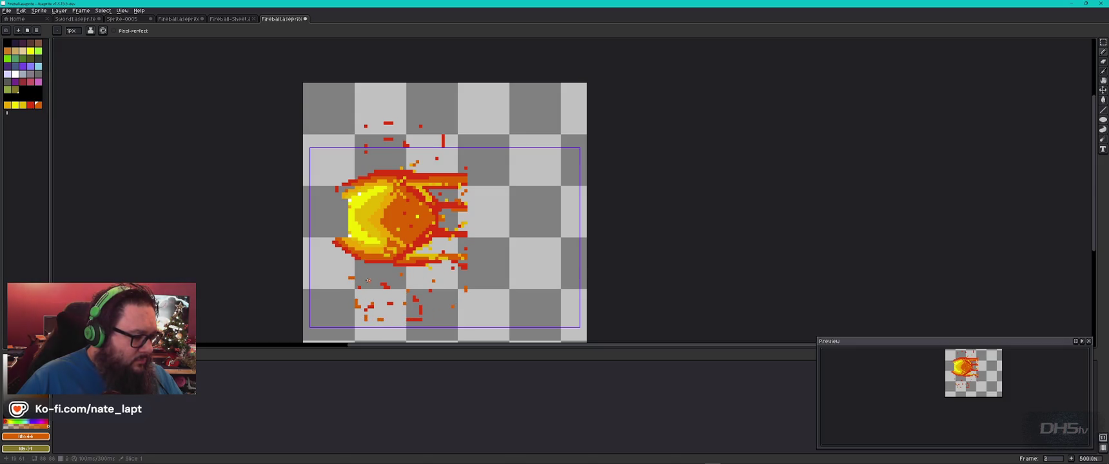
pyautogui.click(347, 139)
pyautogui.moveTo(354, 126); pyautogui.dragTo(354, 118)
pyautogui.moveTo(369, 113); pyautogui.dragTo(423, 116)
pyautogui.click(389, 97)
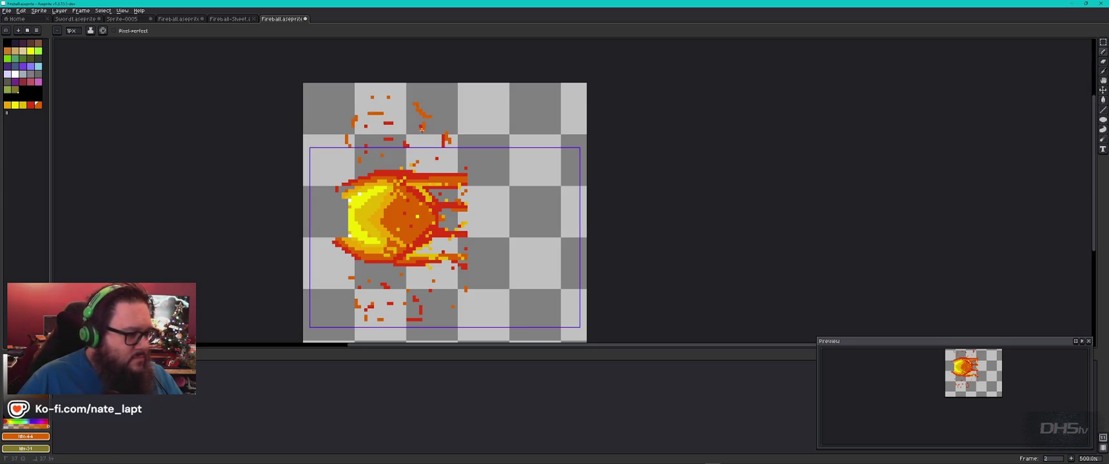
pyautogui.press('Right')
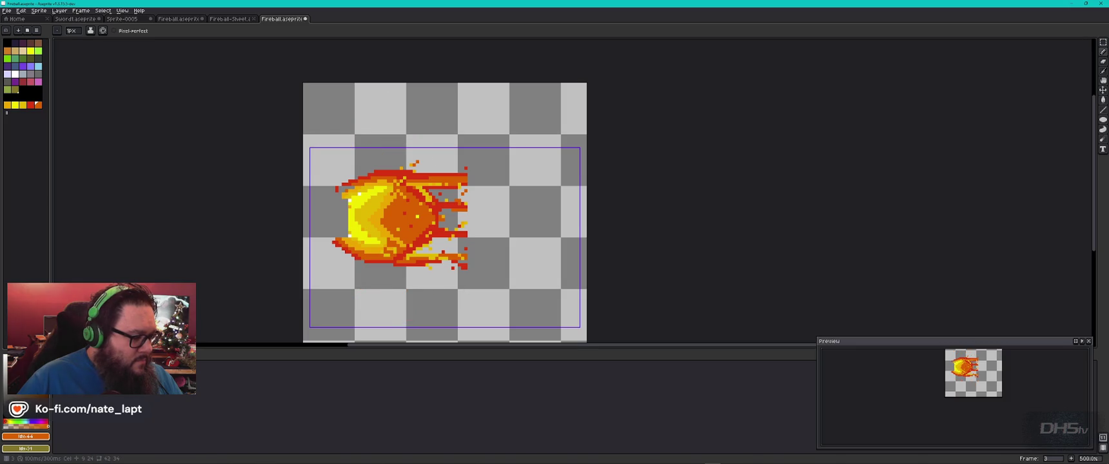
pyautogui.press('Left')
pyautogui.press('Left')
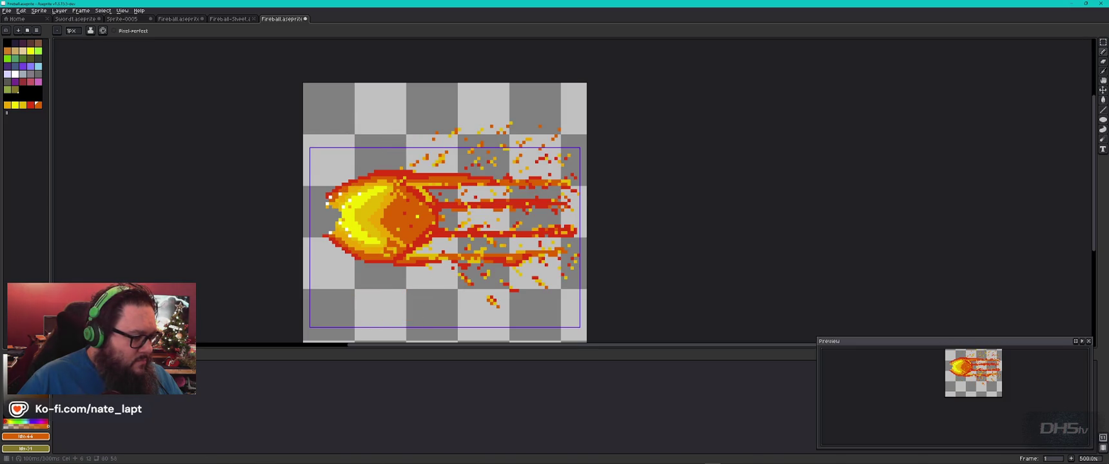
pyautogui.press('Right')
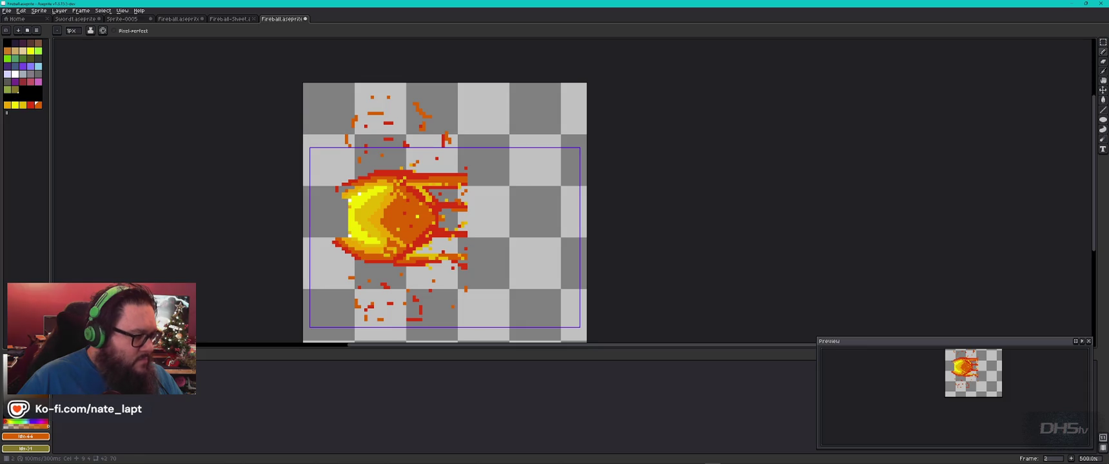
# - Dot yellow-orange spark pixels in the area below the fireball
pyautogui.click(8, 105)
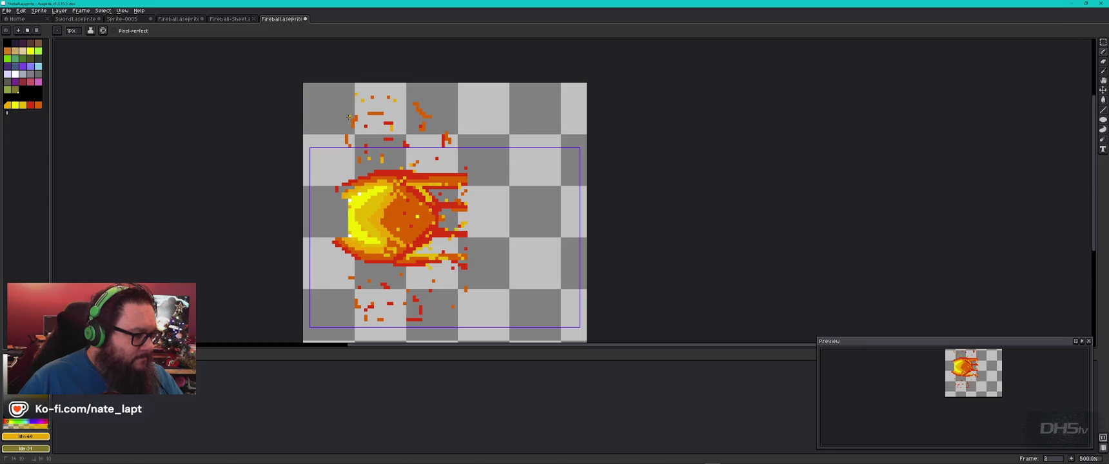
pyautogui.click(392, 280)
pyautogui.click(378, 328)
pyautogui.click(350, 314)
pyautogui.click(338, 294)
pyautogui.click(439, 309)
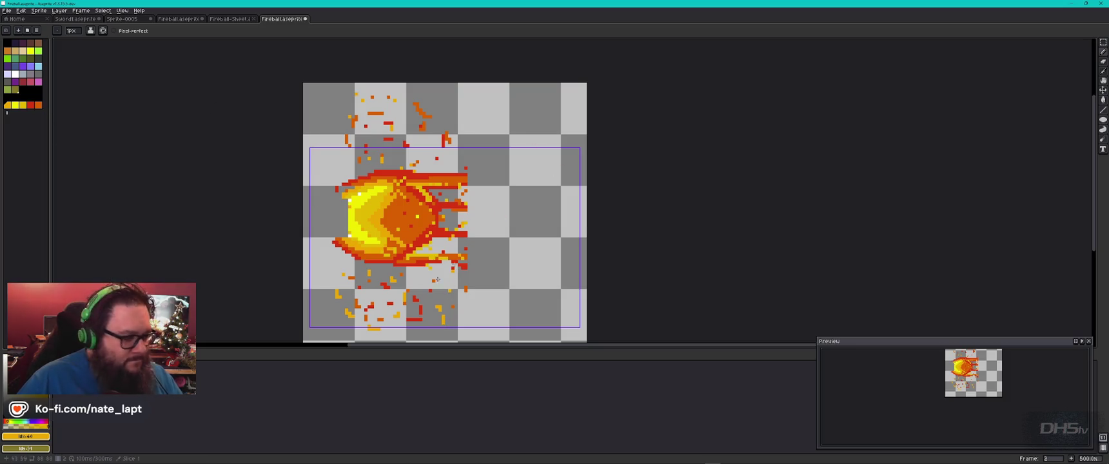
# - Duplicate the sparked frame 2 cel into frame 3
pyautogui.click(133, 374)
pyautogui.rightClick(133, 374)
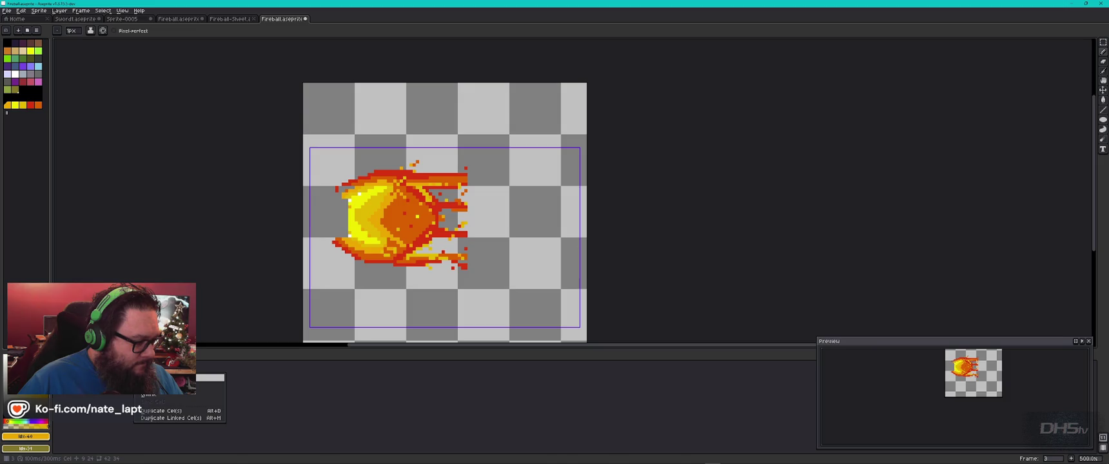
pyautogui.click(122, 374)
pyautogui.rightClick(130, 374)
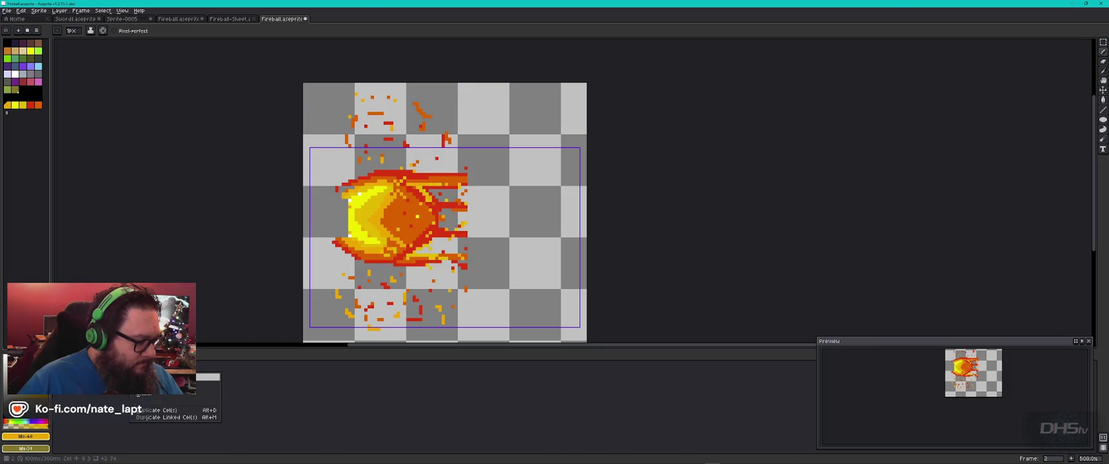
pyautogui.click(174, 409)
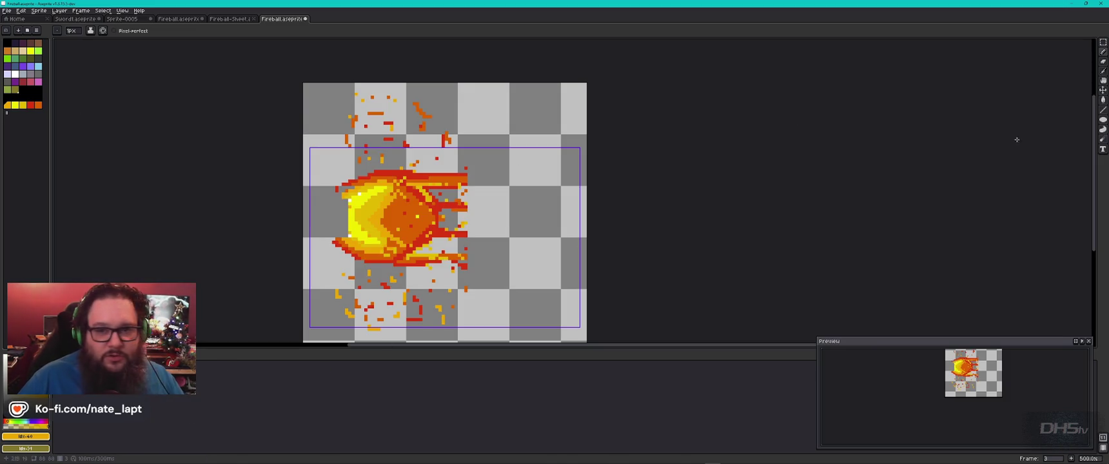
pyautogui.click(1103, 90)
# - Erase the fireball's upper-left edge and right trailing flames with a 4px brush to reshape it
pyautogui.press('b')
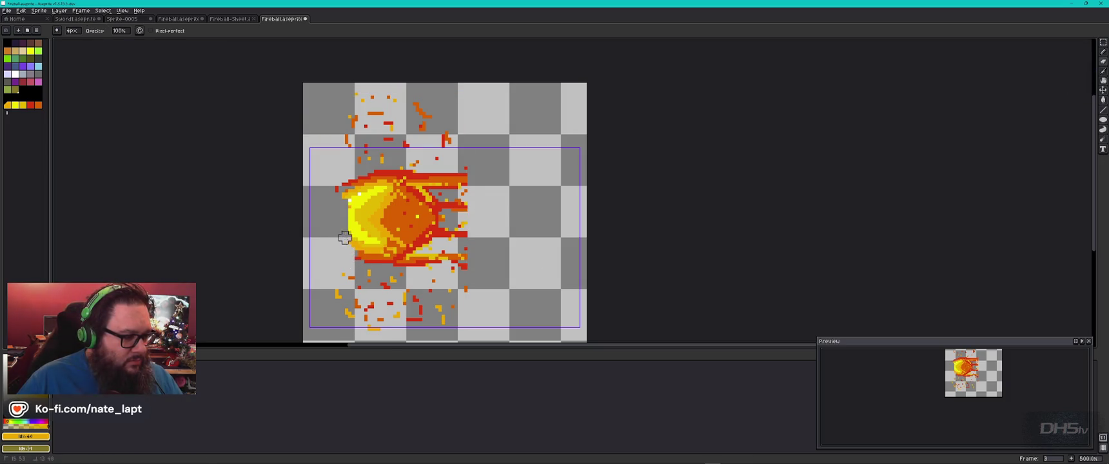
pyautogui.click(347, 185)
pyautogui.moveTo(455, 180)
pyautogui.mouseDown()
pyautogui.moveTo(464, 252)
pyautogui.moveTo(431, 264)
pyautogui.moveTo(439, 216)
pyautogui.moveTo(405, 192)
pyautogui.moveTo(393, 175)
pyautogui.moveTo(403, 173)
pyautogui.mouseUp()
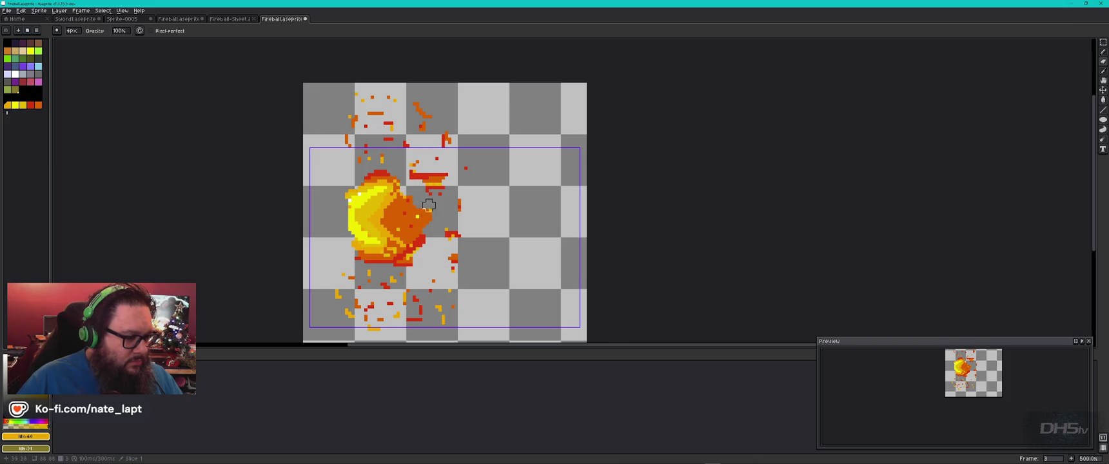
pyautogui.moveTo(400, 260)
pyautogui.mouseDown()
pyautogui.moveTo(370, 257)
pyautogui.moveTo(356, 201)
pyautogui.moveTo(366, 182)
pyautogui.mouseUp()
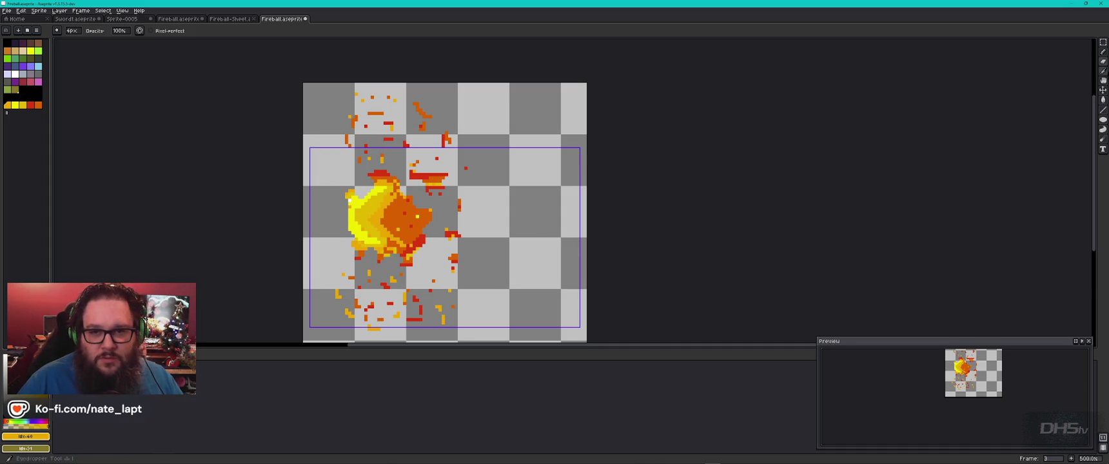
# - Draw orange pixel fragments below the fireball with the 1px pixel-perfect pencil
pyautogui.click(1104, 54)
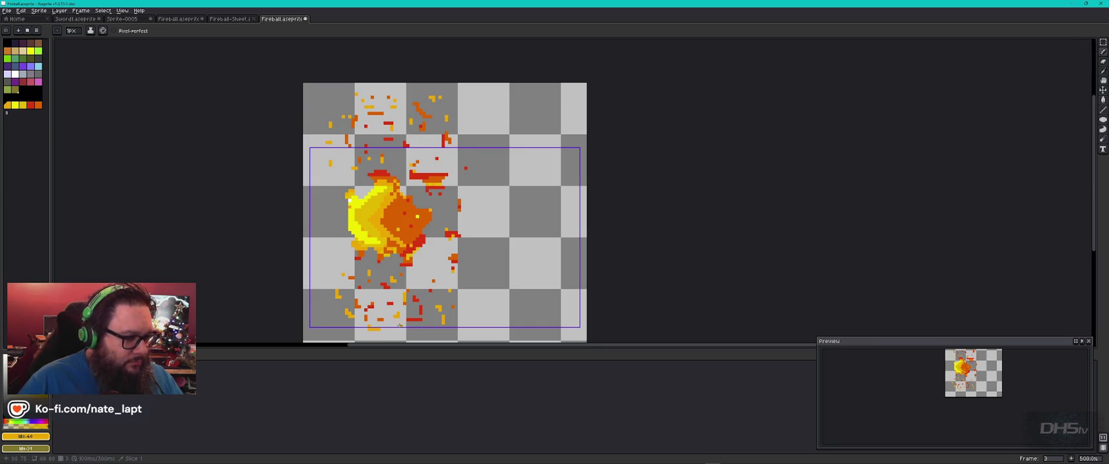
pyautogui.moveTo(450, 296); pyautogui.dragTo(423, 314)
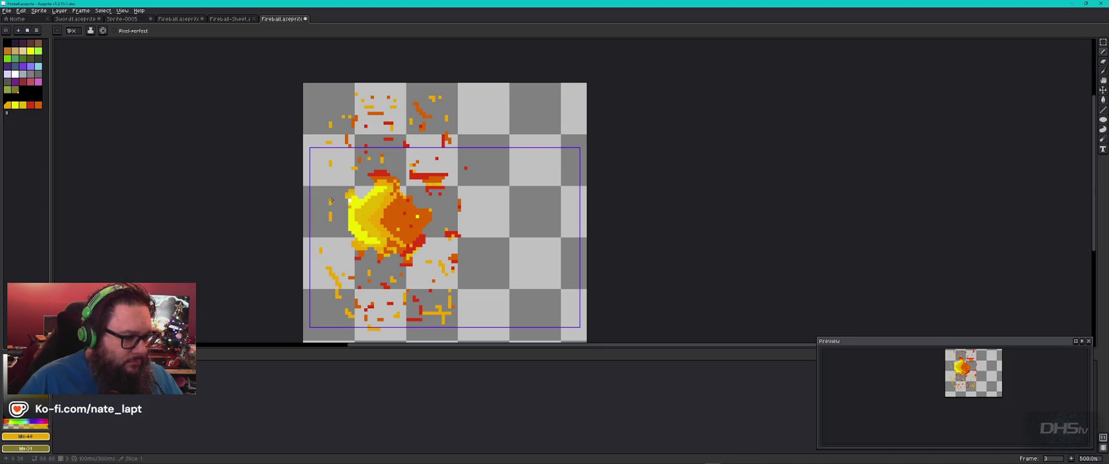
pyautogui.click(30, 105)
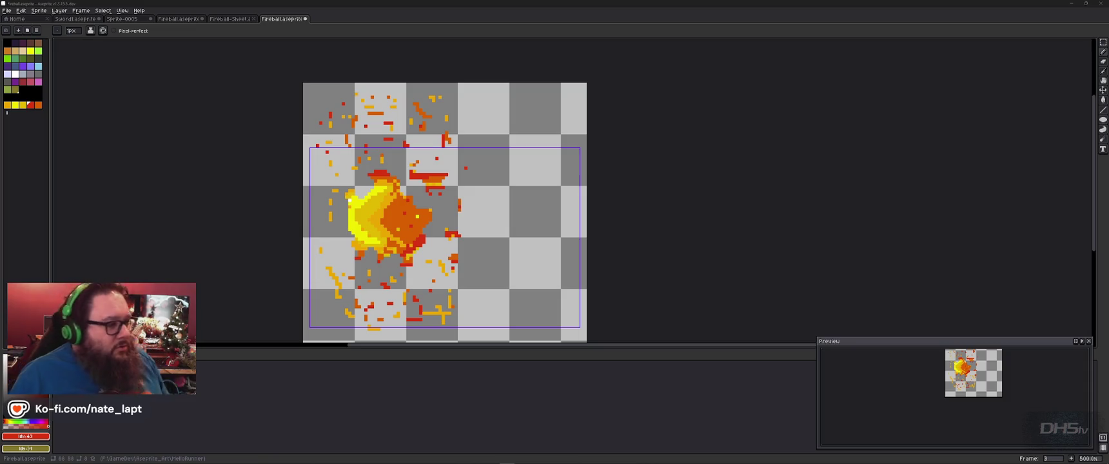
# - Paint orange over the fireball's yellow core using a 4px brush and the 1px pencil
pyautogui.click(1103, 70)
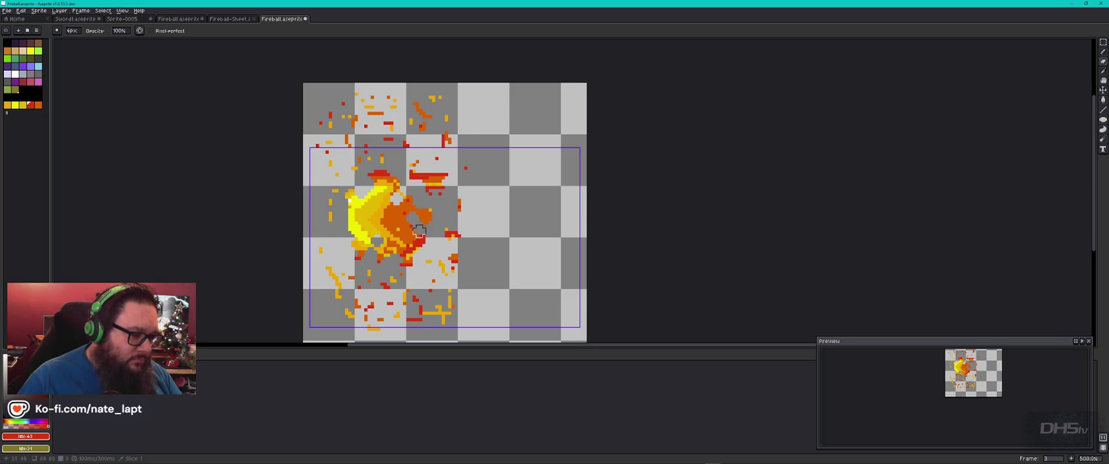
pyautogui.moveTo(358, 221)
pyautogui.mouseDown()
pyautogui.moveTo(374, 232)
pyautogui.moveTo(359, 209)
pyautogui.moveTo(369, 202)
pyautogui.moveTo(393, 231)
pyautogui.mouseUp()
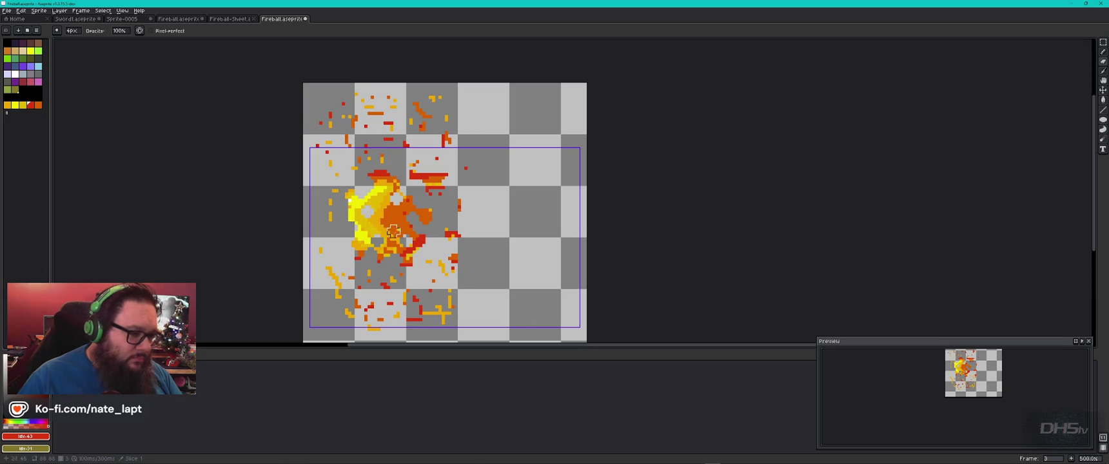
pyautogui.click(25, 107)
pyautogui.click(1103, 52)
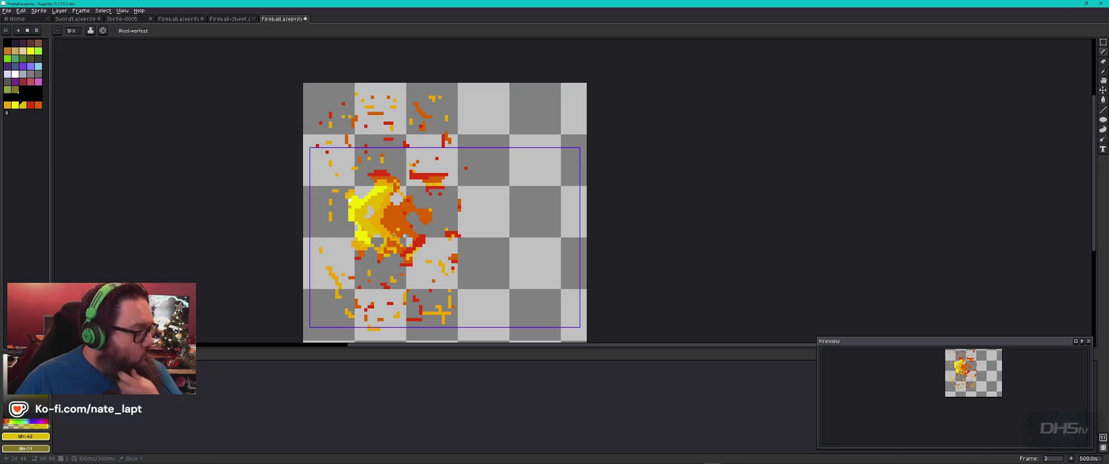
pyautogui.click(38, 104)
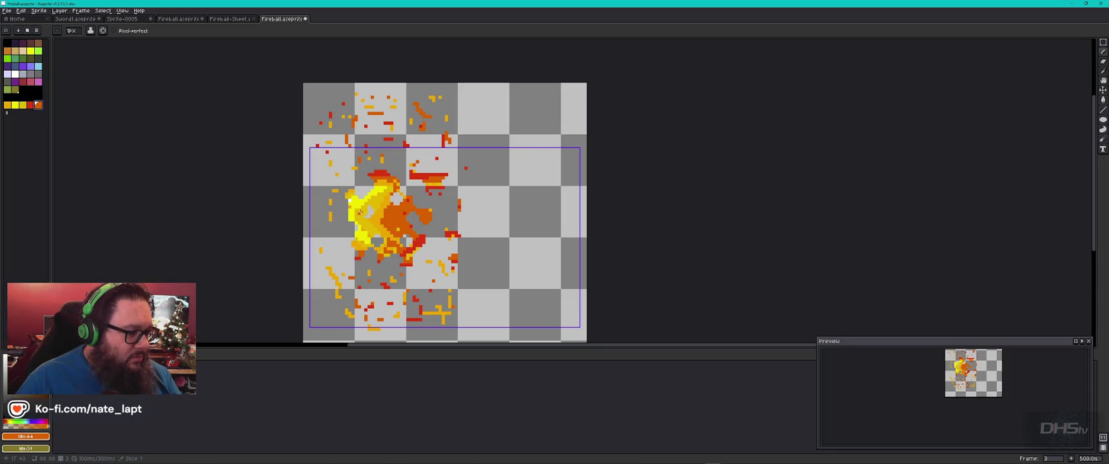
pyautogui.moveTo(363, 208); pyautogui.dragTo(364, 218)
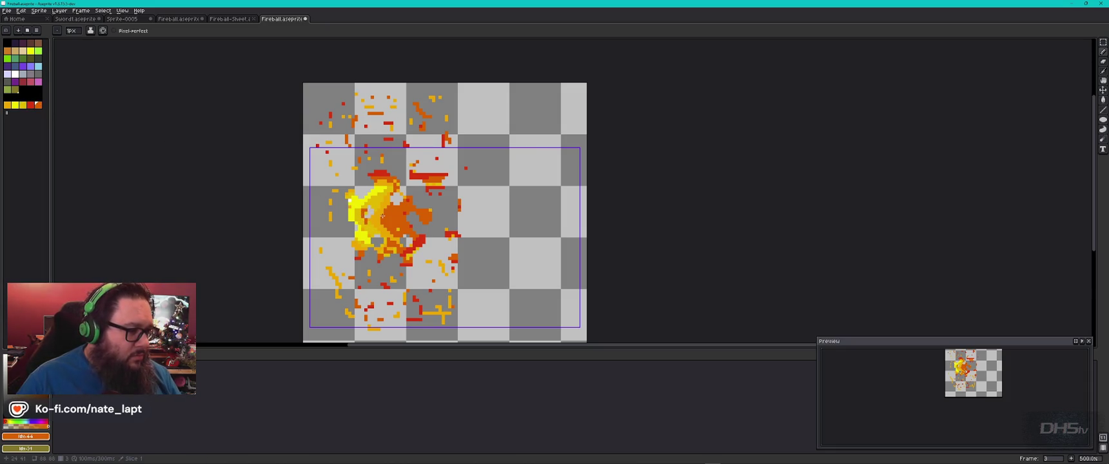
# - Add orange strokes and specks along the fireball's left, lower-left and right sides
pyautogui.moveTo(318, 187); pyautogui.dragTo(319, 167)
pyautogui.moveTo(334, 289); pyautogui.dragTo(322, 270)
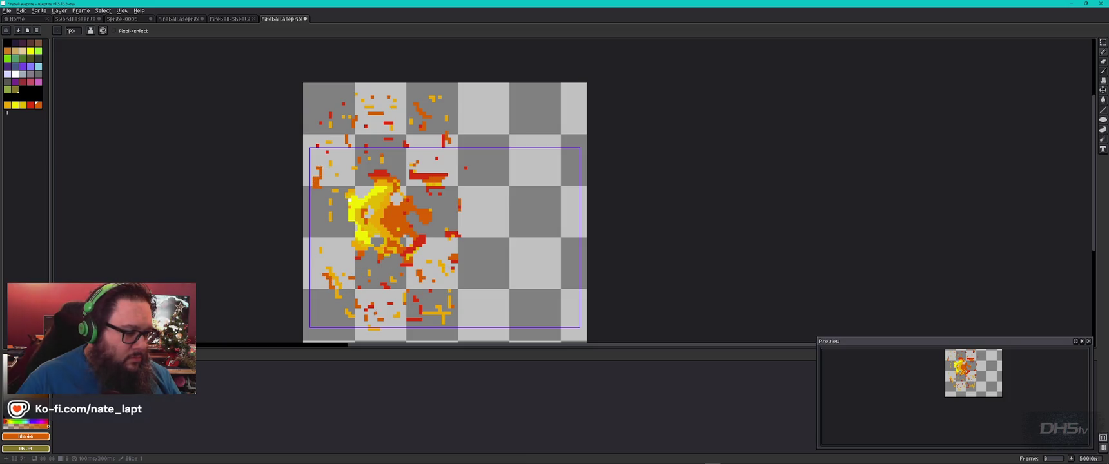
pyautogui.moveTo(336, 309); pyautogui.dragTo(316, 320)
pyautogui.moveTo(460, 157)
pyautogui.mouseDown()
pyautogui.moveTo(480, 156)
pyautogui.moveTo(456, 115)
pyautogui.mouseUp()
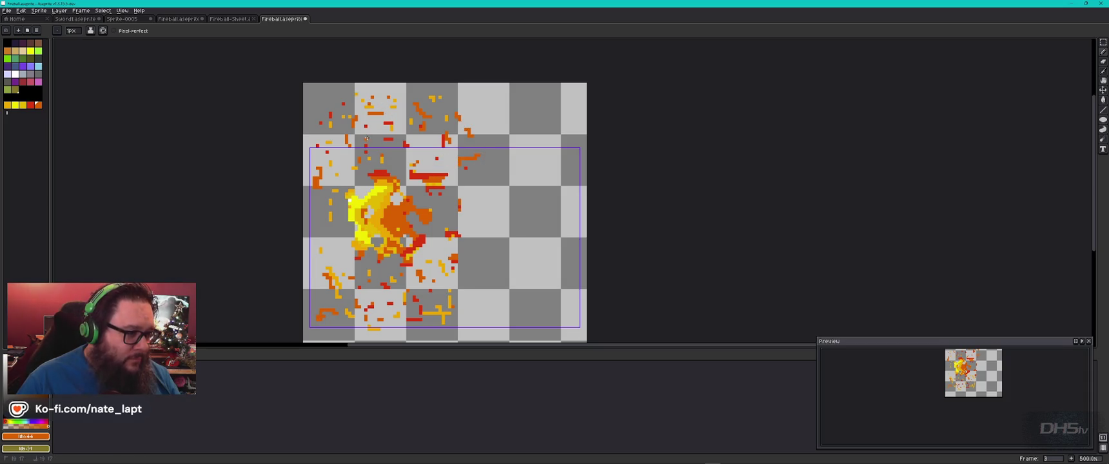
pyautogui.moveTo(355, 171); pyautogui.dragTo(352, 179)
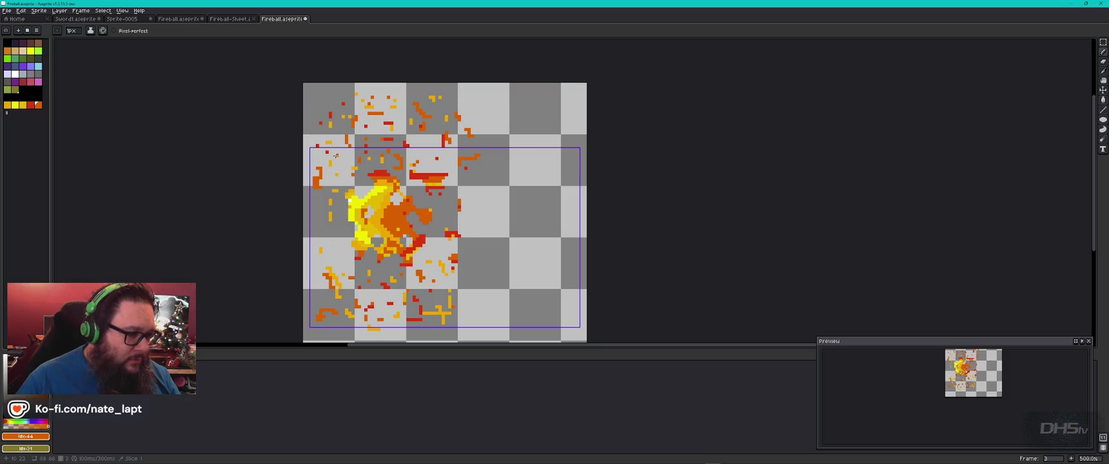
# - Scatter red strokes and dots around the fireball's edges, top left and lower right
pyautogui.keyDown('alt'); pyautogui.click(337, 144); pyautogui.keyUp('alt')
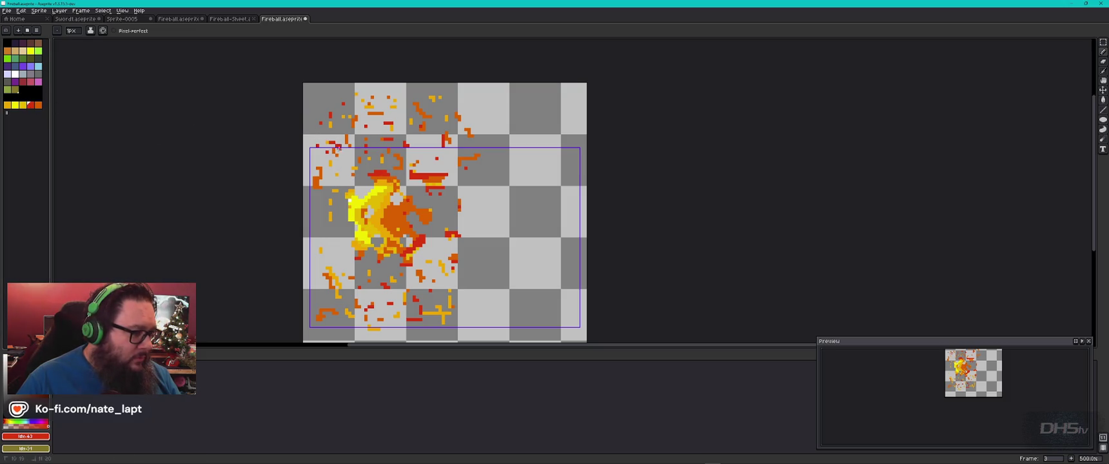
pyautogui.moveTo(338, 98); pyautogui.dragTo(326, 94)
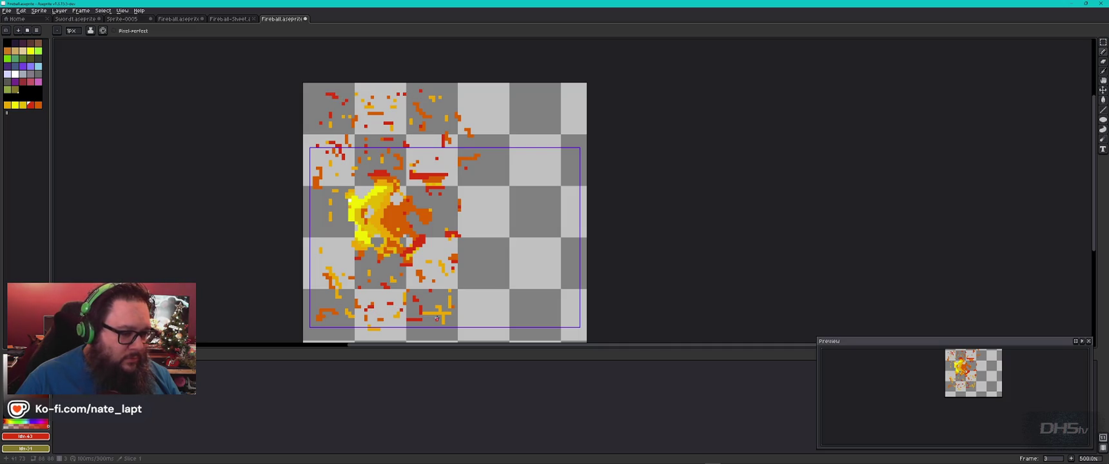
pyautogui.moveTo(438, 316)
pyautogui.mouseDown()
pyautogui.moveTo(450, 316)
pyautogui.moveTo(381, 311)
pyautogui.mouseUp()
pyautogui.click(334, 235)
pyautogui.click(316, 202)
pyautogui.click(447, 207)
pyautogui.click(454, 194)
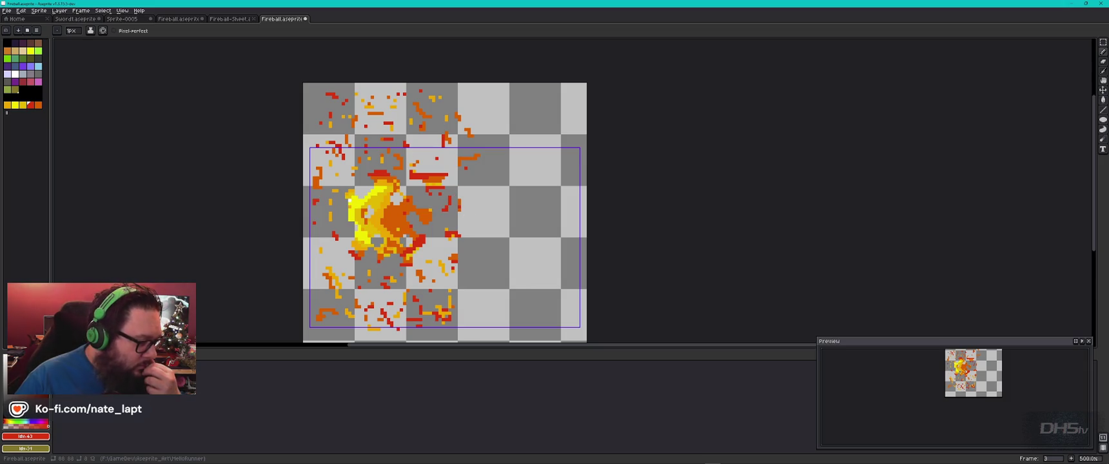
pyautogui.press(',')
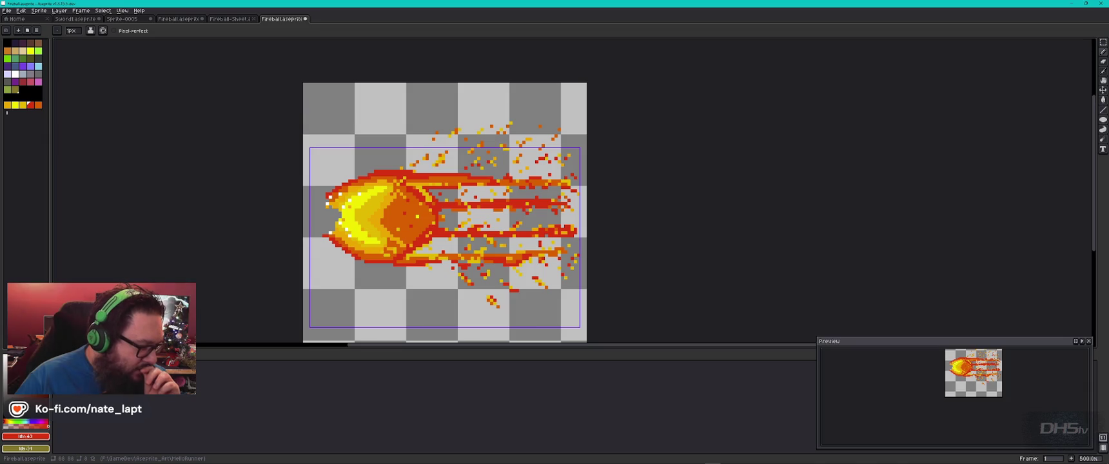
pyautogui.rightClick(271, 20)
pyautogui.click(213, 348)
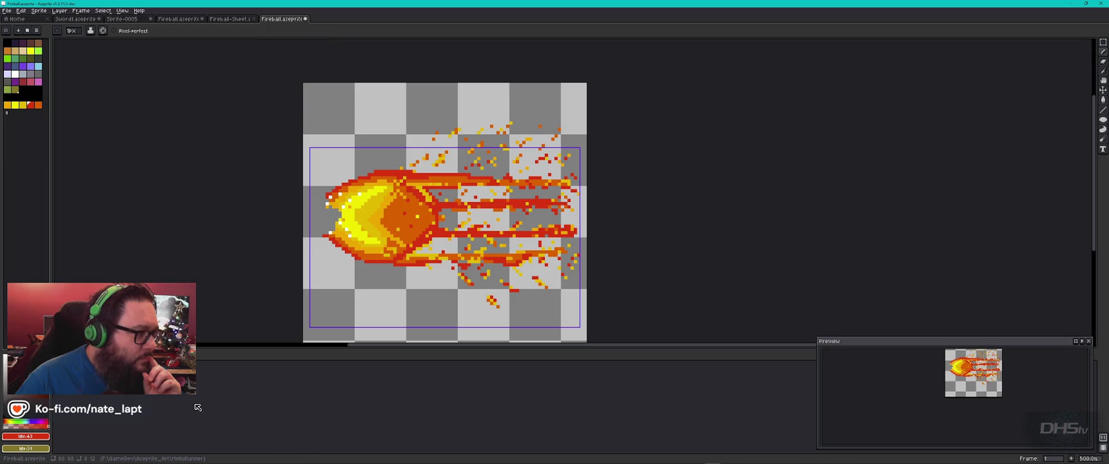
# - Set frame 1's duration to 500 ms and play the animation to check timing
pyautogui.rightClick(94, 365)
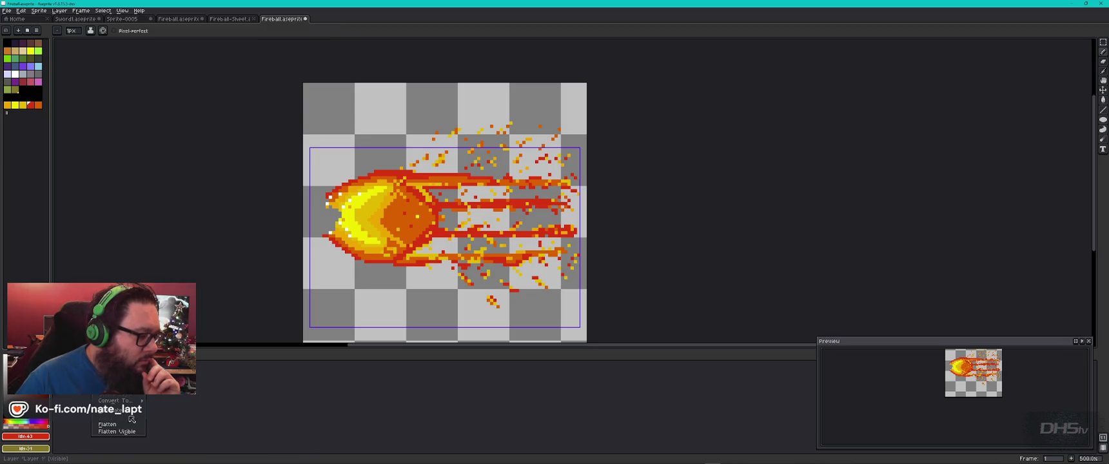
pyautogui.click(113, 355)
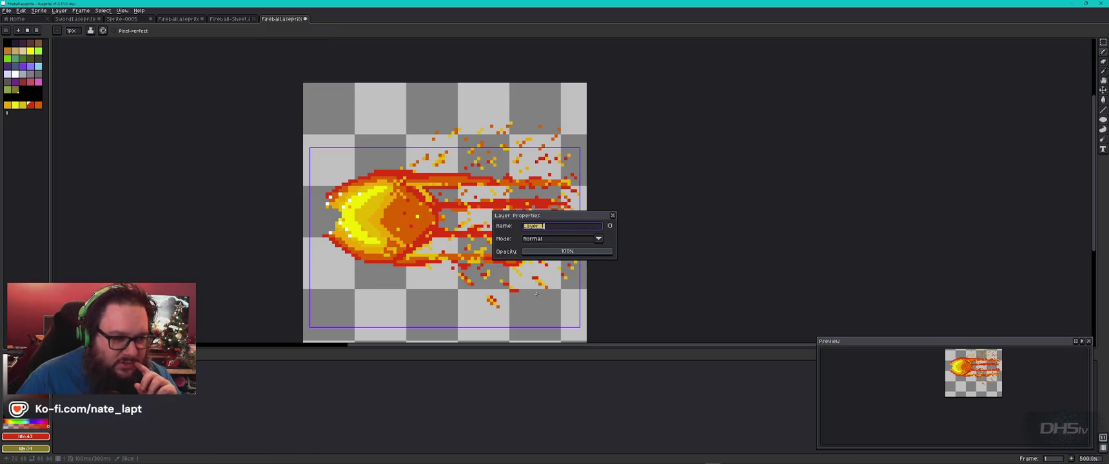
pyautogui.click(612, 216)
pyautogui.click(80, 11)
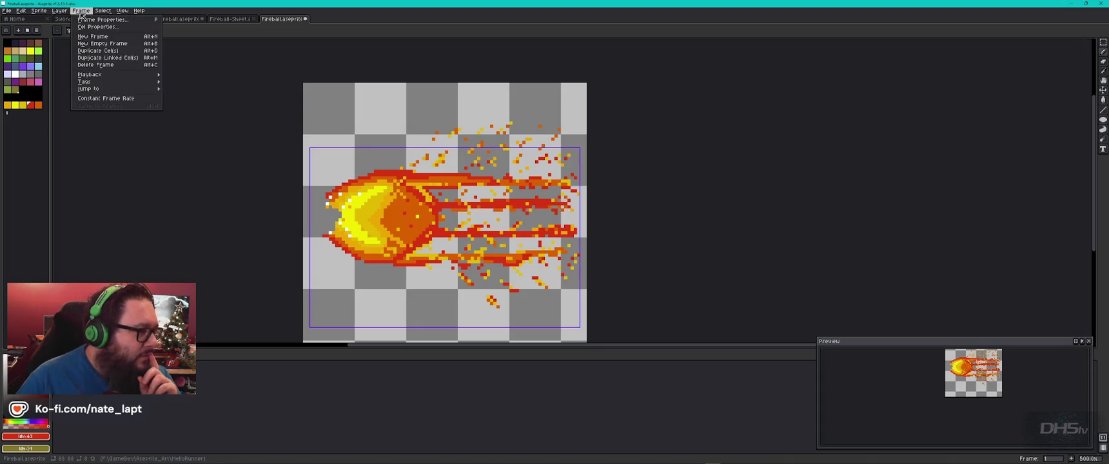
pyautogui.click(100, 21)
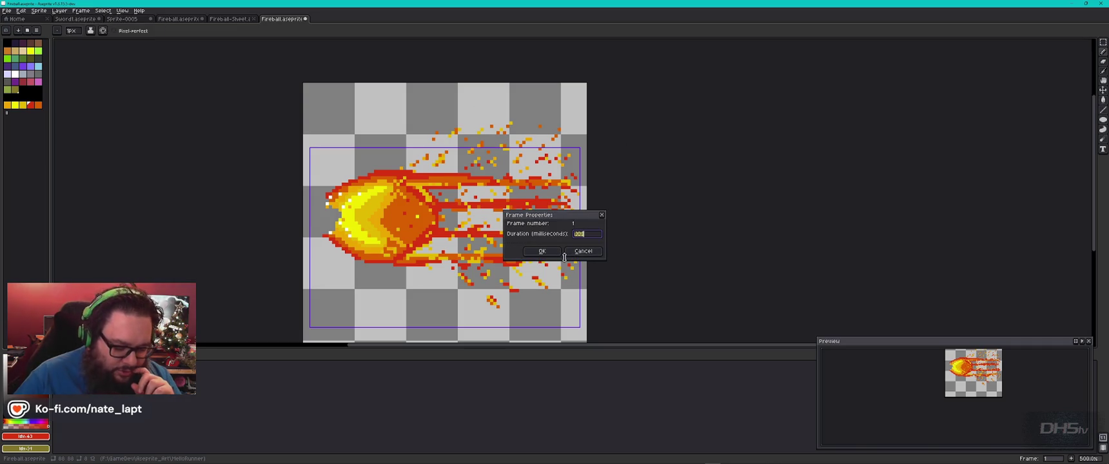
pyautogui.write('500')
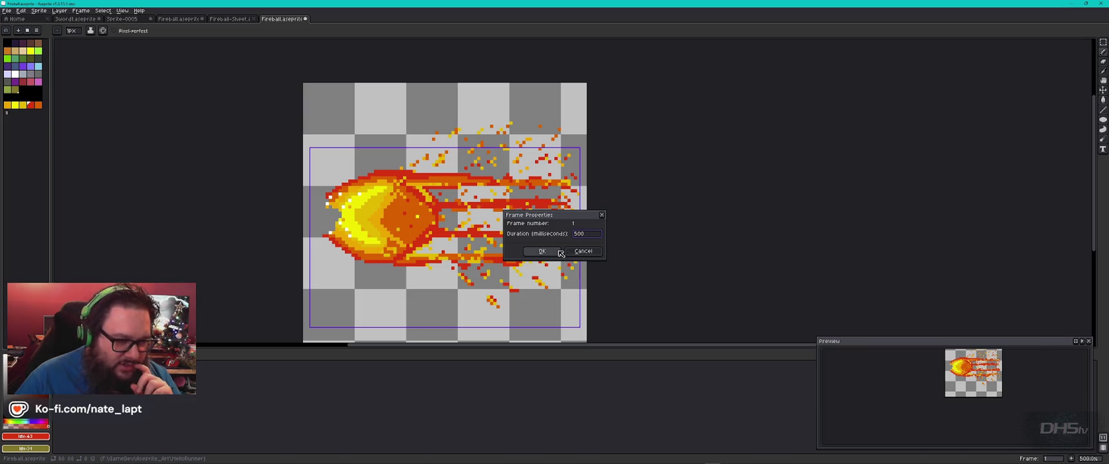
pyautogui.click(542, 251)
pyautogui.press('Return')
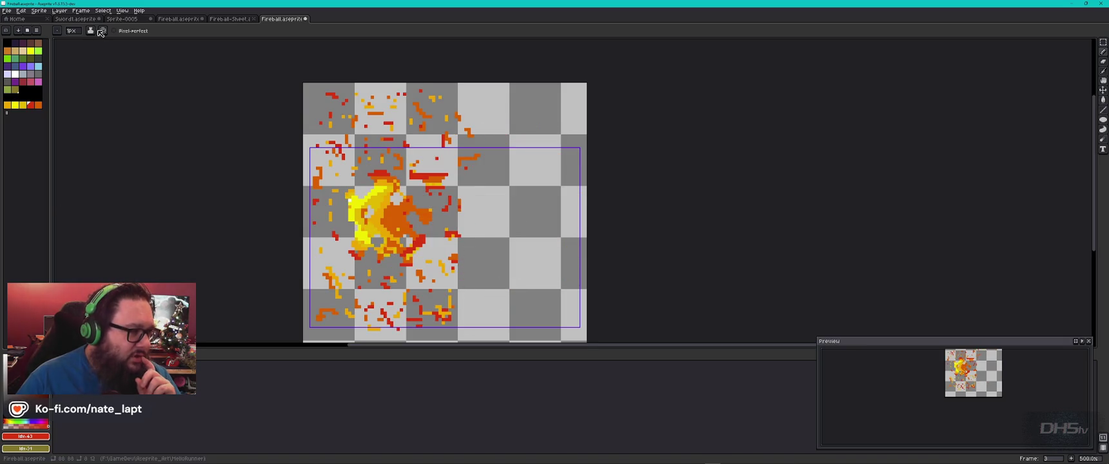
# - Set frame 3's duration to 200 ms and replay the animation
pyautogui.click(81, 10)
pyautogui.click(90, 19)
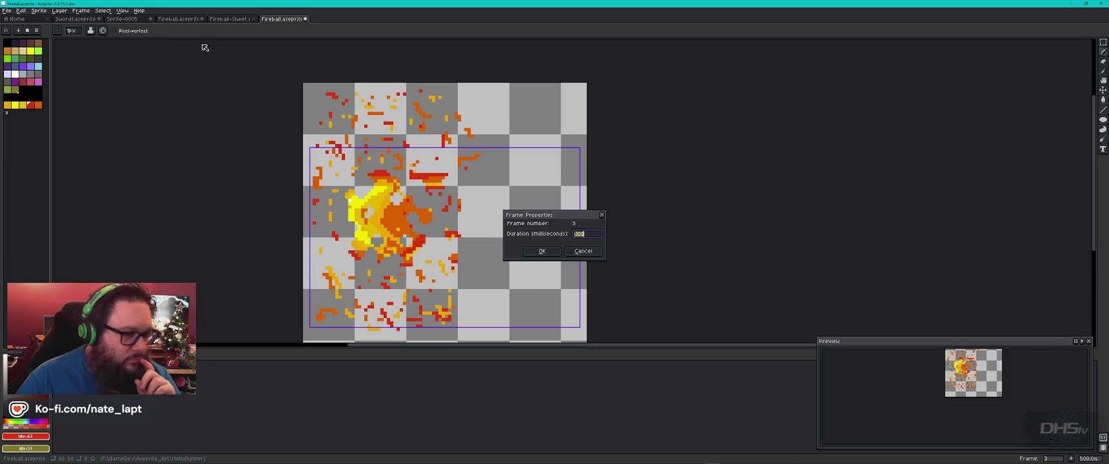
pyautogui.write('200')
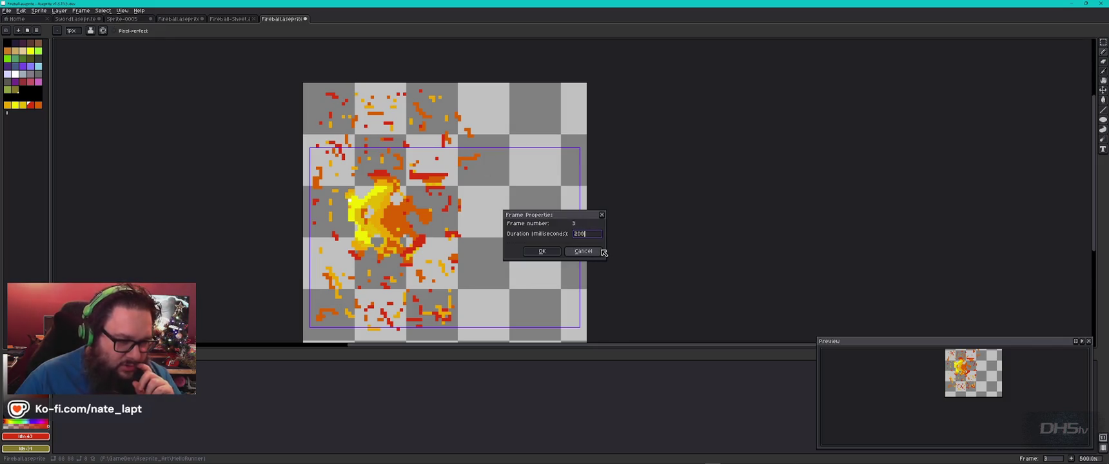
pyautogui.click(542, 251)
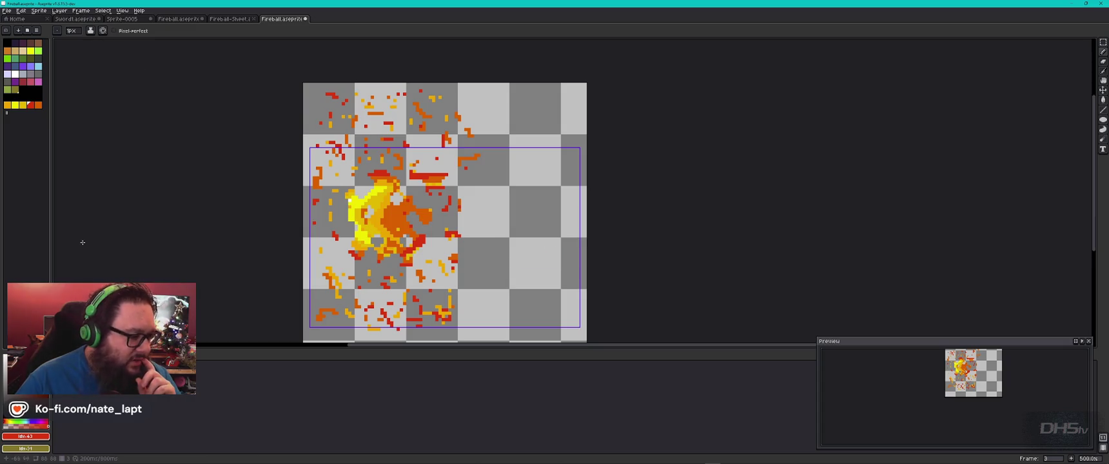
pyautogui.press('Return')
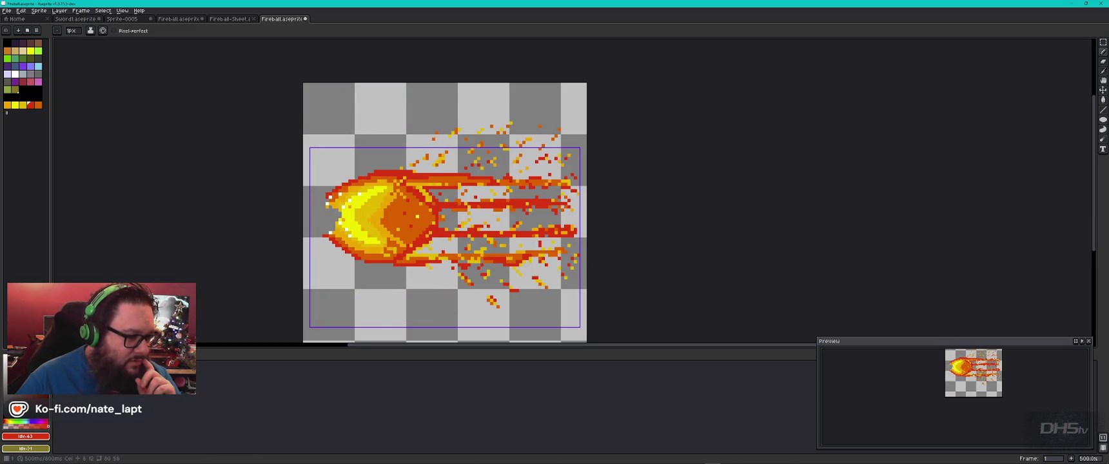
pyautogui.press('Return')
pyautogui.click(80, 11)
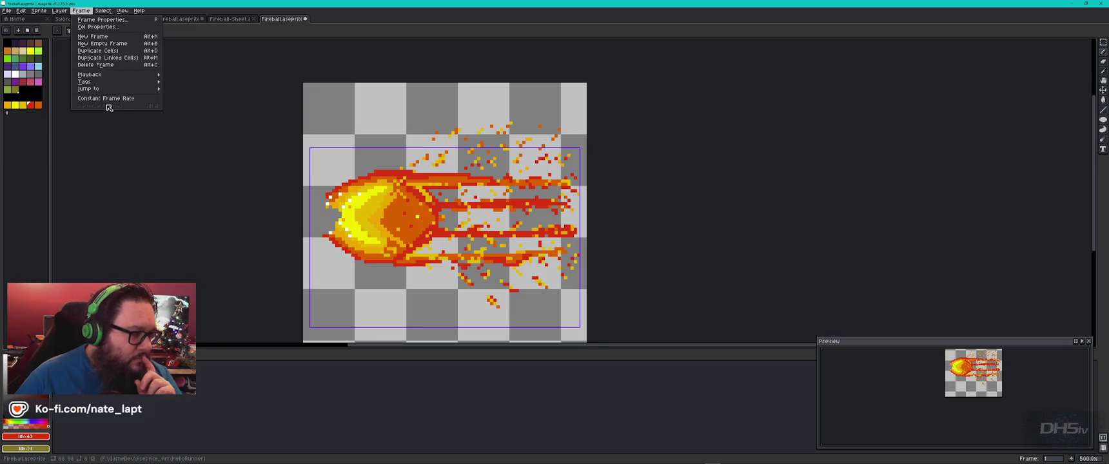
# - Look over the frame and cel properties, closing both without changes
pyautogui.press('p')
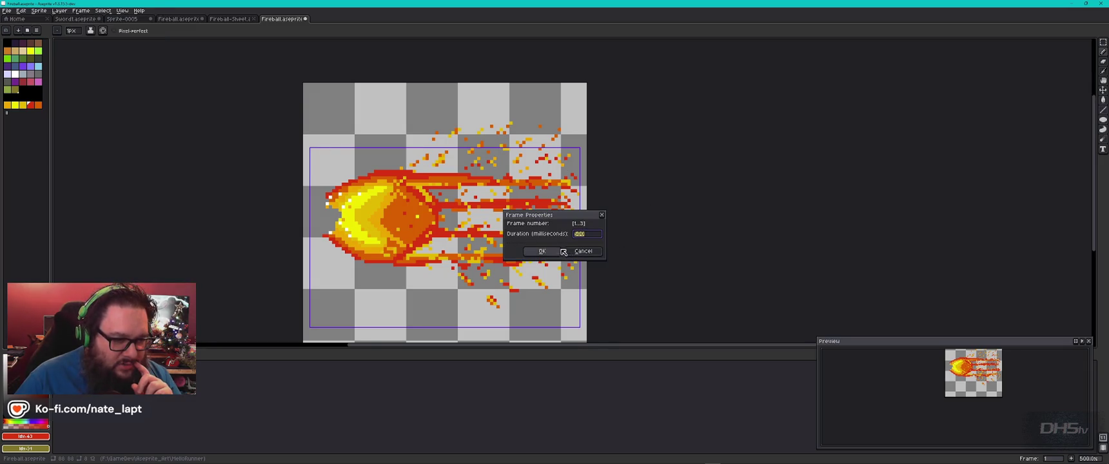
pyautogui.click(580, 251)
pyautogui.click(78, 11)
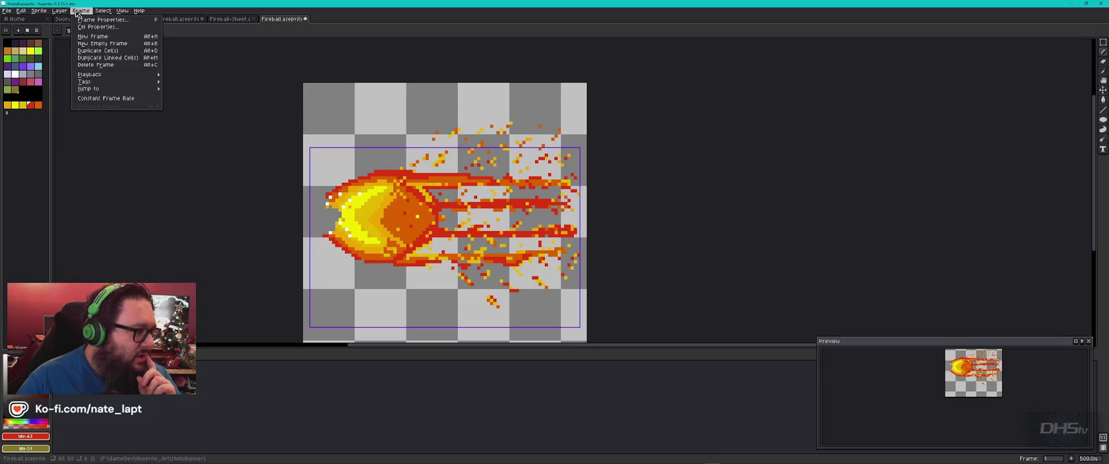
pyautogui.click(97, 26)
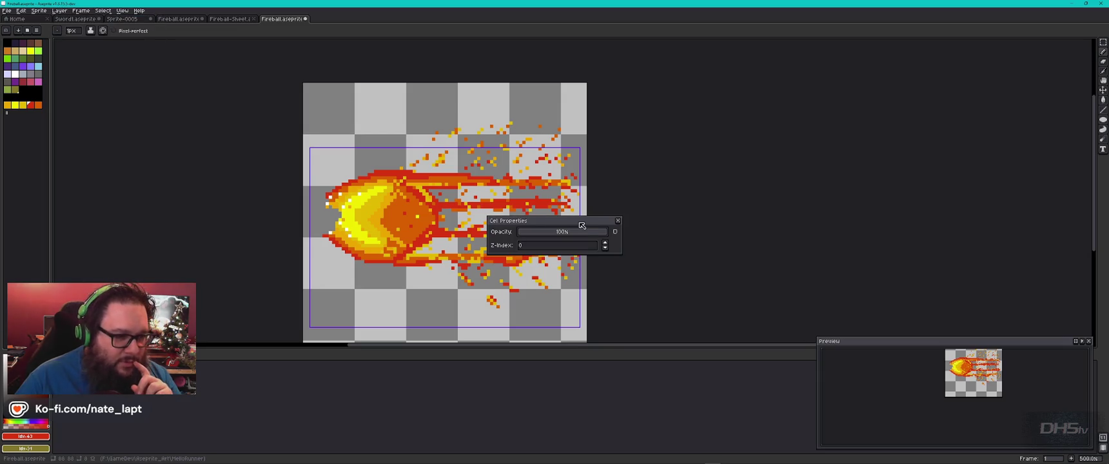
pyautogui.click(618, 221)
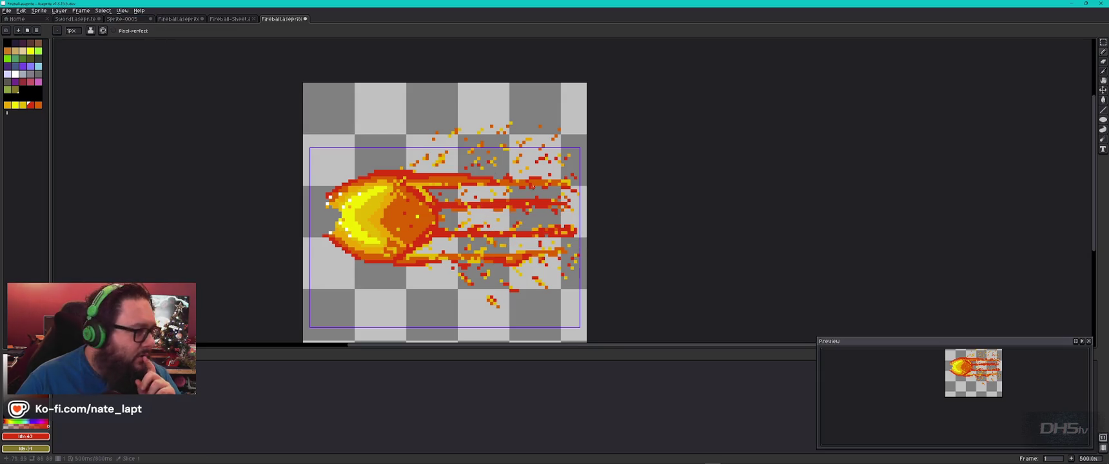
# - Play the fireball animation and set the playback speed to 1x
pyautogui.click(80, 11)
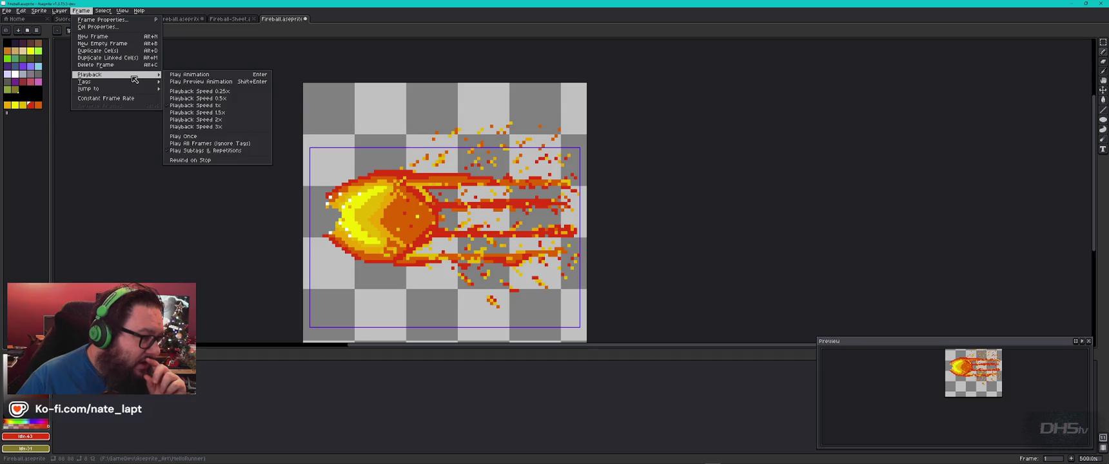
pyautogui.click(209, 98)
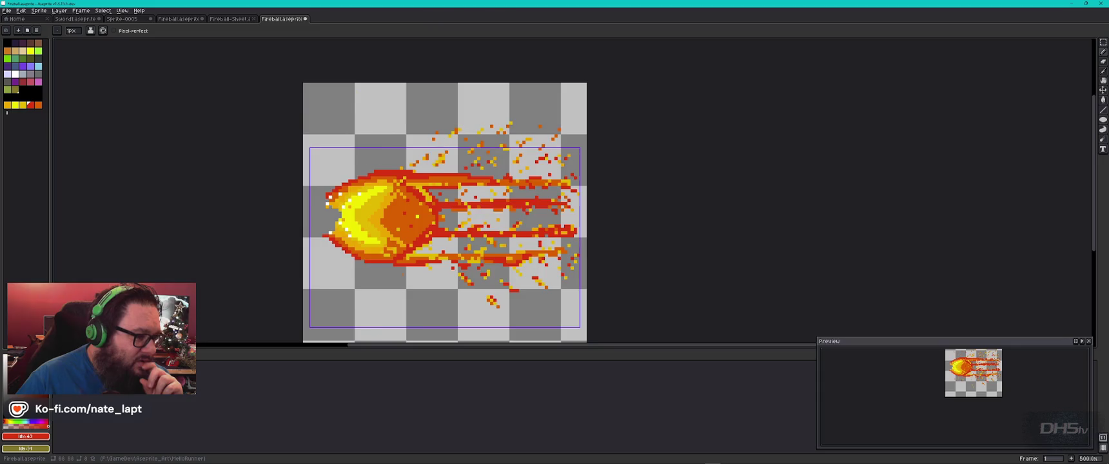
pyautogui.press('Return')
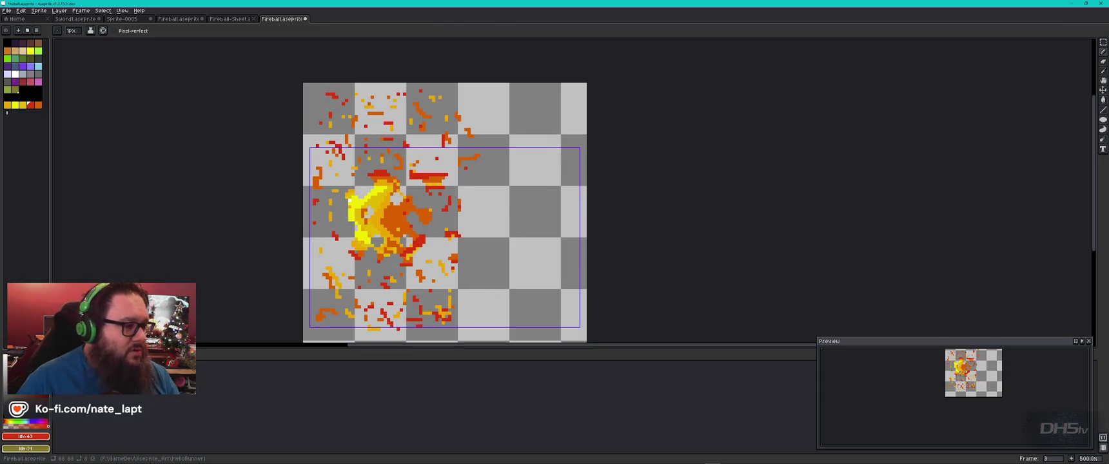
pyautogui.click(80, 10)
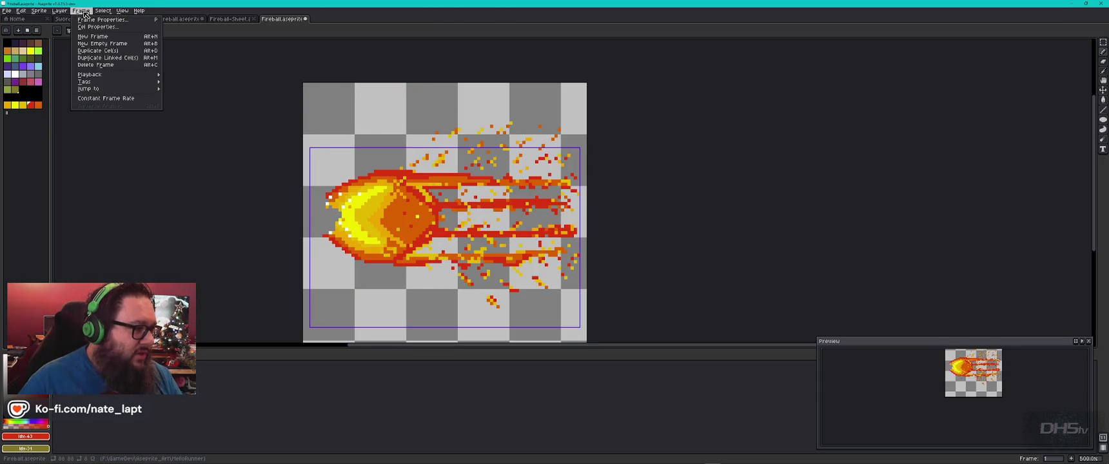
pyautogui.moveTo(141, 78)
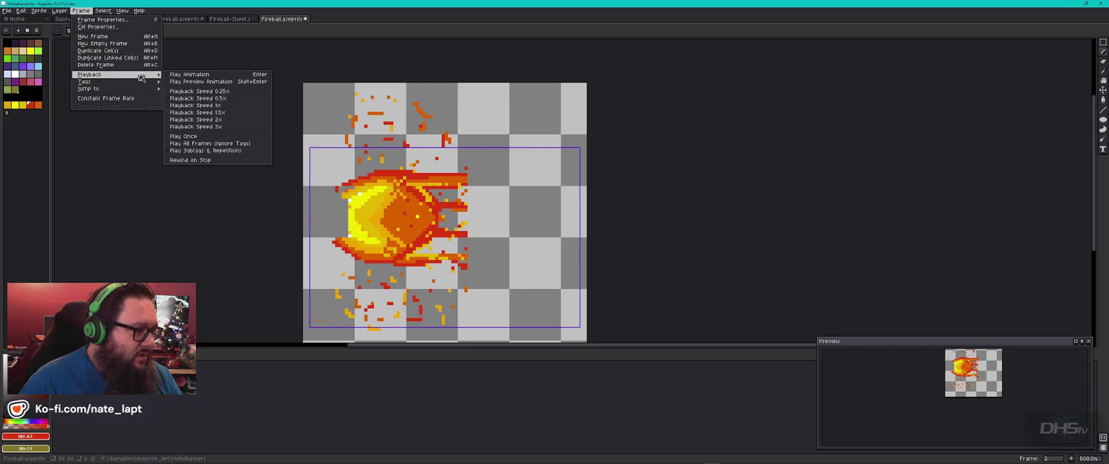
pyautogui.click(210, 105)
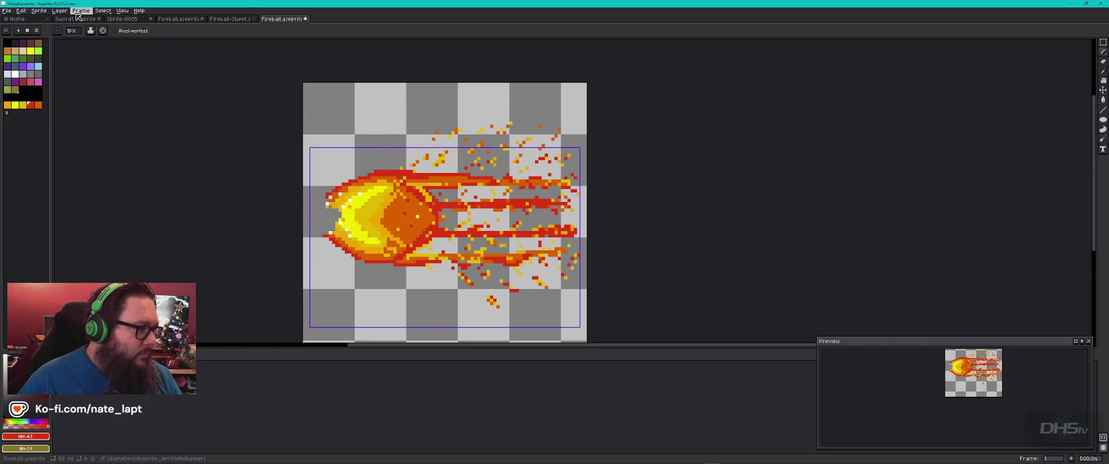
pyautogui.click(7, 10)
# - Export the three frames via Export Sprite Sheet, then switch to the File Explorer window
pyautogui.moveTo(29, 77)
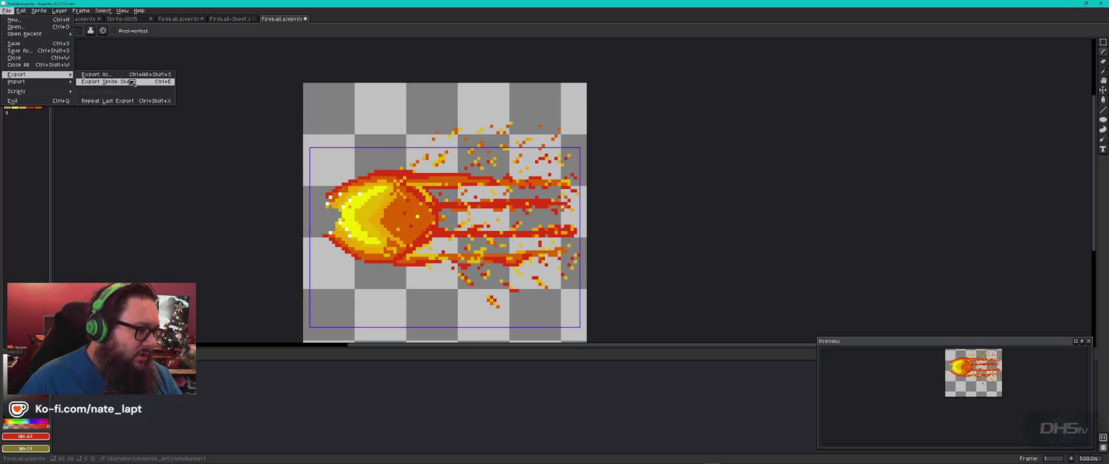
pyautogui.click(132, 82)
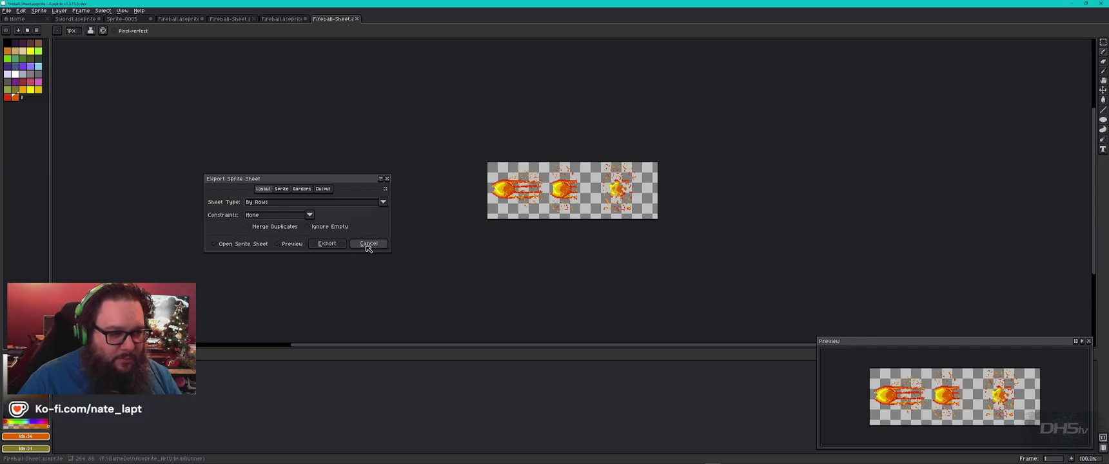
pyautogui.click(331, 245)
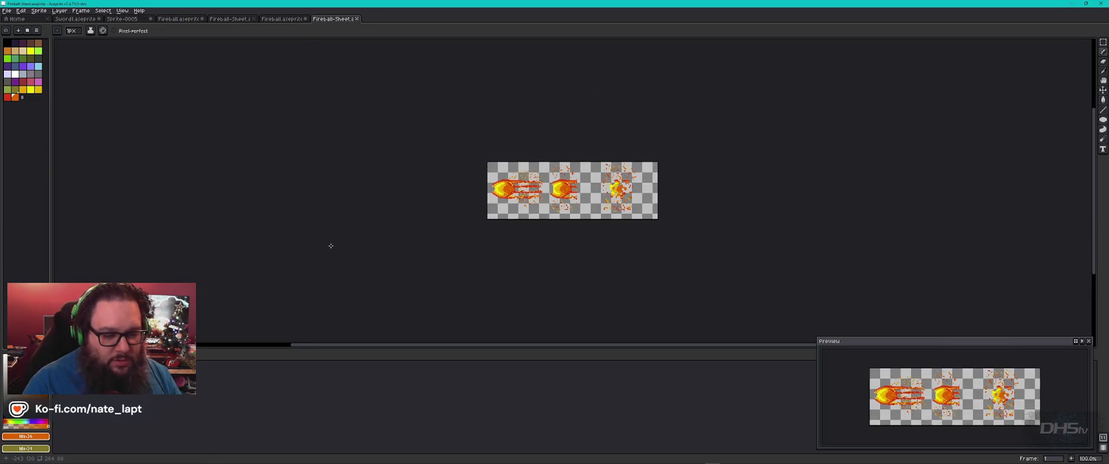
pyautogui.hotkey('alt', 'Tab')
pyautogui.hotkey('alt', 'Tab')
pyautogui.hotkey('alt', 'Tab')
pyautogui.hotkey('alt', 'Tab')
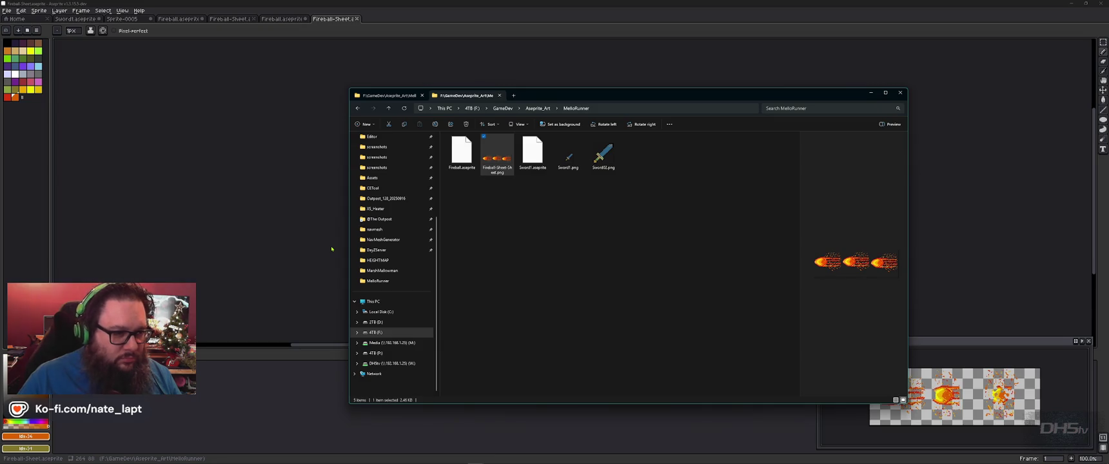
# - Preview the exported Fireball-Sheet PNG in the MelloRunner folder
pyautogui.moveTo(609, 95); pyautogui.dragTo(714, 66)
pyautogui.click(682, 214)
pyautogui.click(608, 129)
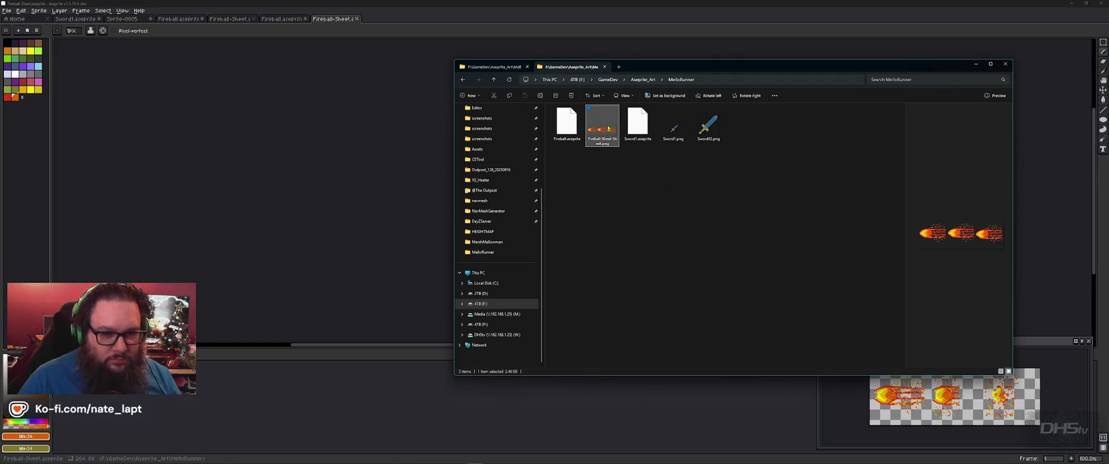
pyautogui.click(502, 67)
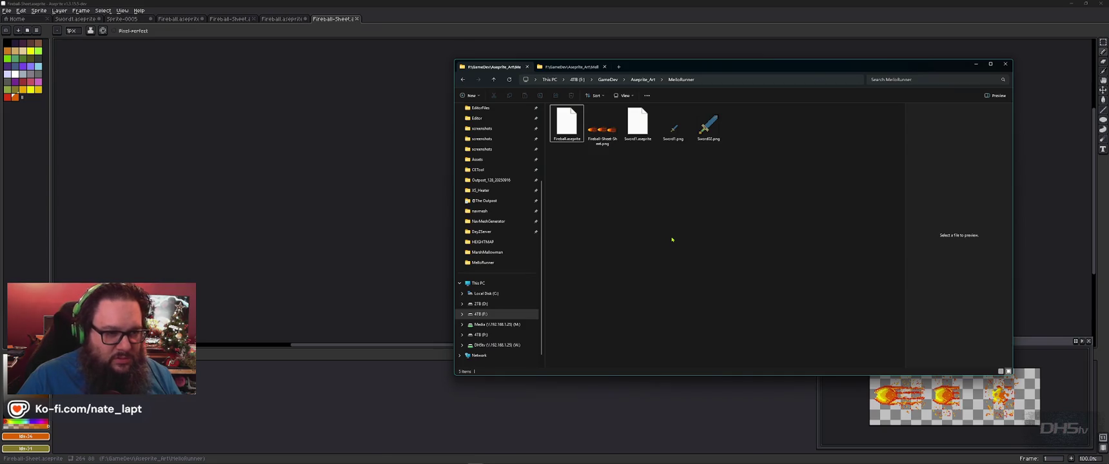
pyautogui.press('Right')
pyautogui.press('Left')
# - Close the Program Files and AppData folder windows and return to Aseprite
pyautogui.hotkey('alt', 'Tab')
pyautogui.press('Tab')
pyautogui.press('Tab')
pyautogui.press('Tab')
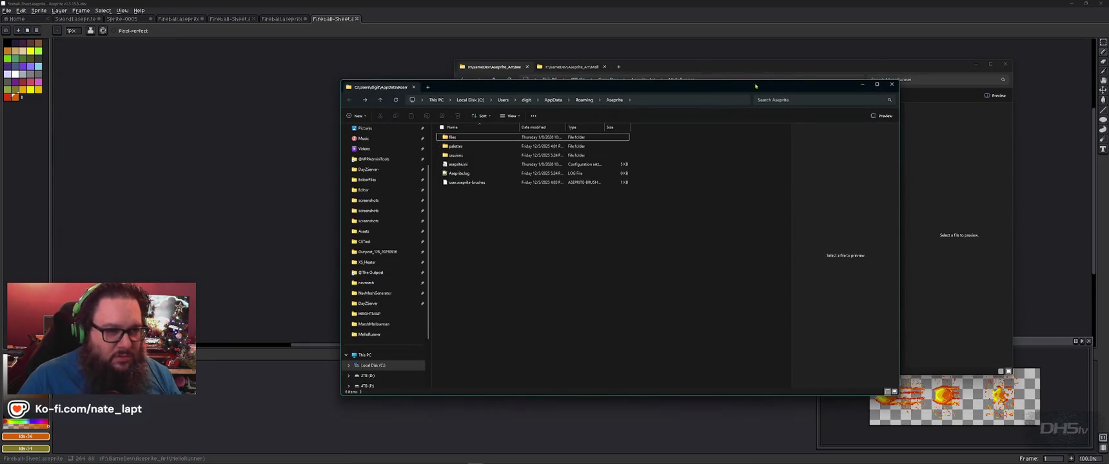
pyautogui.hotkey('alt', 'Tab')
pyautogui.click(810, 100)
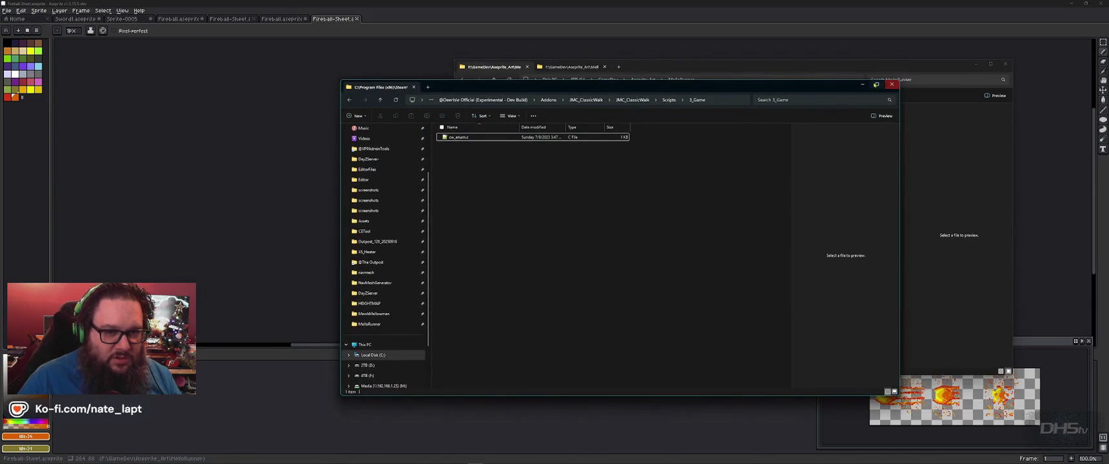
pyautogui.click(892, 85)
pyautogui.moveTo(795, 70); pyautogui.dragTo(849, 56)
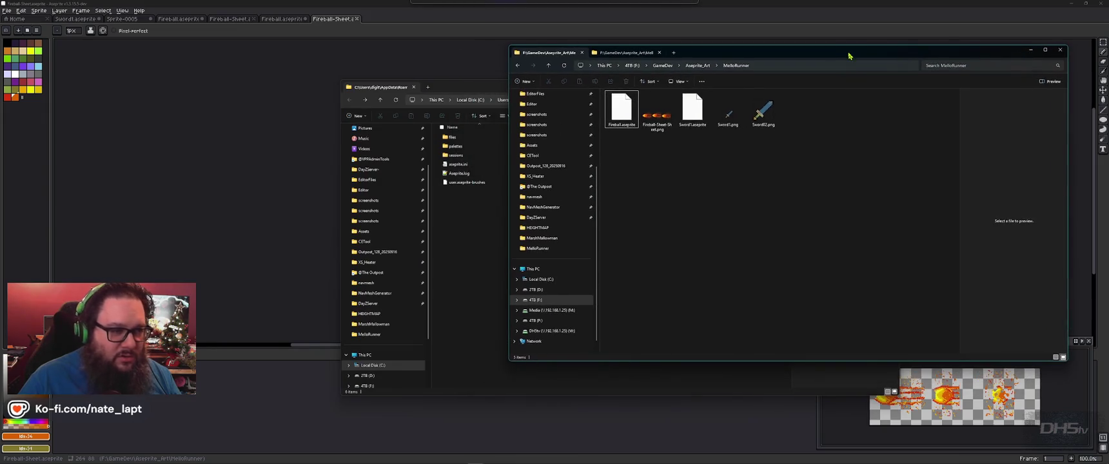
pyautogui.click(473, 182)
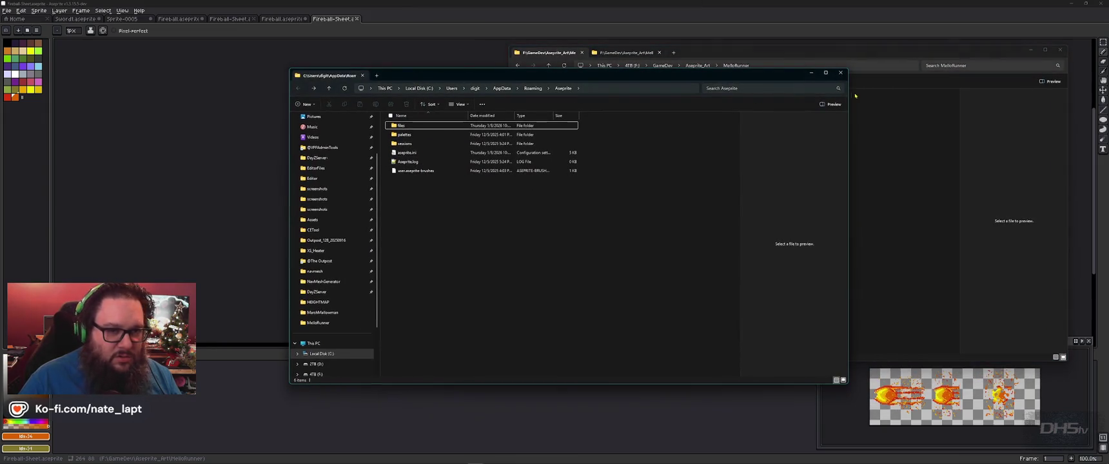
pyautogui.click(840, 72)
pyautogui.hotkey('alt', 'Tab')
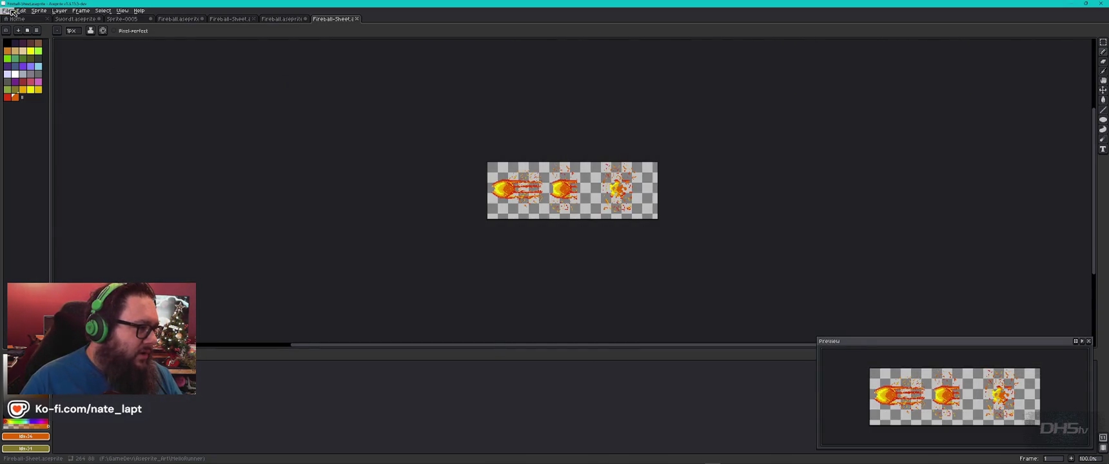
# - Export the sprite sheet image as Fireball-Sheet2.png
pyautogui.click(6, 10)
pyautogui.moveTo(20, 74)
pyautogui.click(103, 76)
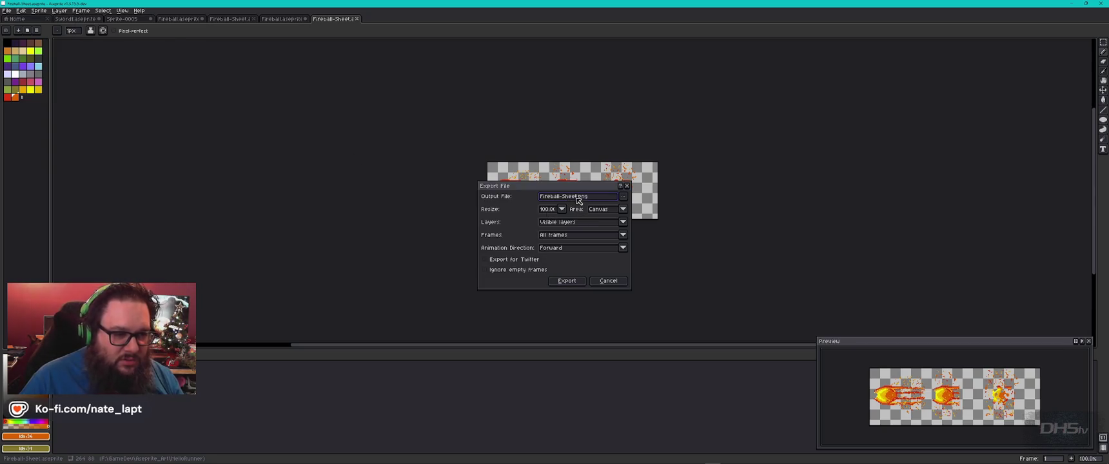
pyautogui.write('2')
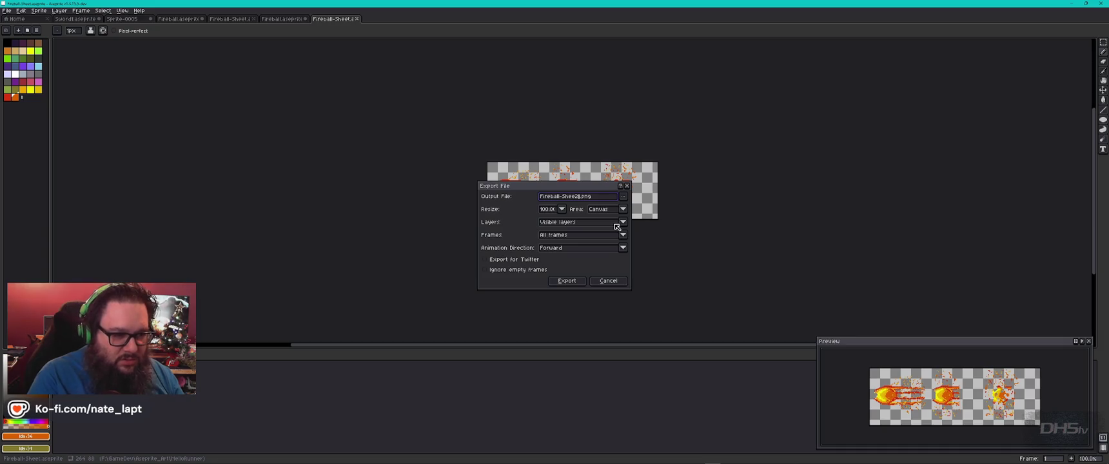
pyautogui.press('BackSpace')
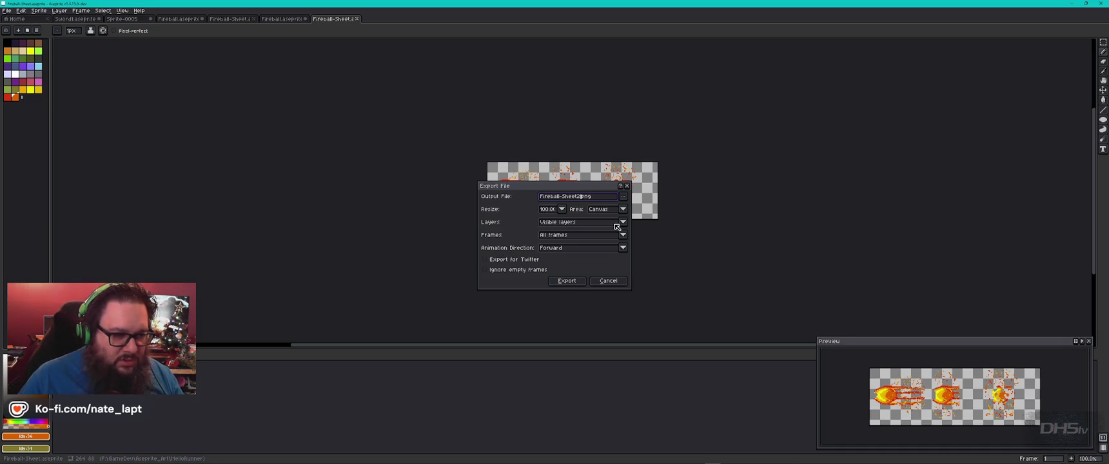
pyautogui.click(580, 281)
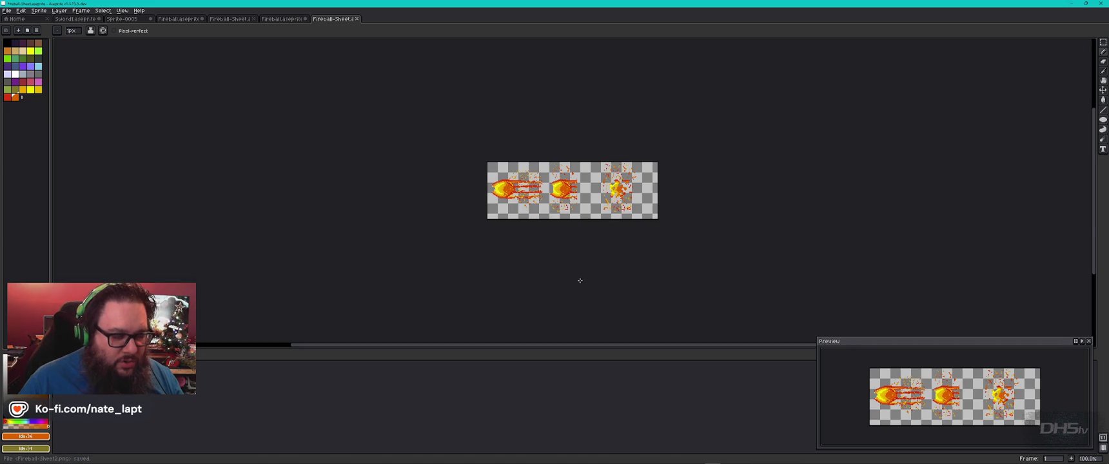
# - Check Fireball-Sheet2.png in the MelloRunner folder, then switch to the Godot editor
pyautogui.hotkey('alt', 'Tab')
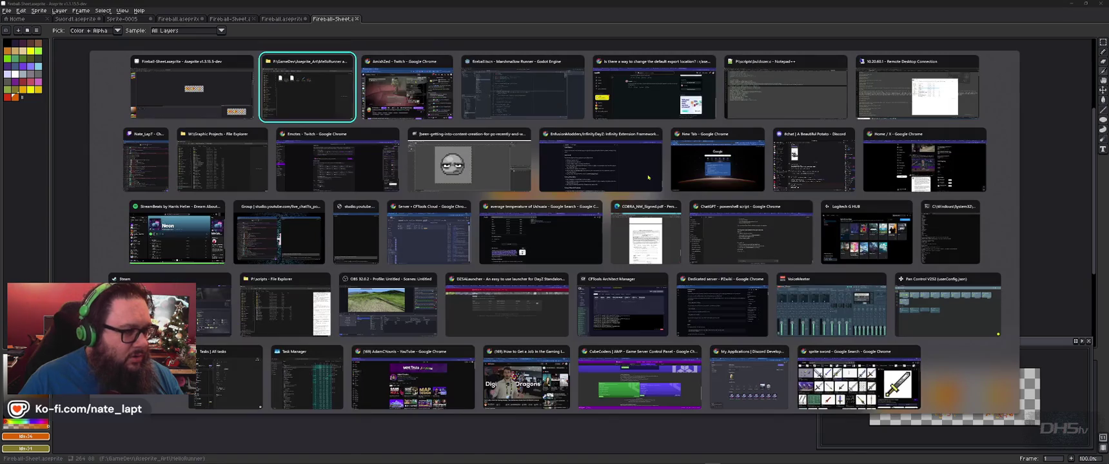
pyautogui.click(789, 118)
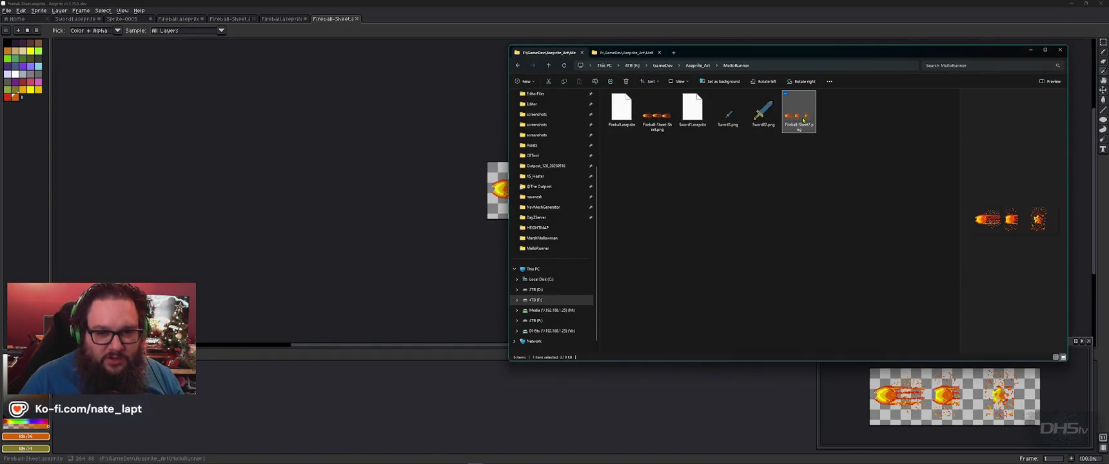
pyautogui.hotkey('alt', 'Tab')
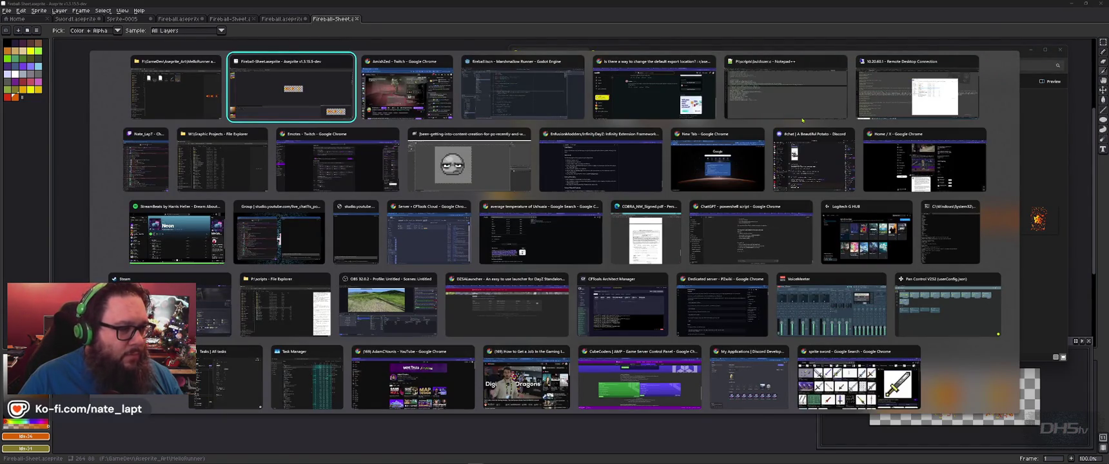
pyautogui.press('Tab')
pyautogui.press('Tab')
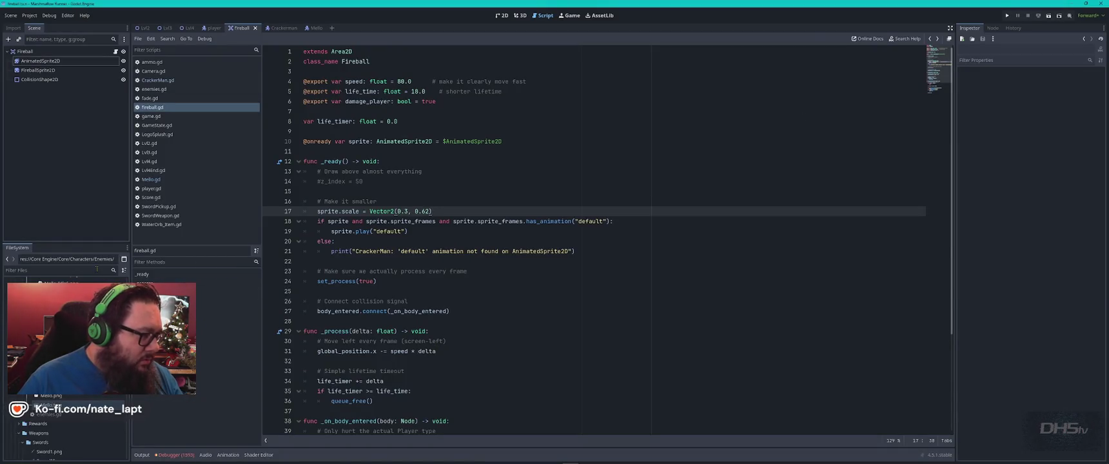
# - Add a 'destroy' animation to the AnimatedSprite2D's SpriteFrames and open Add Frames from Sprite Sheet
pyautogui.click(65, 60)
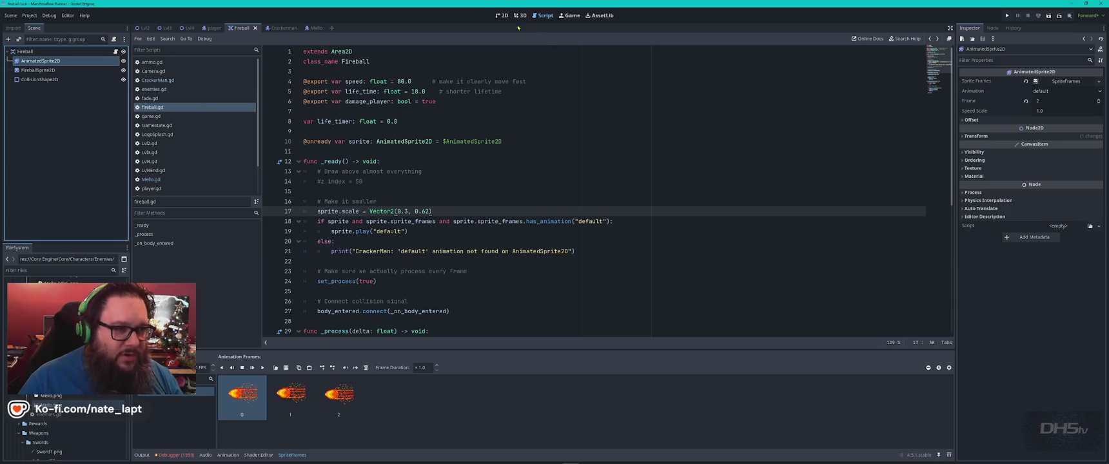
pyautogui.click(502, 16)
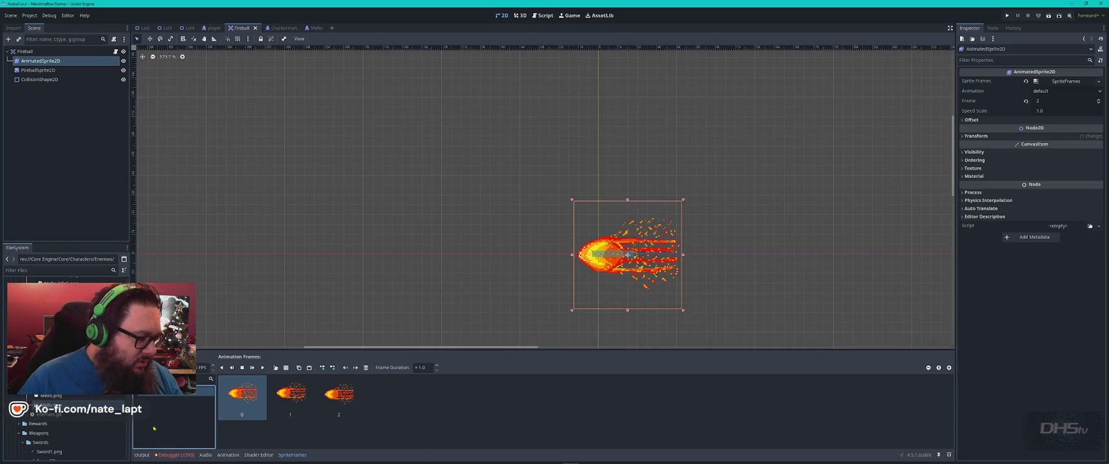
pyautogui.click(143, 367)
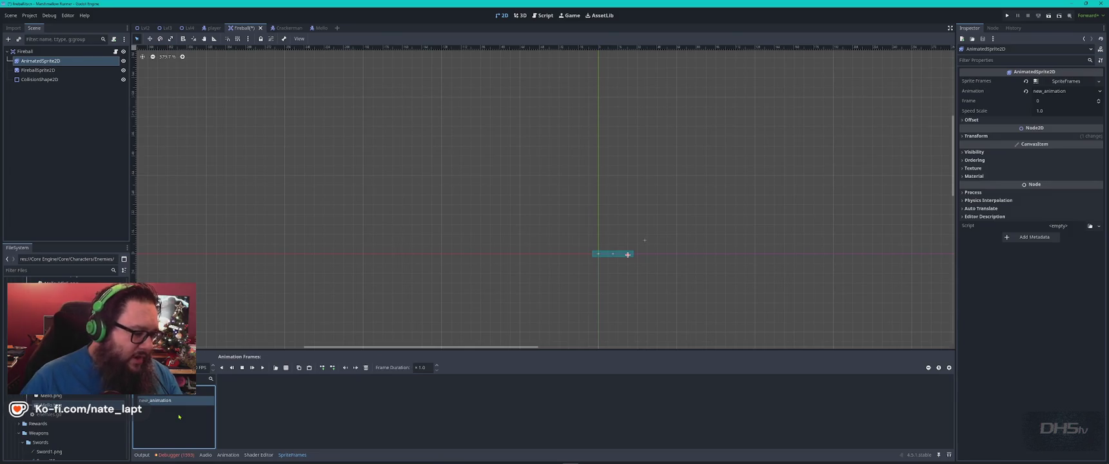
pyautogui.click(162, 401)
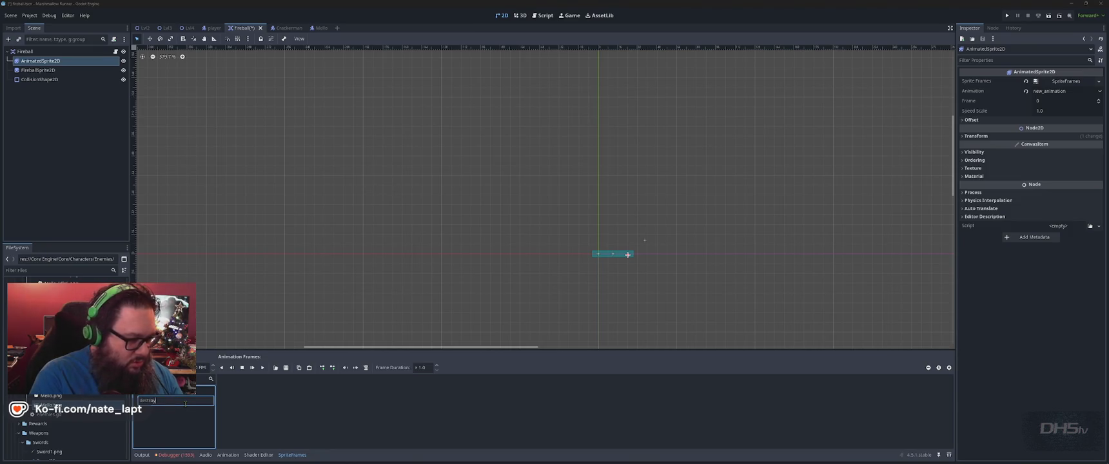
pyautogui.press('Escape')
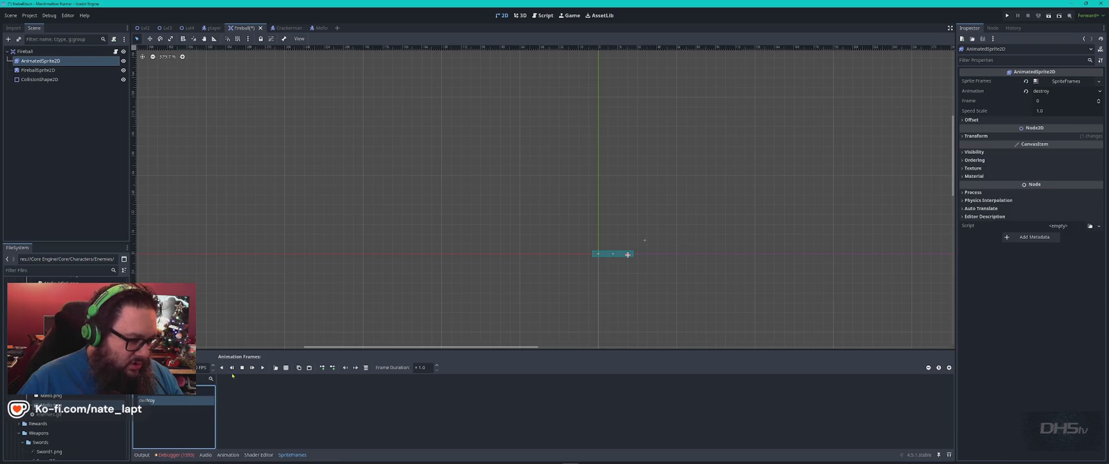
pyautogui.click(285, 368)
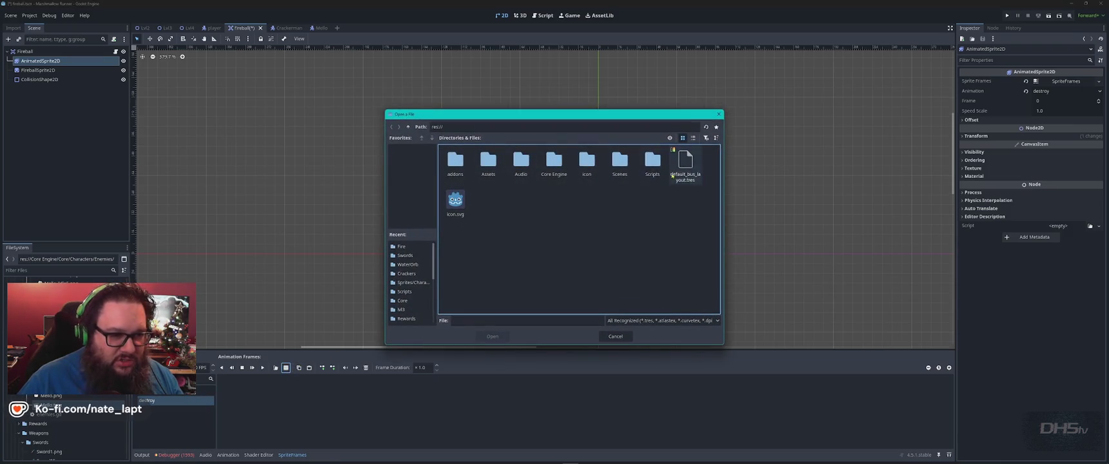